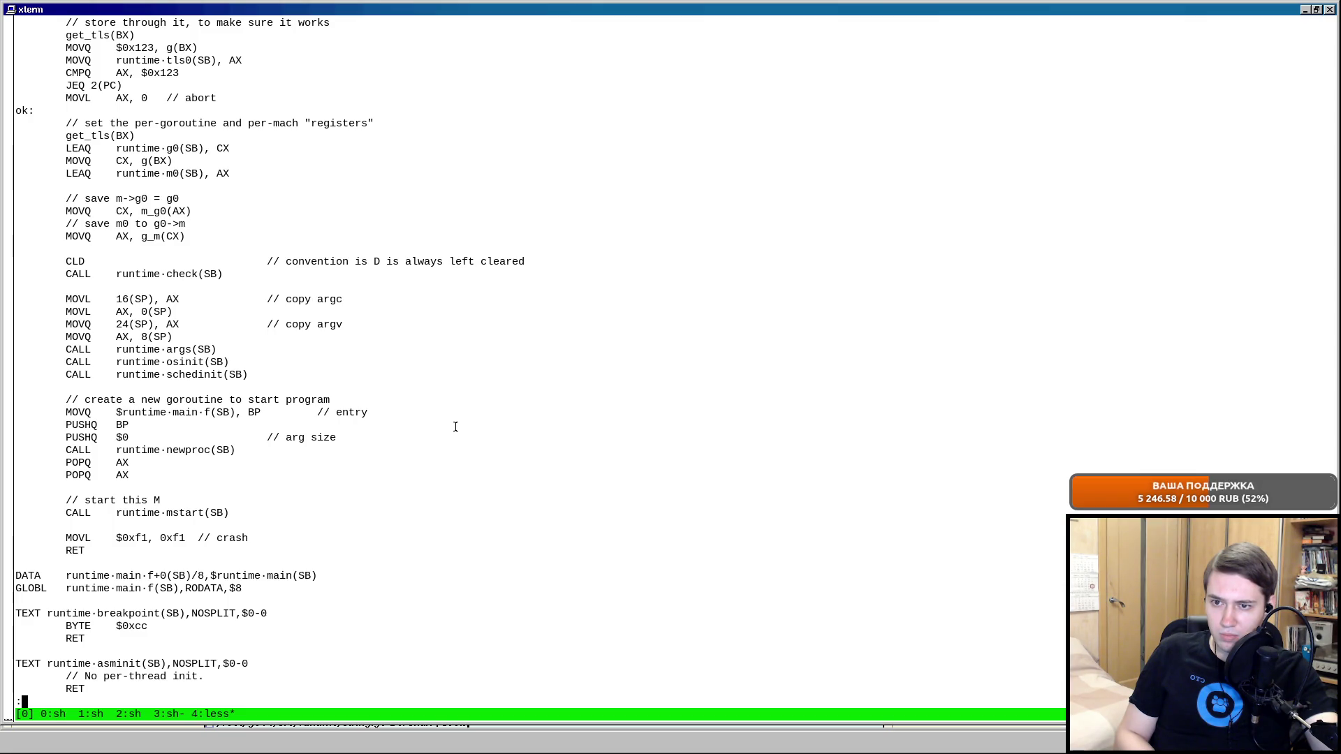
pyautogui.write('/RD')
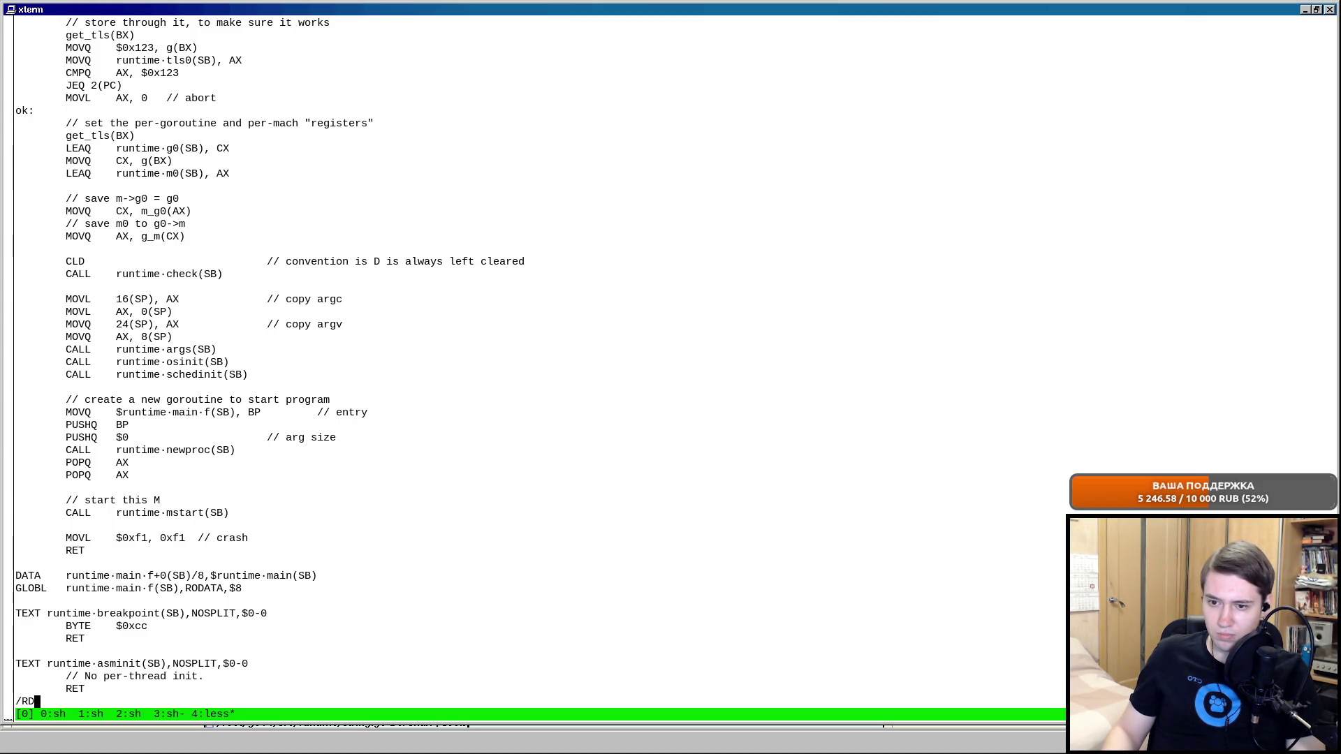
pyautogui.write('SC')
# Search the runtime assembly for RDTSC, note the runtime·cputicks routine, and switch to acme.
pyautogui.press('Return')
pyautogui.scroll(3, 670, 377)
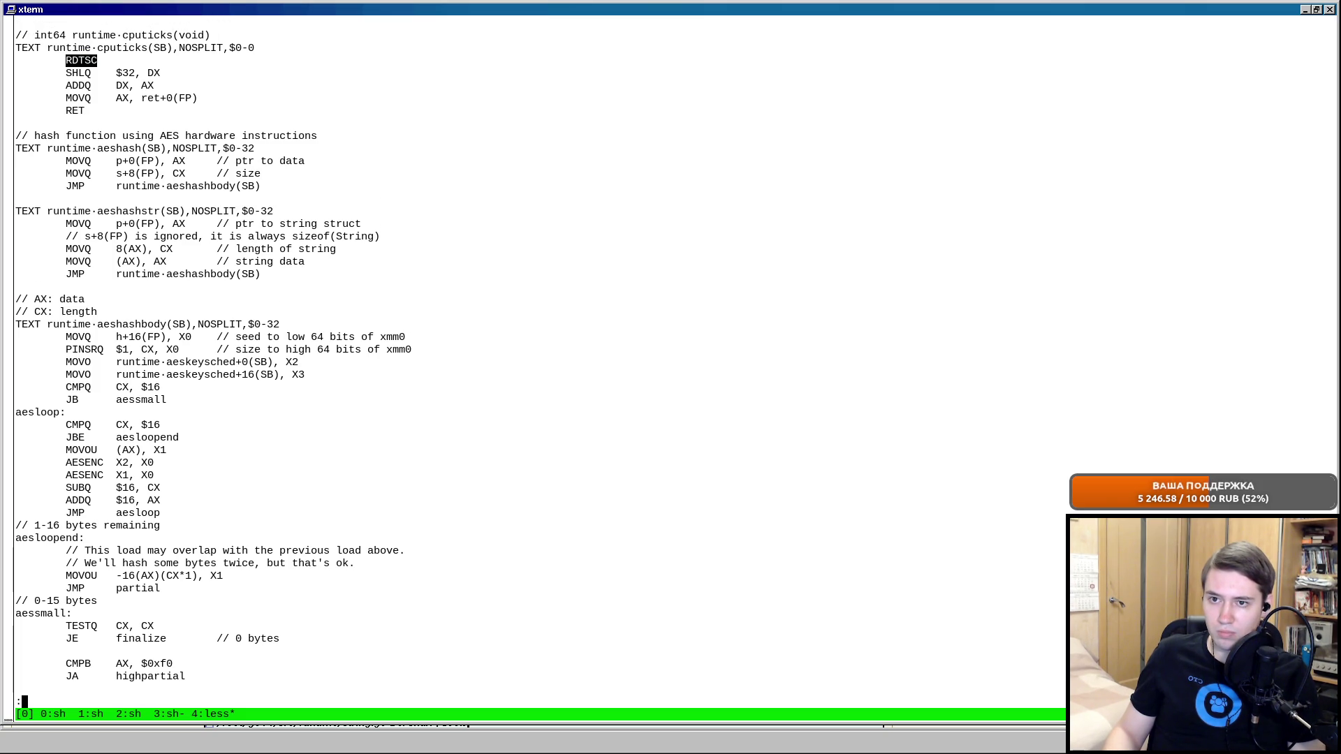
pyautogui.moveTo(116, 34); pyautogui.dragTo(163, 53)
pyautogui.click(169, 84)
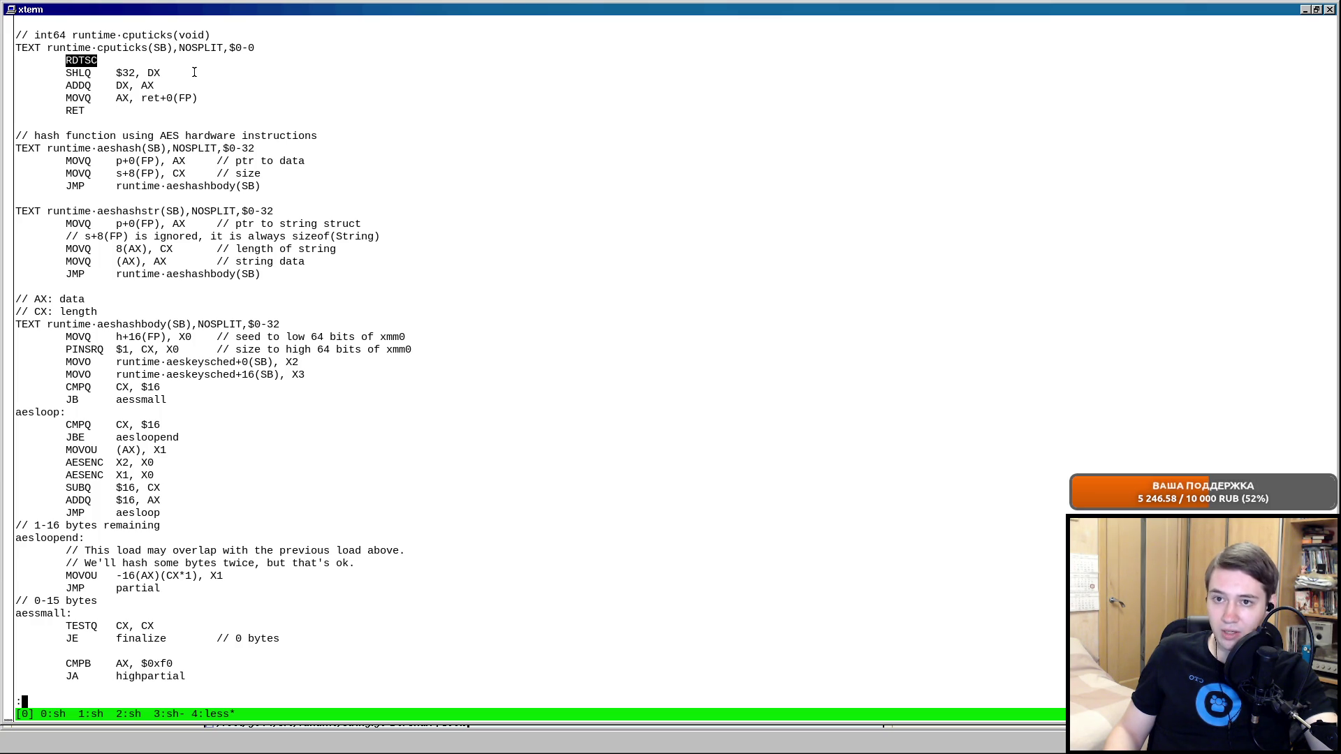
pyautogui.hotkey('alt', 'Tab')
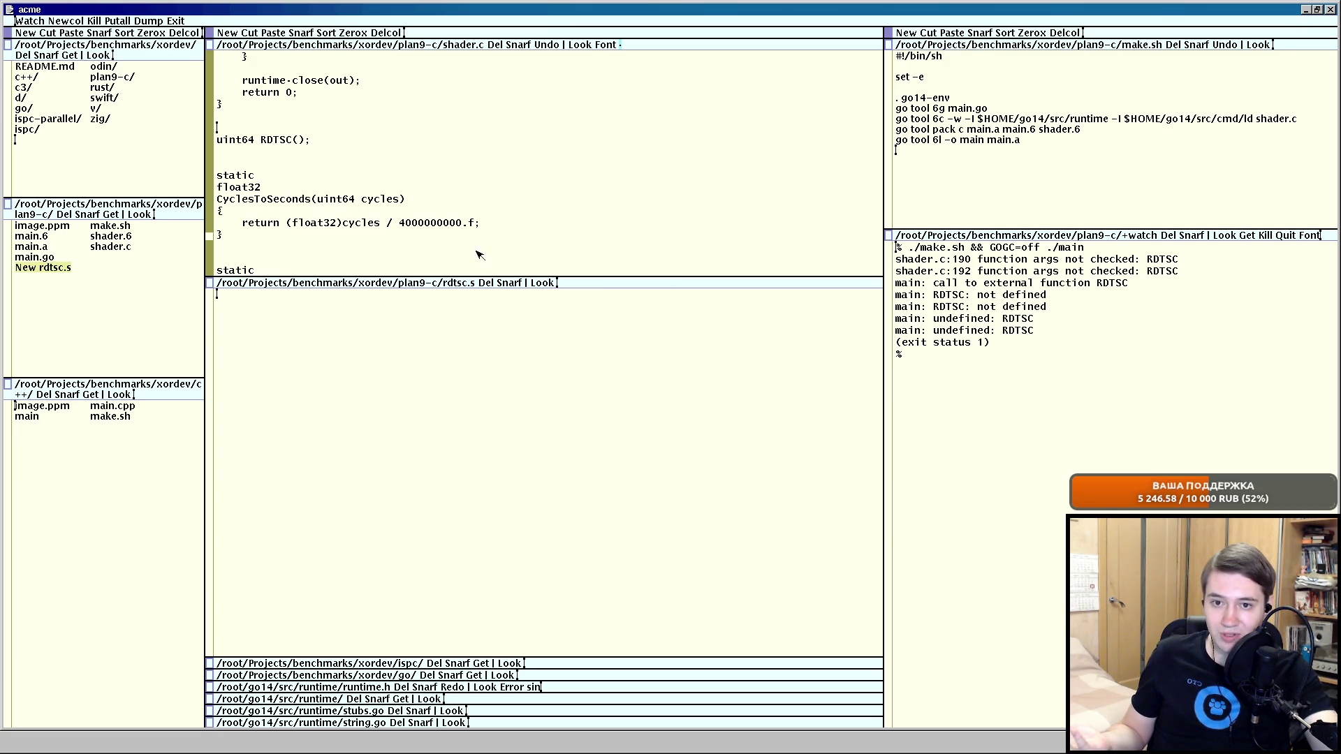
# Delete the uint64 RDTSC() prototype and rename the start-timer call to runtime·cputicks().
pyautogui.click(210, 45)
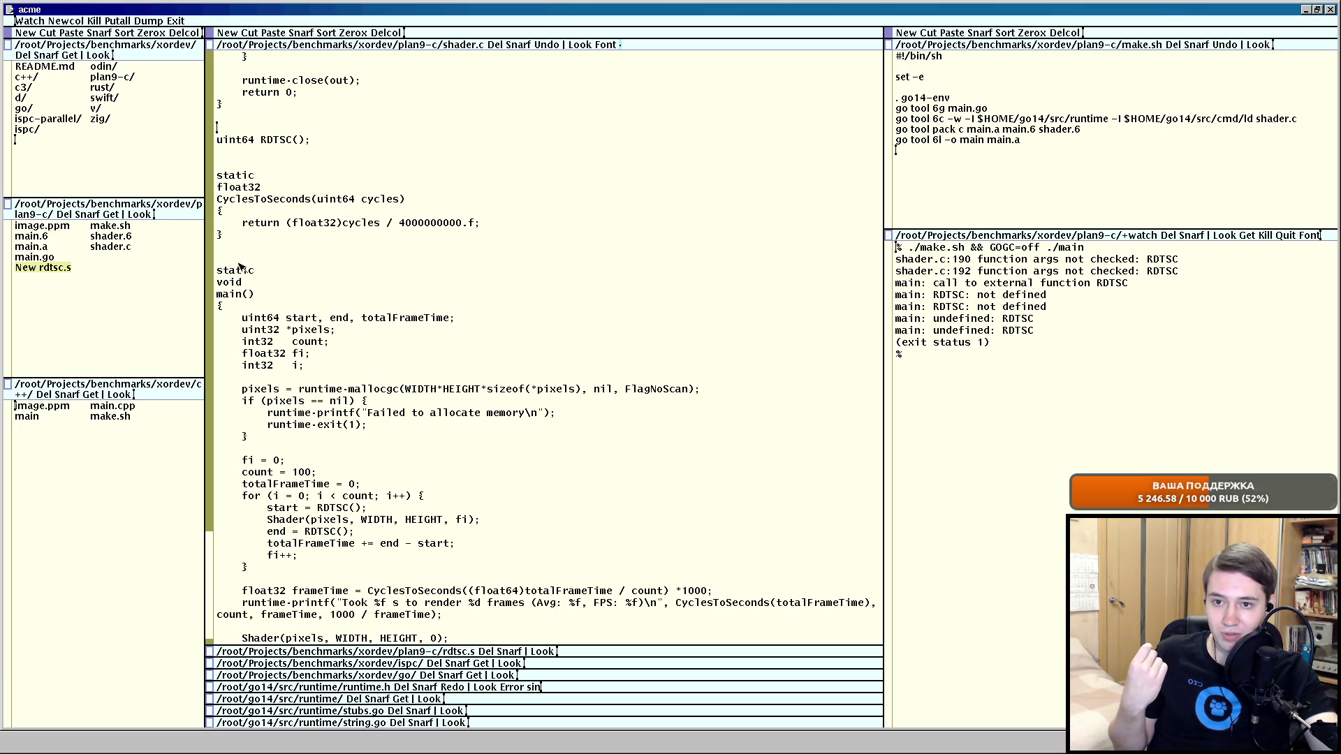
pyautogui.moveTo(218, 127); pyautogui.dragTo(216, 163)
pyautogui.press('BackSpace')
pyautogui.doubleClick(337, 473)
pyautogui.write('rutn')
pyautogui.press('BackSpace')
pyautogui.press('BackSpace')
pyautogui.write('ntime·')
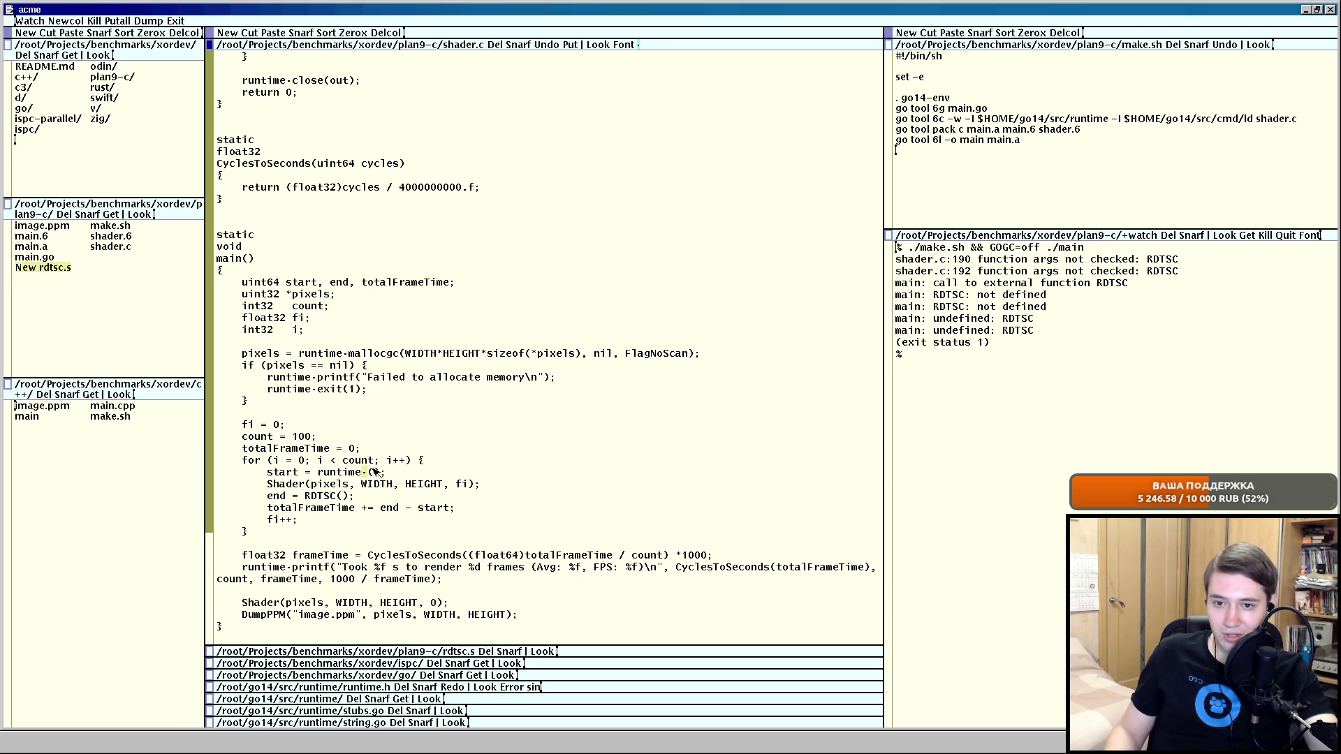
pyautogui.write('cput')
pyautogui.press('BackSpace')
pyautogui.press('BackSpace')
pyautogui.press('BackSpace')
pyautogui.write('icks')
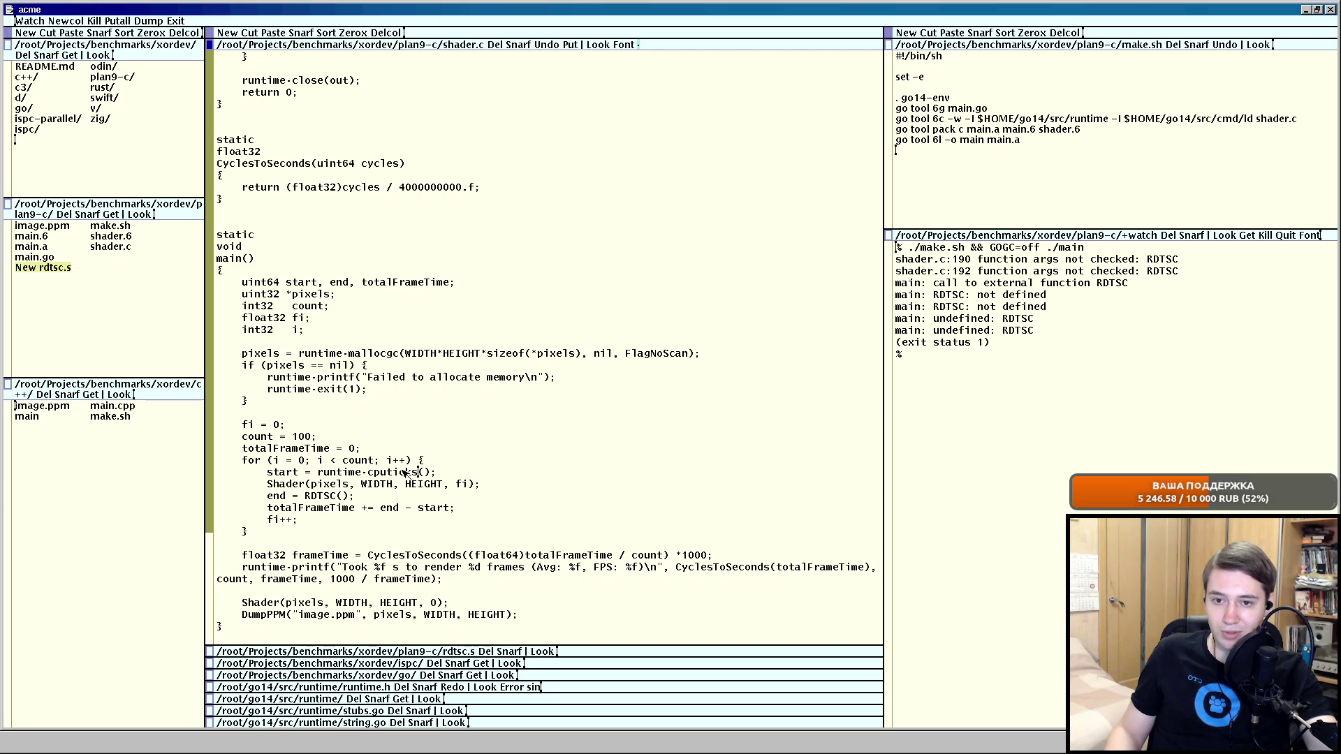
# Paste runtime·cputicks() over the end-timer RDTSC() call, drop rdtsc.s from the listing, and Put to rebuild.
pyautogui.moveTo(443, 477)
pyautogui.mouseDown()
pyautogui.moveTo(319, 471)
pyautogui.moveTo(353, 495)
pyautogui.mouseUp()
pyautogui.middleClick(319, 472)
pyautogui.rightClick(319, 472)
pyautogui.doubleClick(357, 495)
pyautogui.rightClick(352, 495)
pyautogui.scroll(-3, 314, 367)
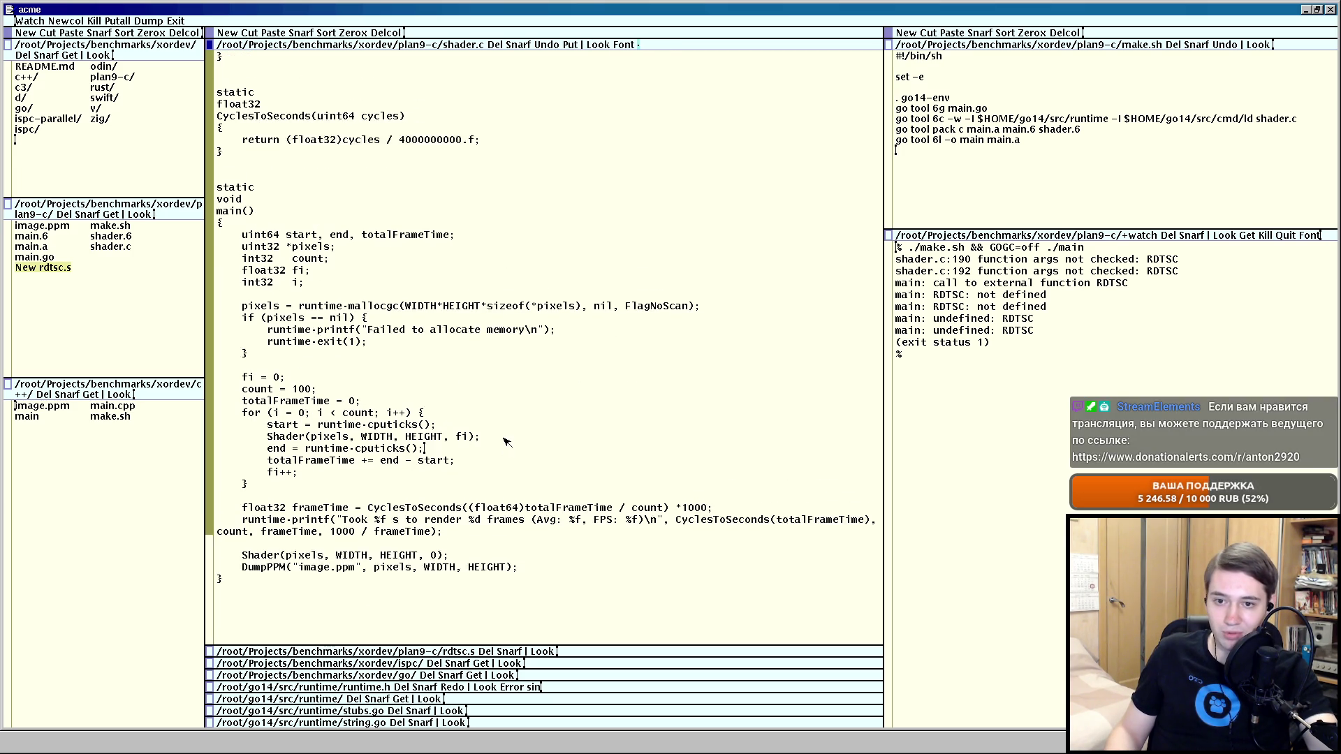
pyautogui.middleClick(109, 216)
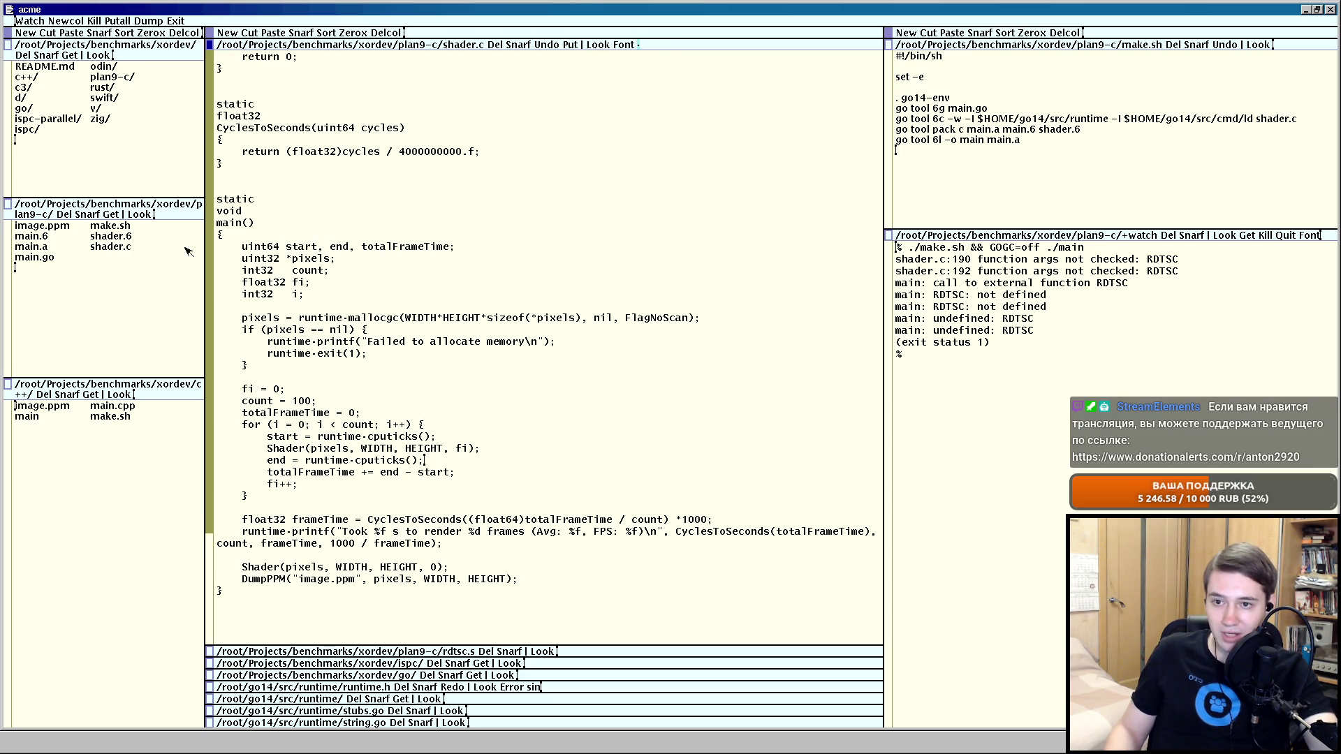
pyautogui.middleClick(573, 45)
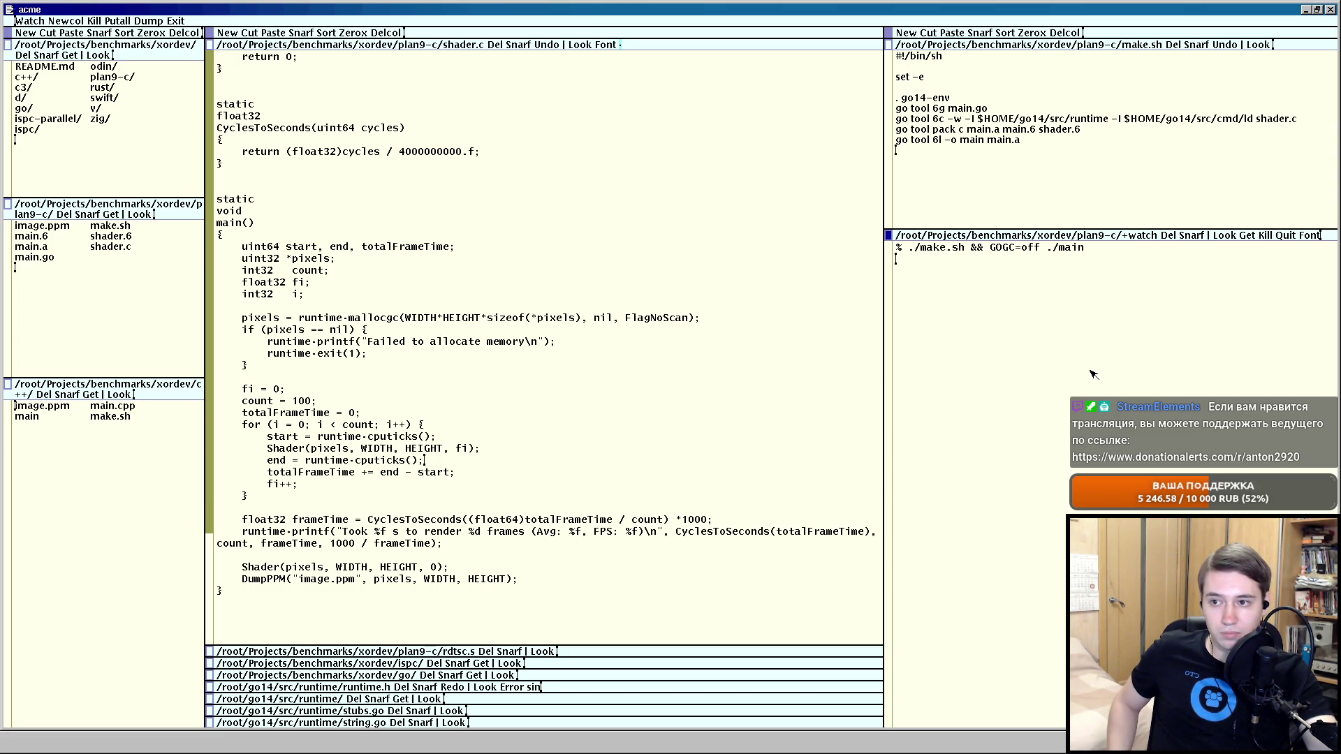
# Change count = 100 to 10 in main() and widen the build output to read the 10-frame result.
pyautogui.moveTo(888, 235); pyautogui.dragTo(888, 194)
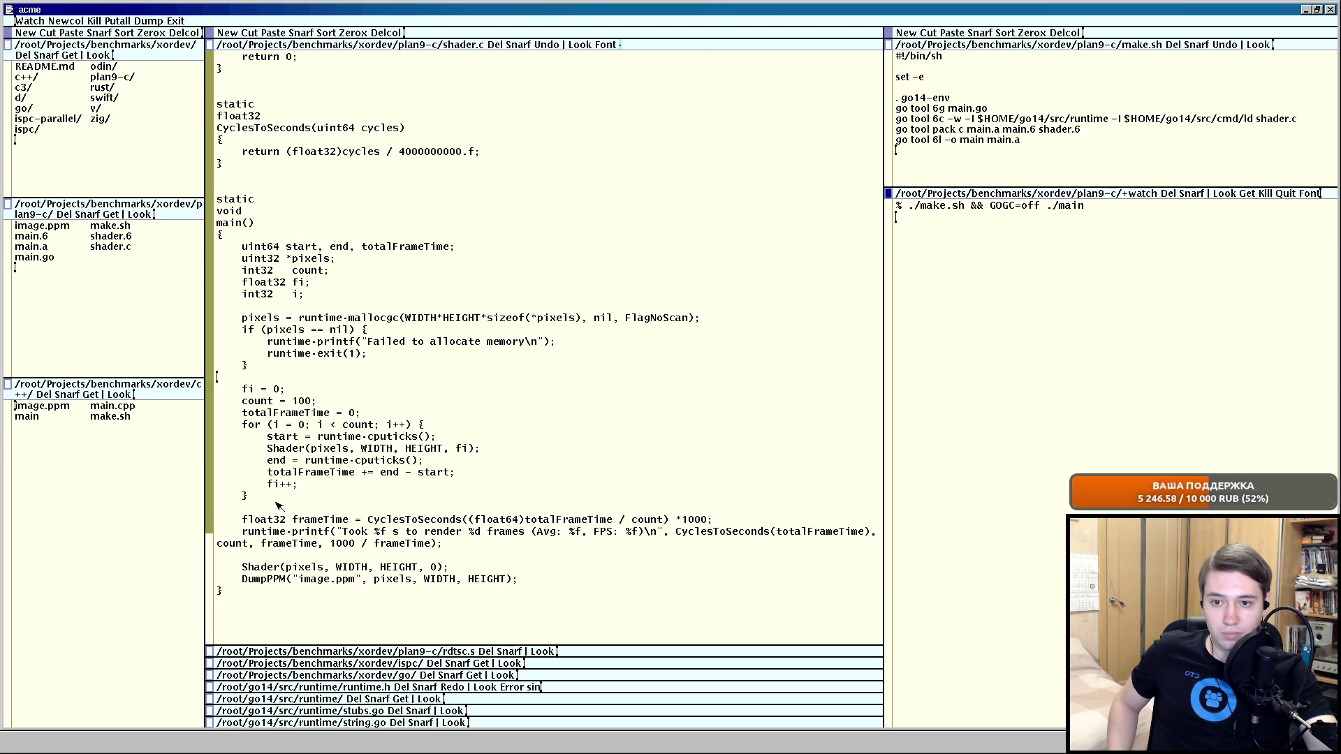
pyautogui.scroll(-1, 274, 556)
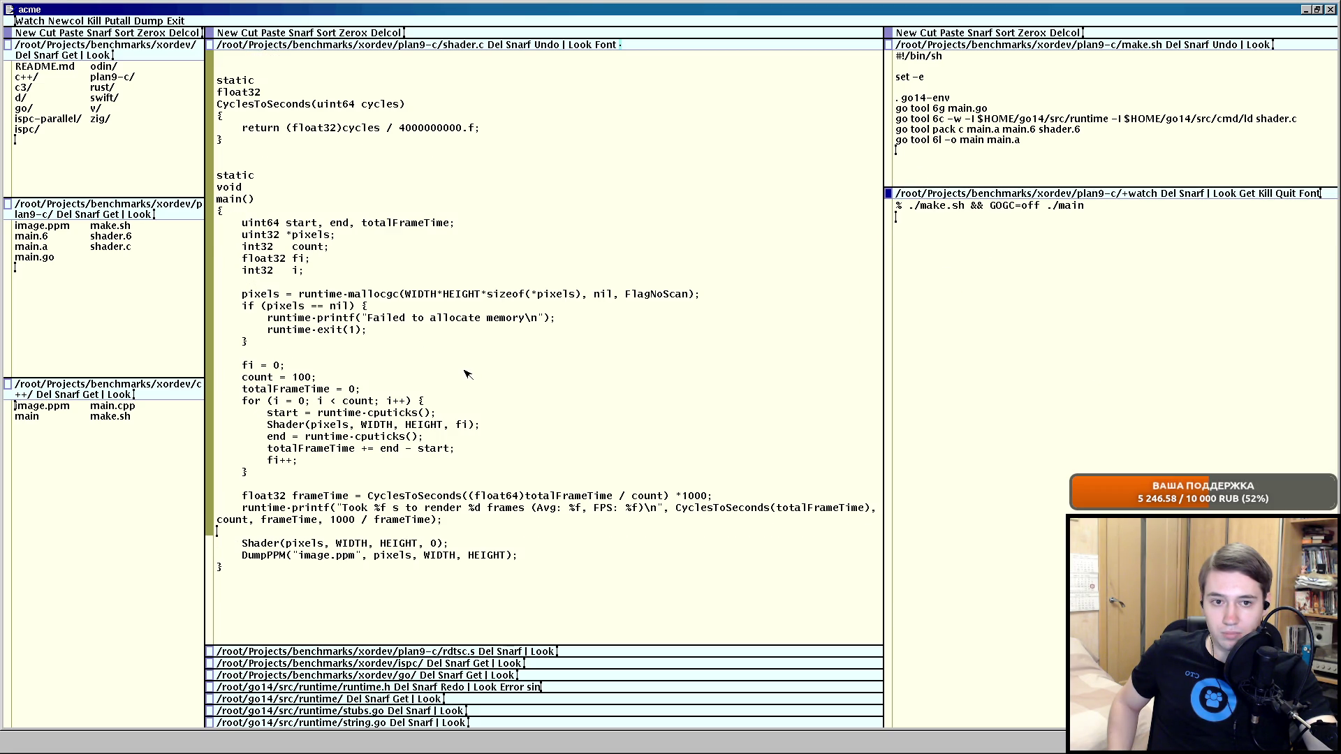
pyautogui.click(299, 375)
pyautogui.press('BackSpace')
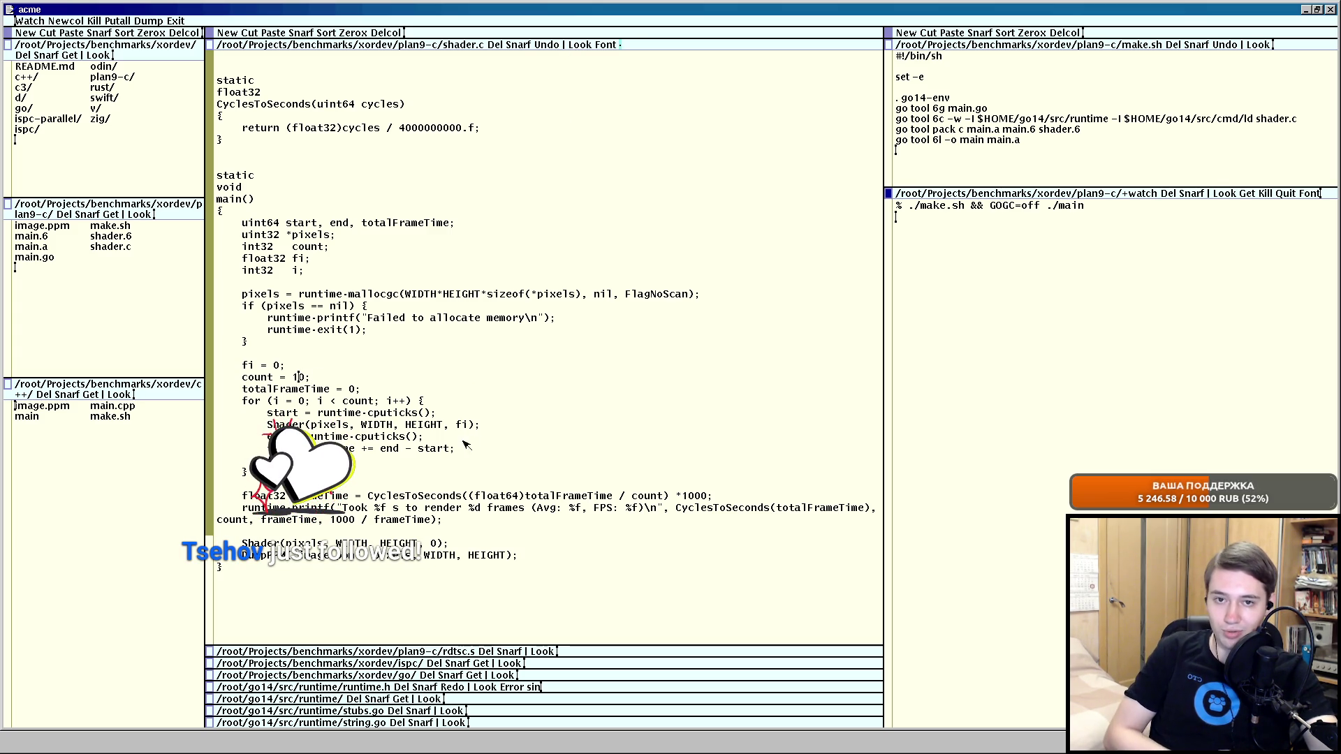
pyautogui.click(378, 484)
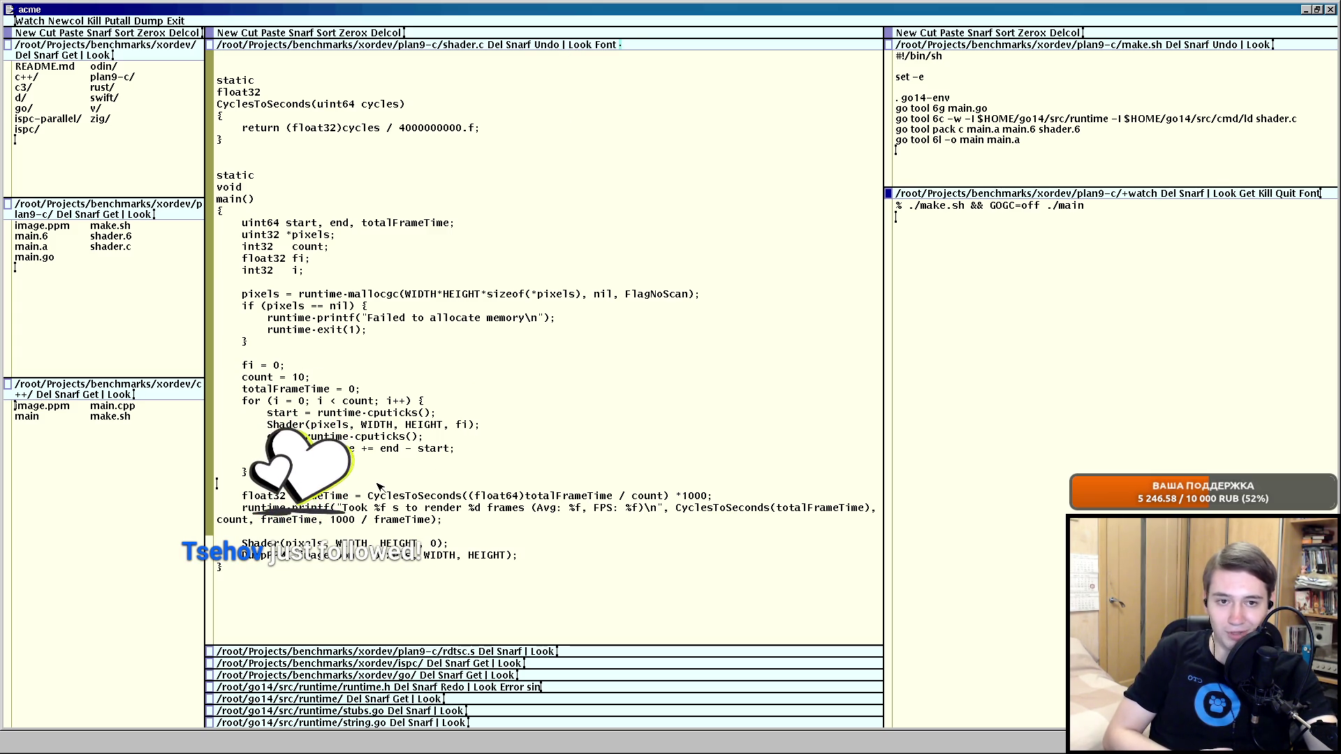
pyautogui.hotkey('alt', 'Tab')
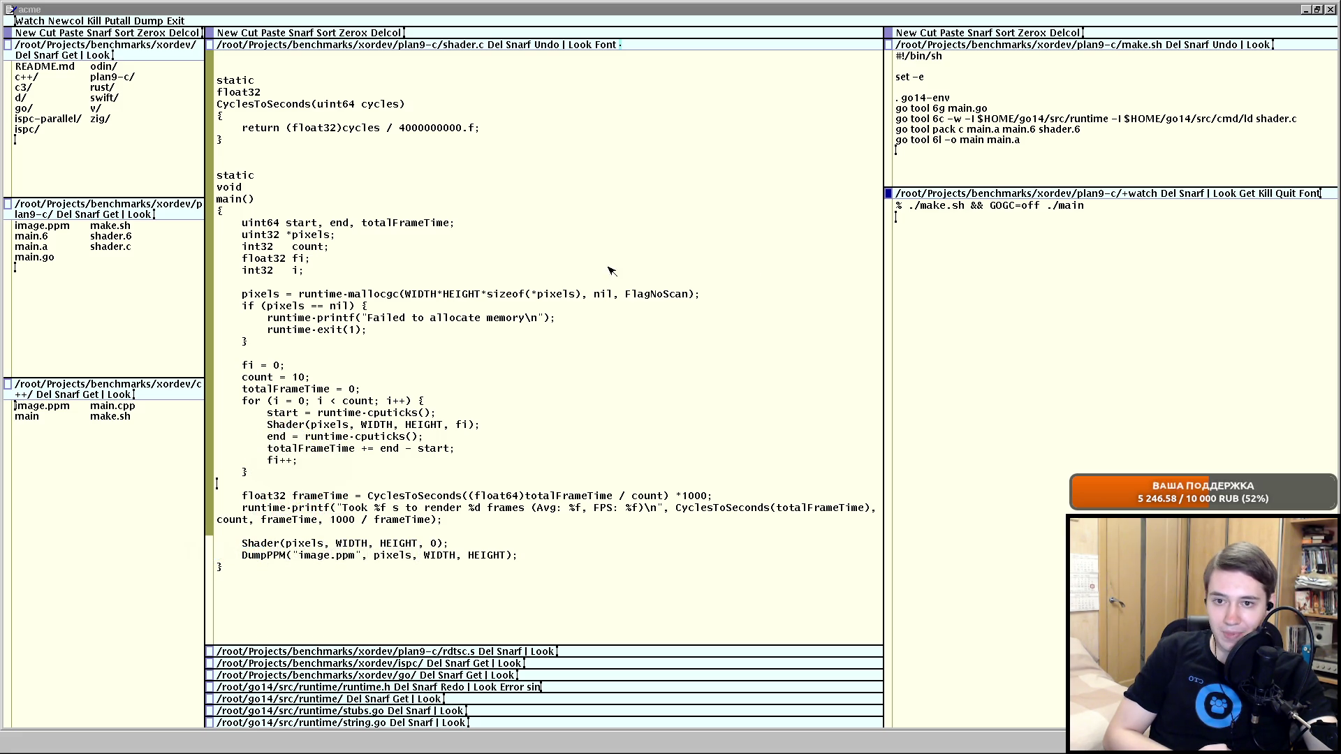
pyautogui.click(306, 354)
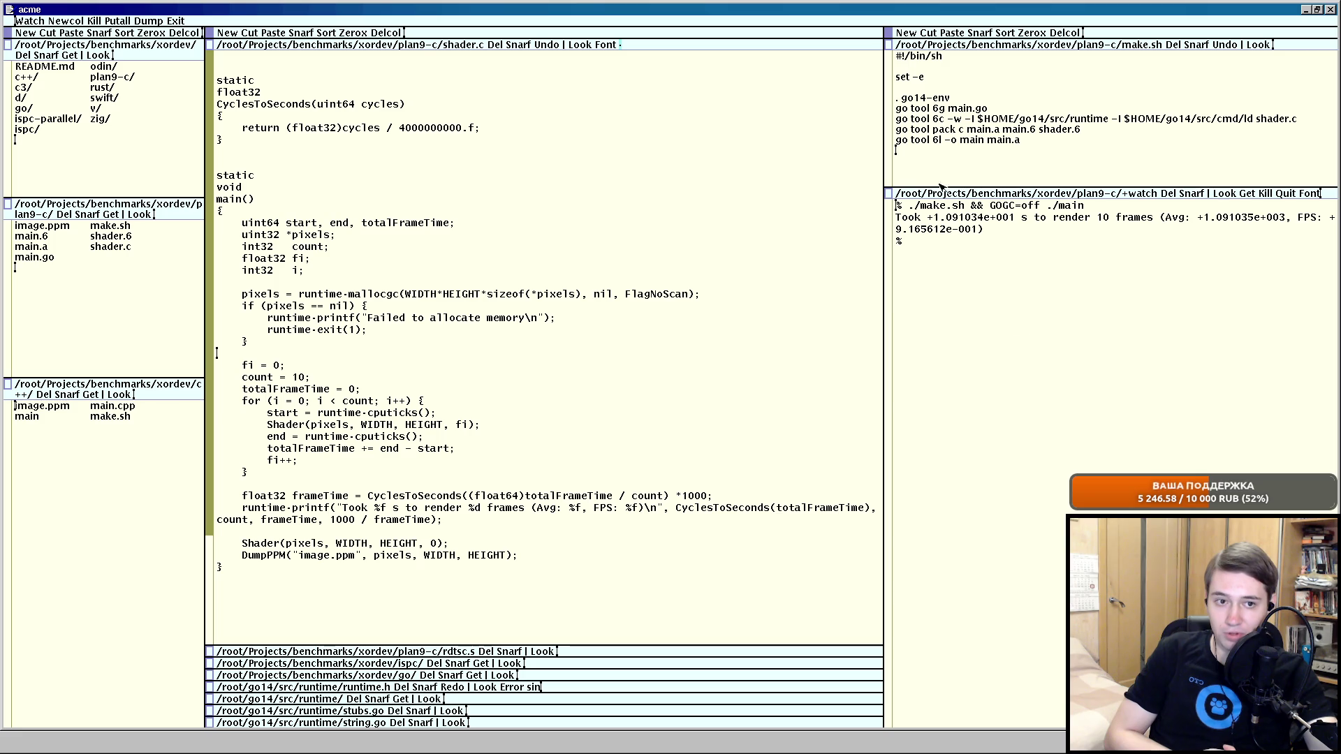
pyautogui.moveTo(891, 33); pyautogui.dragTo(692, 33)
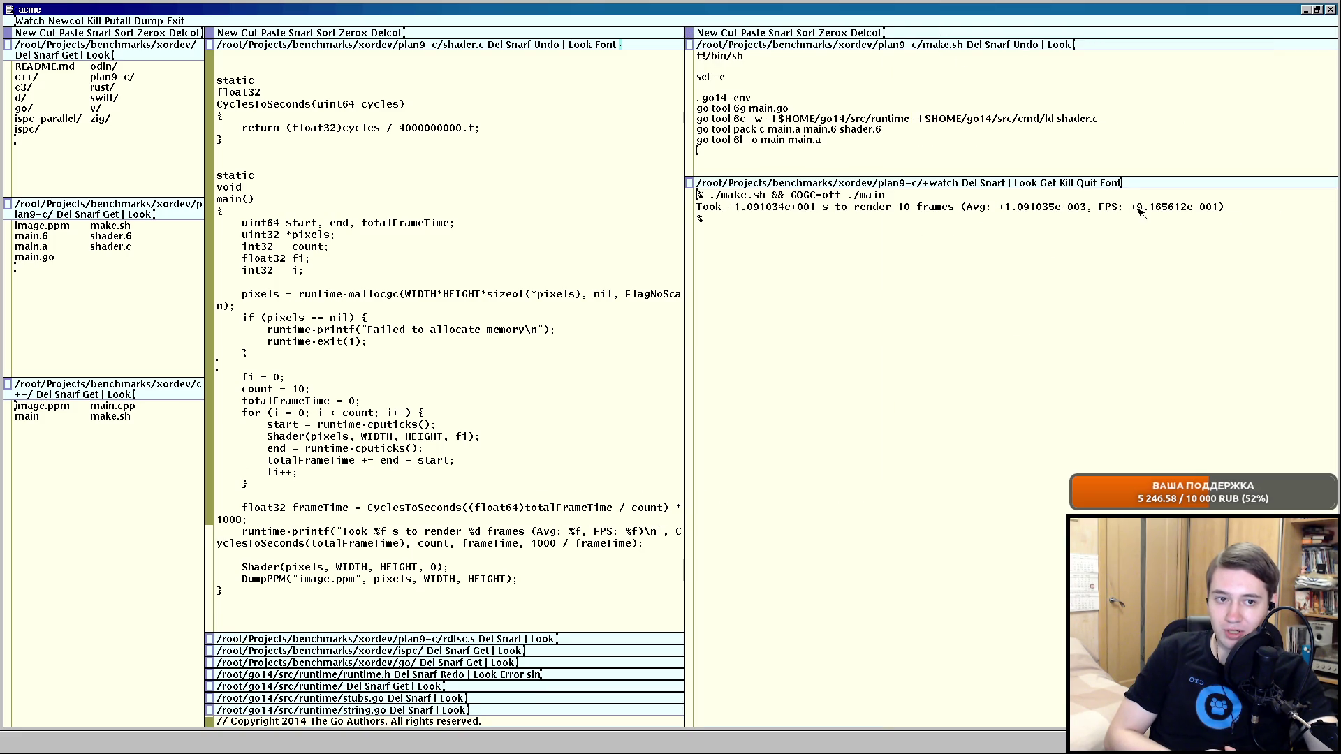
# Review the FPS, total render time and frame count in the benchmark output.
pyautogui.moveTo(1140, 210); pyautogui.dragTo(1221, 208)
pyautogui.click(1222, 209)
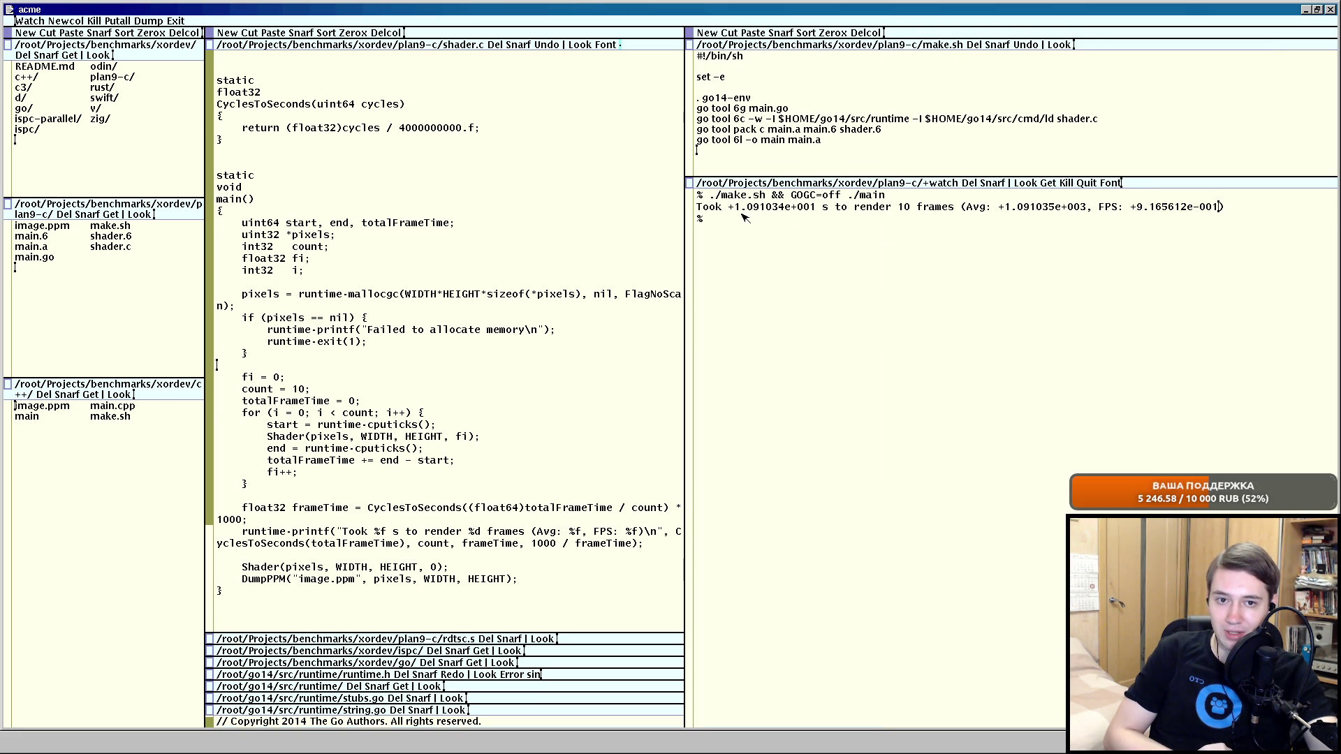
pyautogui.click(751, 207)
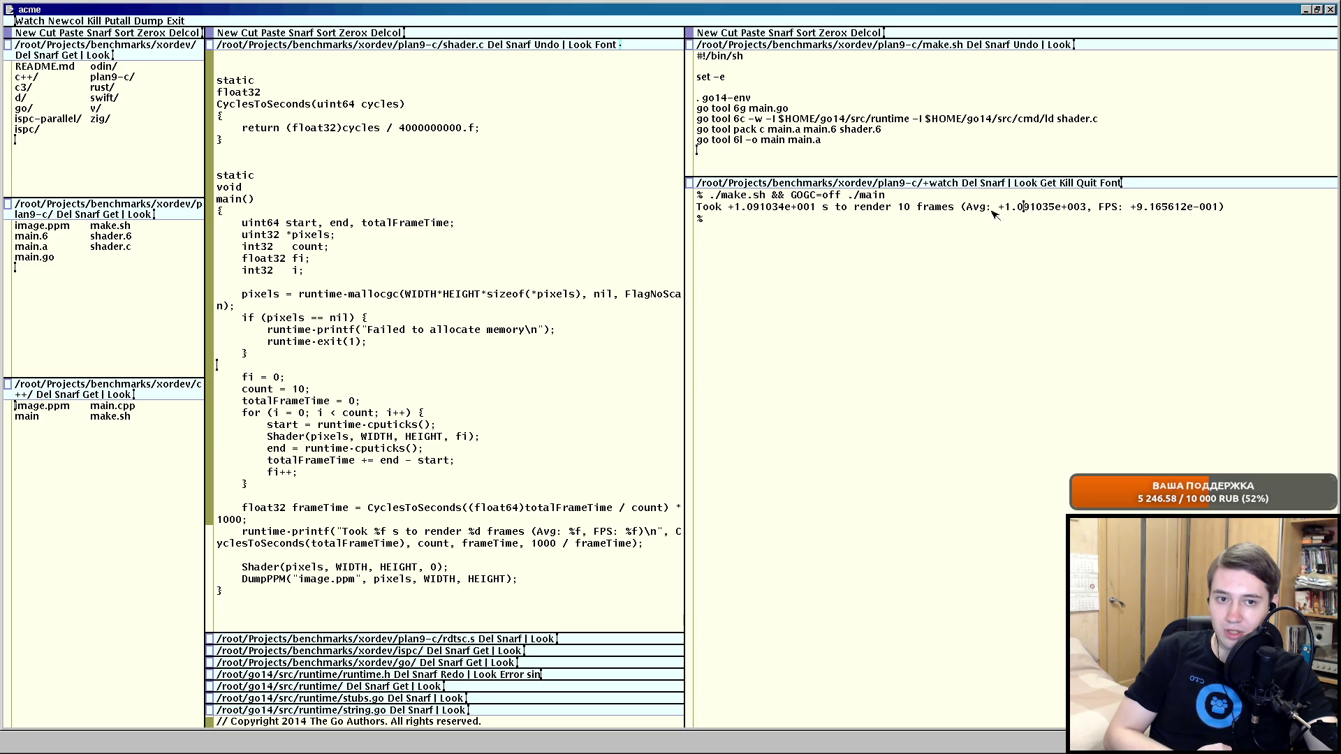
pyautogui.doubleClick(902, 207)
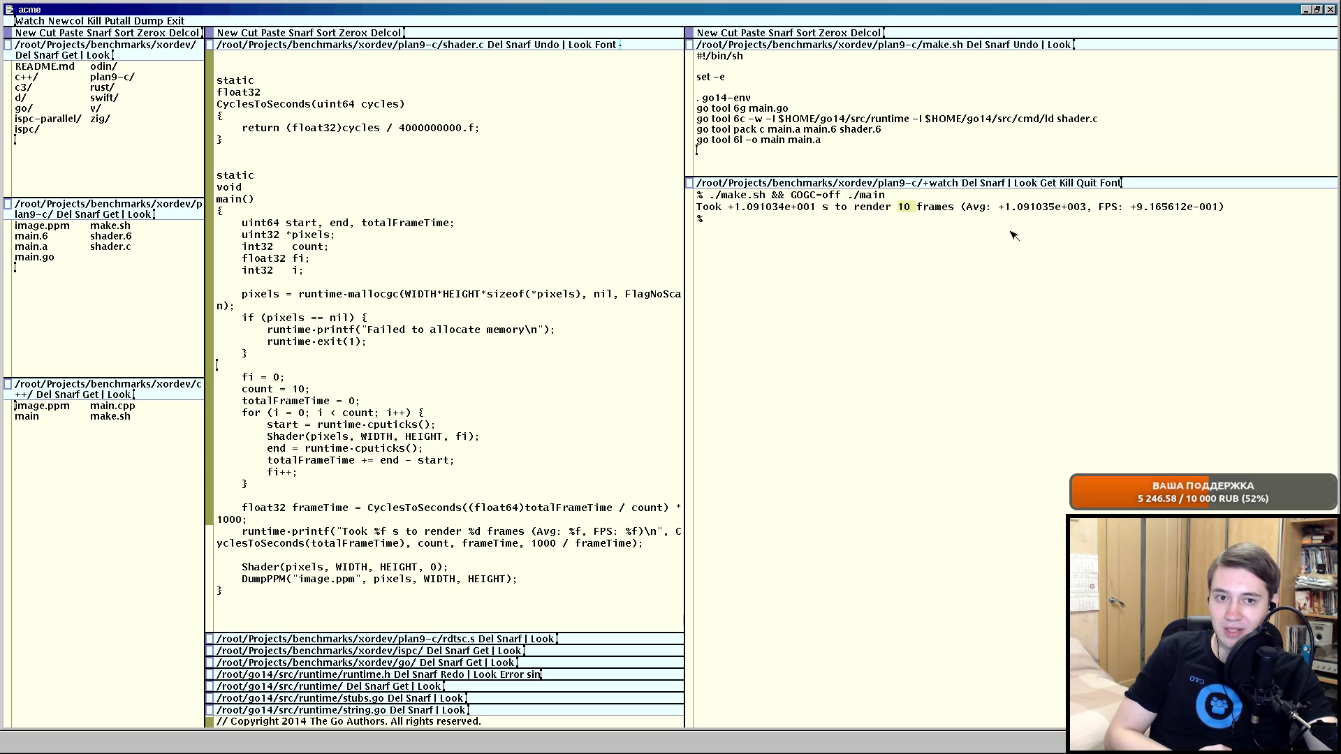
pyautogui.click(1140, 207)
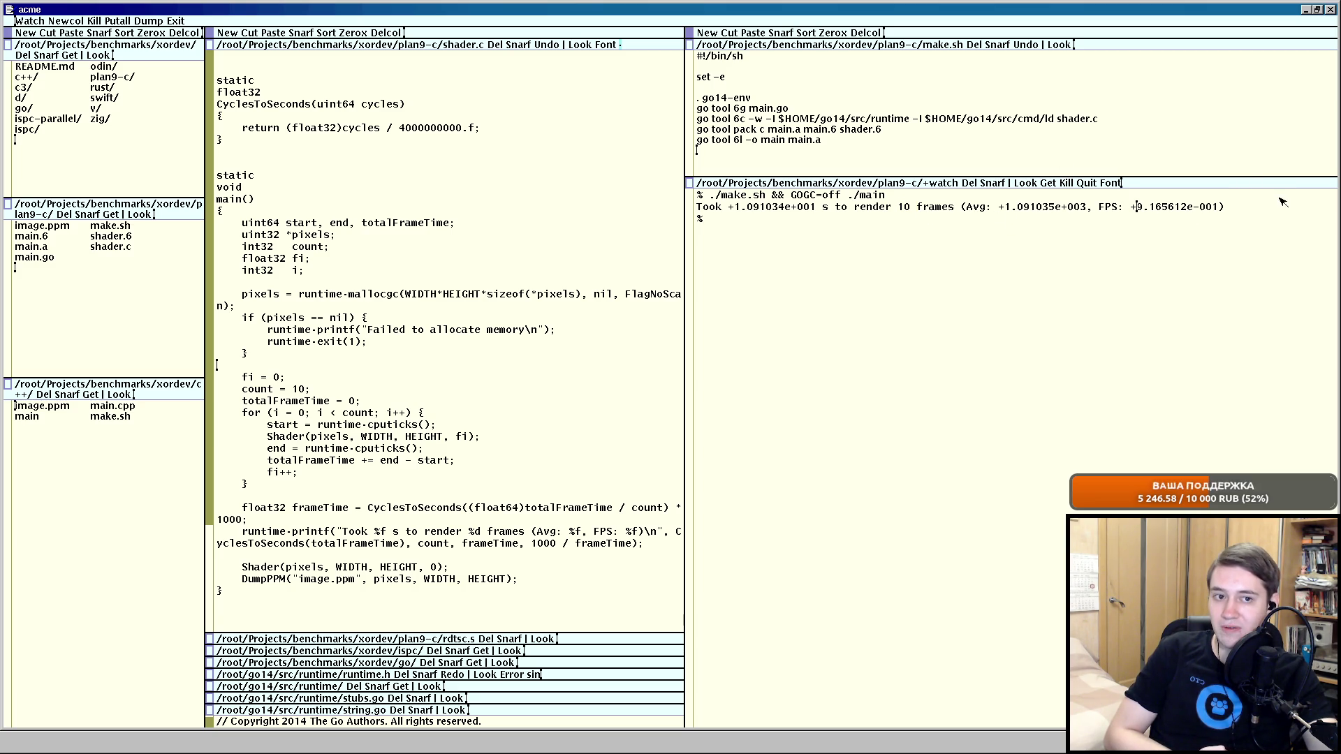
# Narrow the output column, enlarge make.sh, and briefly view the rendered image.ppm.
pyautogui.moveTo(986, 35)
pyautogui.mouseDown()
pyautogui.moveTo(1001, 35)
pyautogui.moveTo(813, 37)
pyautogui.mouseUp()
pyautogui.moveTo(810, 144); pyautogui.dragTo(816, 267)
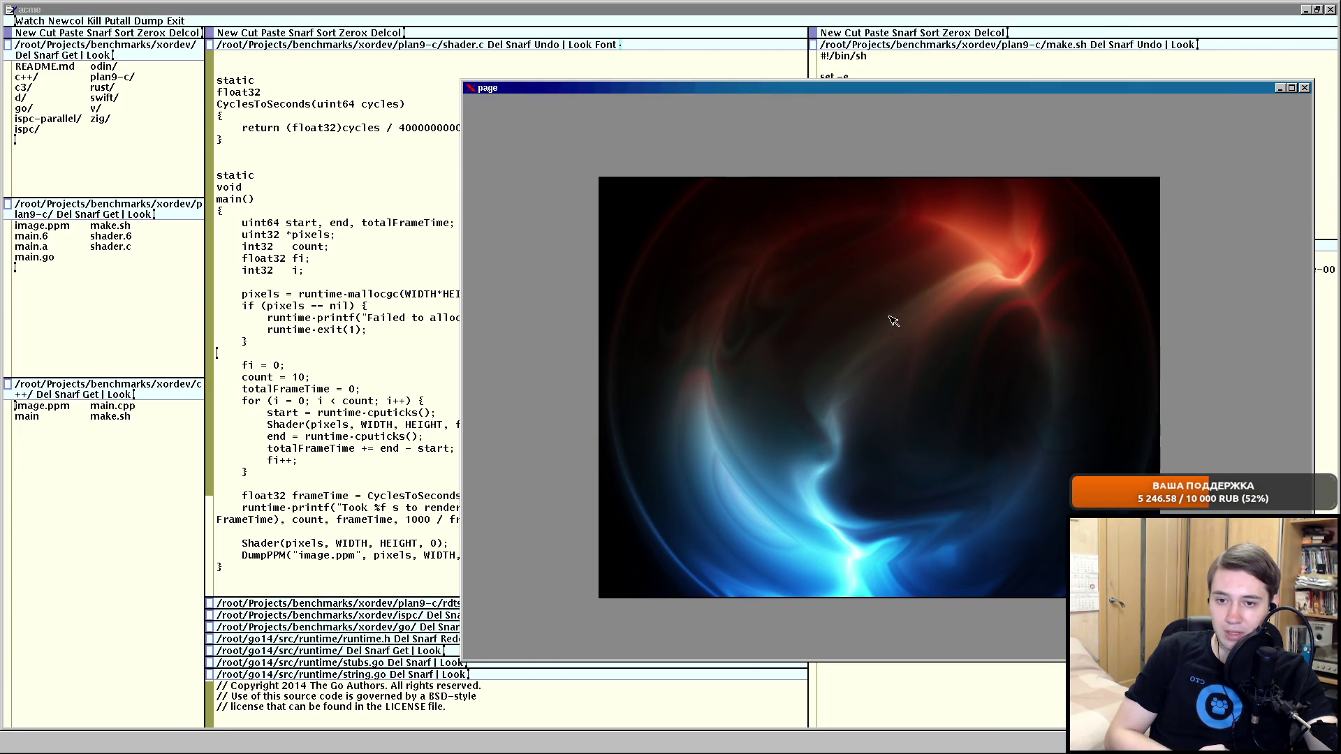
pyautogui.rightClick(880, 314)
pyautogui.click(880, 334)
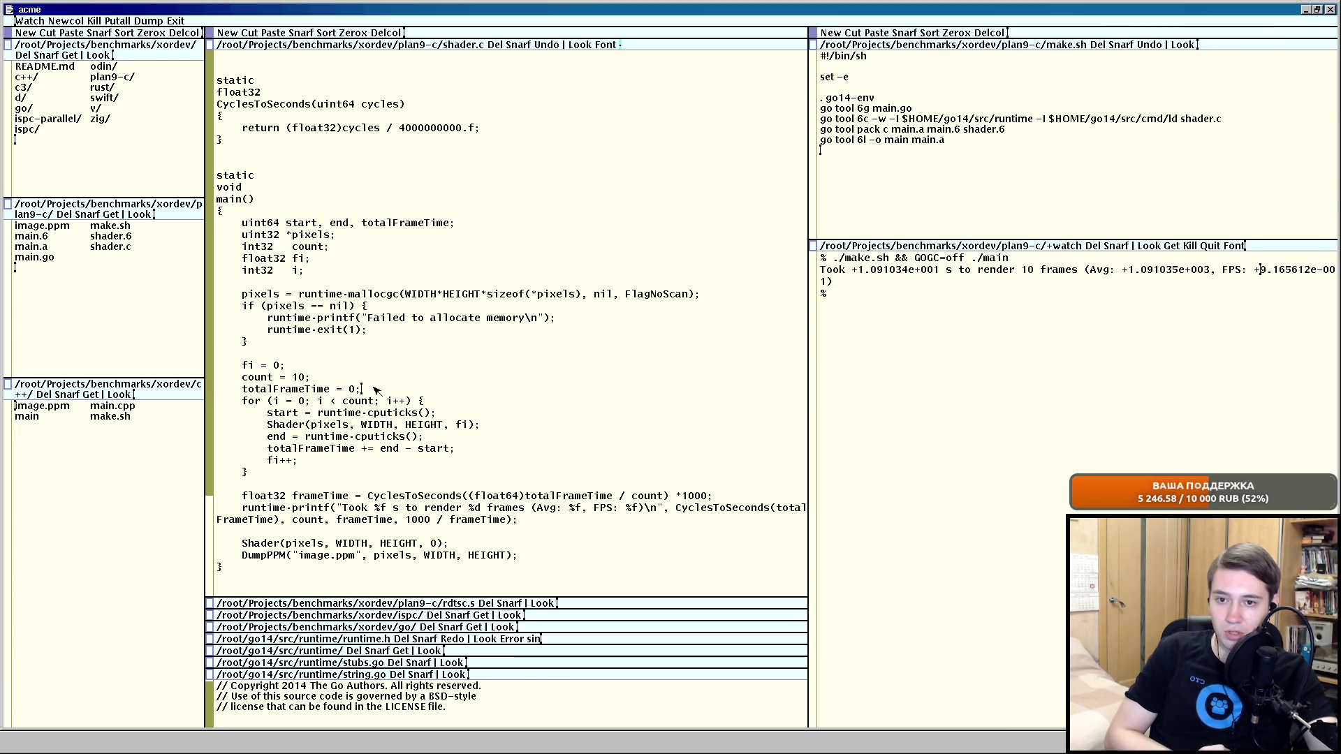
# Switch shader.c to a proportional font, Del the collapsed windows beneath it, and jump to its top.
pyautogui.middleClick(605, 44)
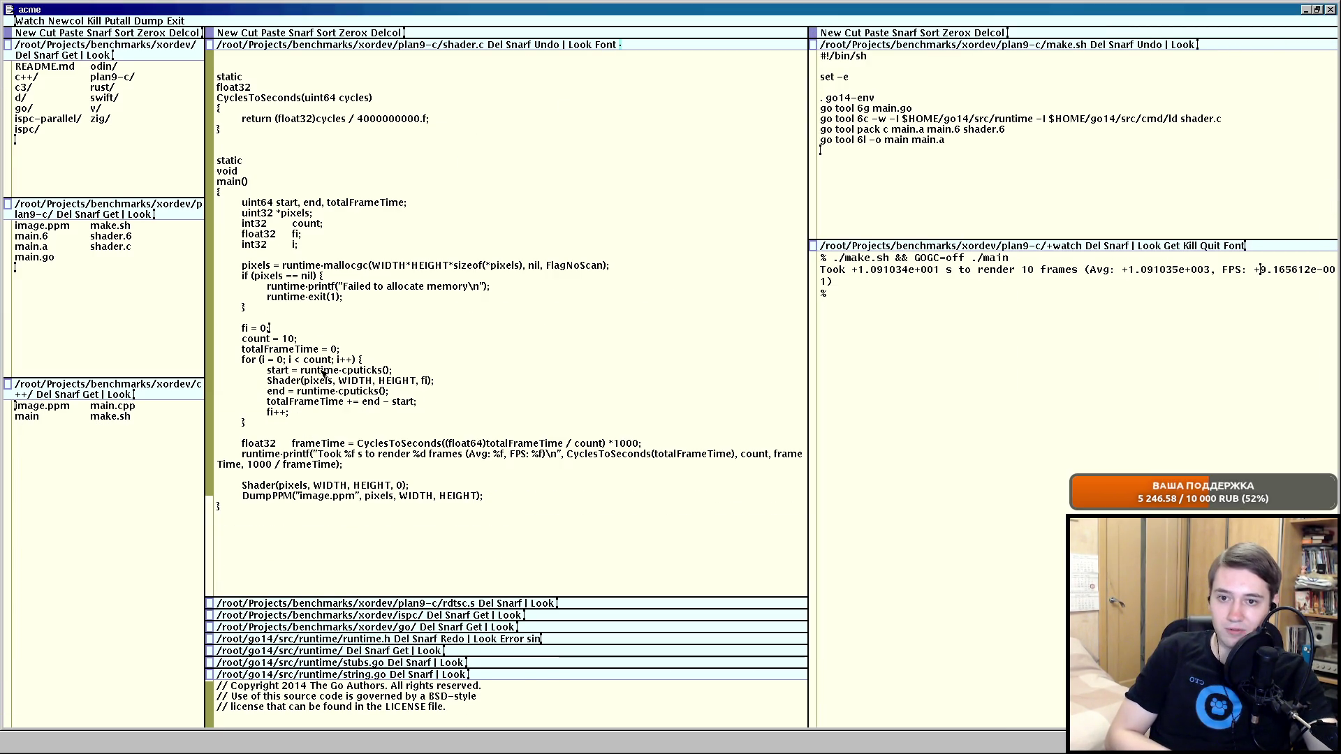
pyautogui.middleClick(483, 604)
pyautogui.middleClick(436, 605)
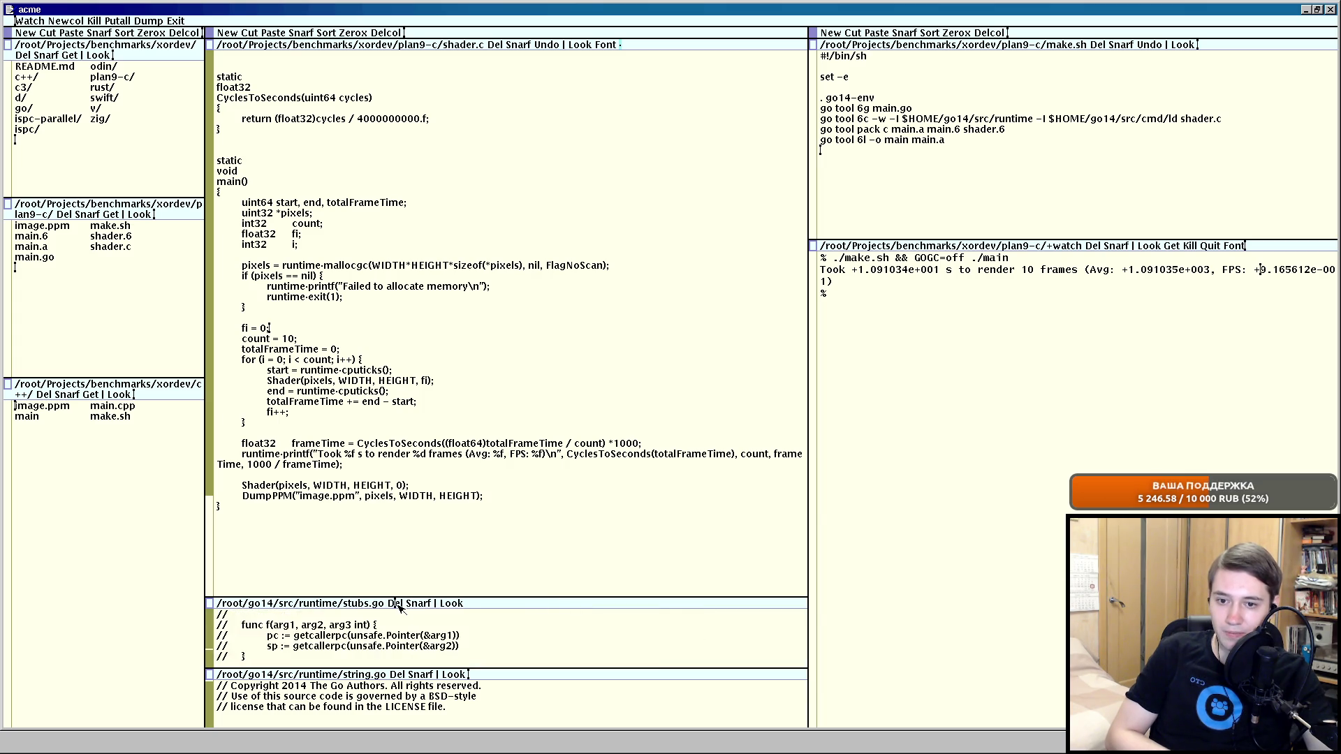
pyautogui.middleClick(393, 604)
pyautogui.middleClick(401, 605)
pyautogui.middleClick(213, 52)
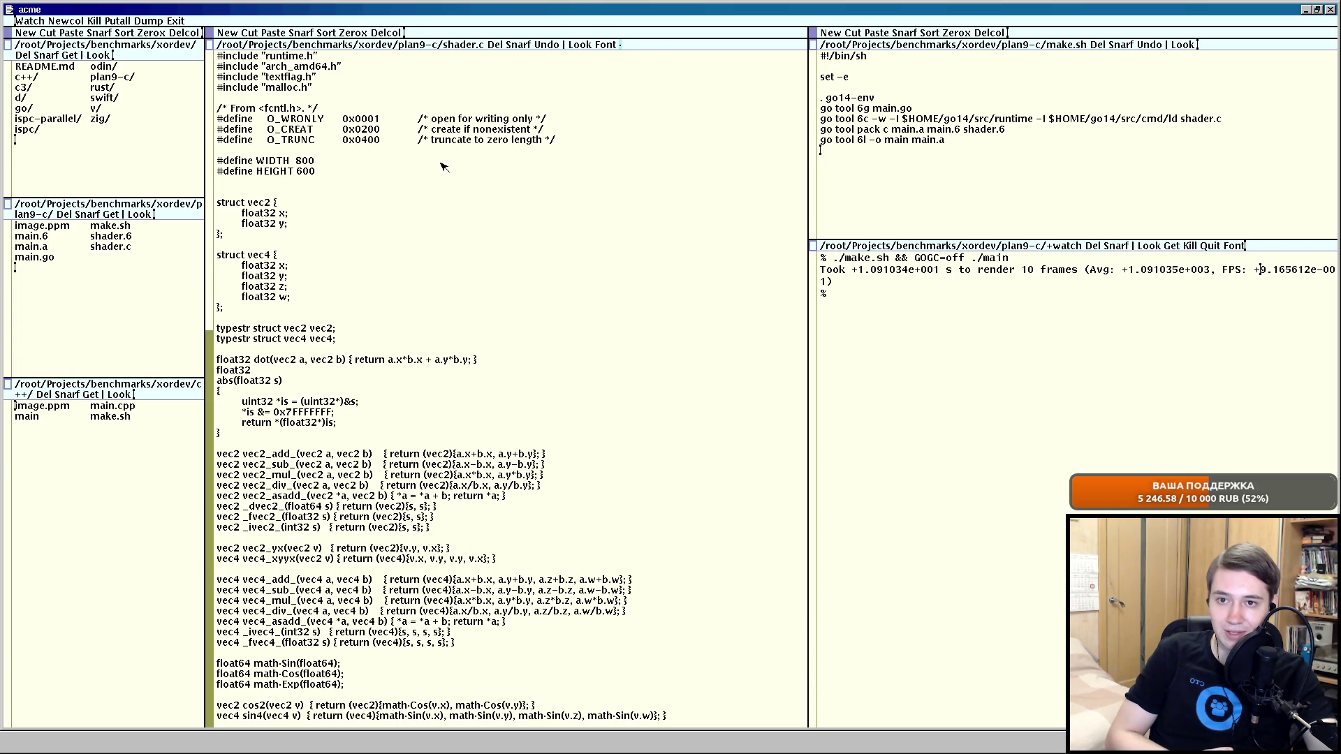
# Read through shader.c's #define flags and vector helper functions.
pyautogui.moveTo(298, 150); pyautogui.dragTo(274, 155)
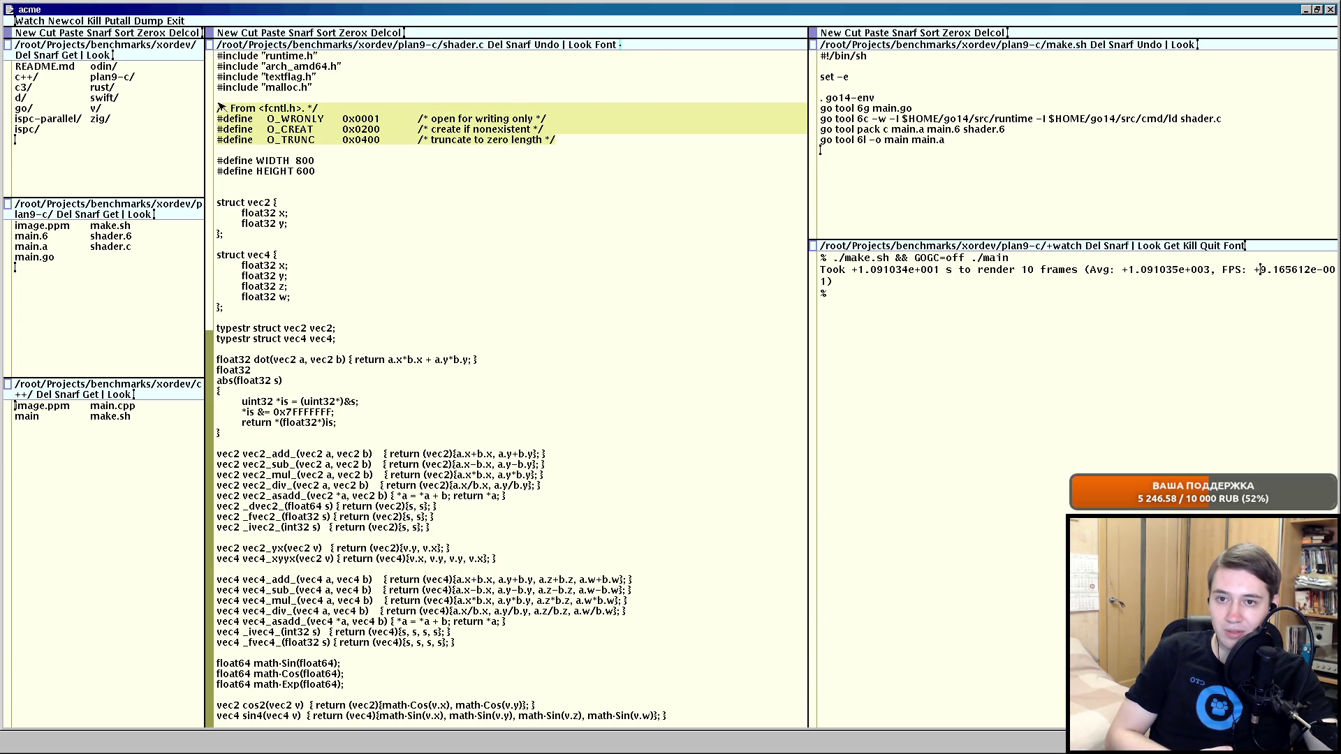
pyautogui.scroll(-1, 413, 190)
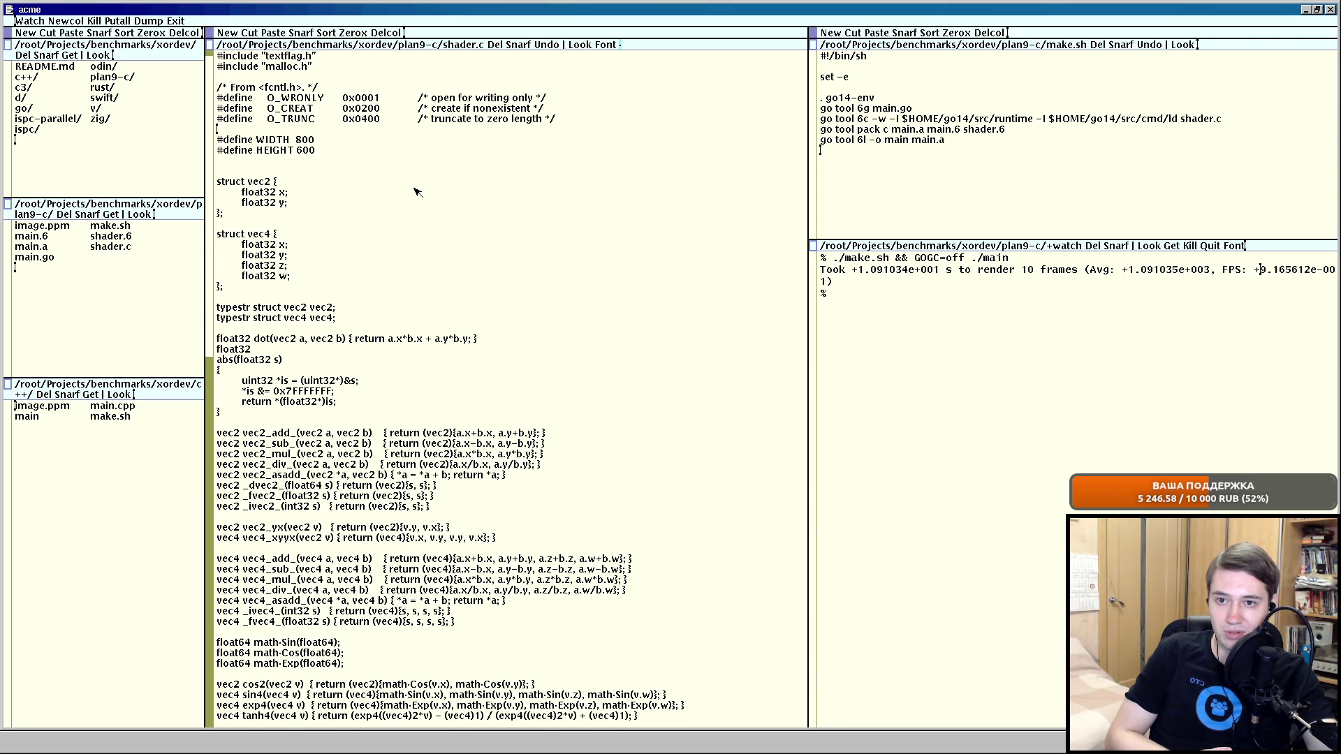
pyautogui.scroll(-5, 413, 191)
pyautogui.scroll(-5, 414, 191)
pyautogui.scroll(-5, 416, 185)
pyautogui.scroll(-5, 416, 178)
pyautogui.scroll(-5, 416, 178)
pyautogui.scroll(-2, 415, 178)
pyautogui.scroll(2, 416, 210)
pyautogui.scroll(-5, 416, 236)
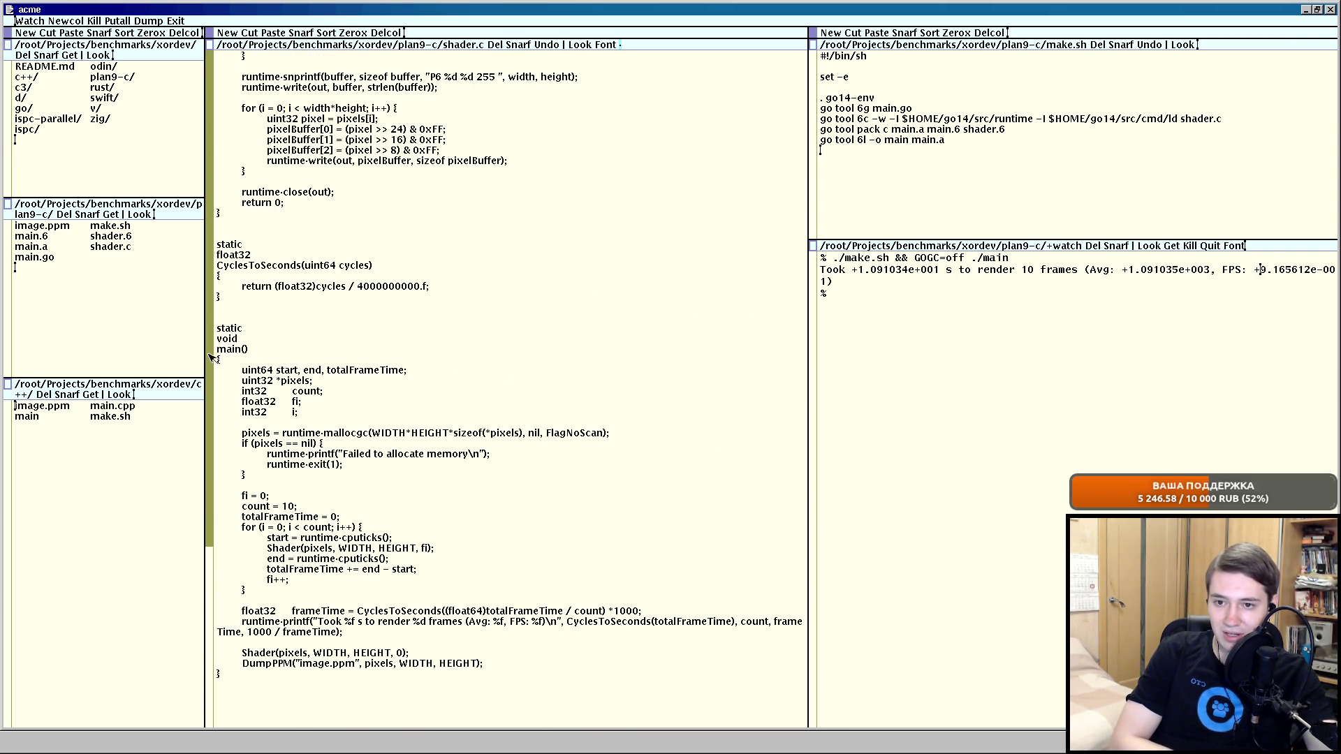
pyautogui.middleClick(209, 356)
pyautogui.scroll(-5, 314, 315)
pyautogui.moveTo(704, 444)
pyautogui.mouseDown()
pyautogui.moveTo(196, 197)
pyautogui.moveTo(192, 162)
pyautogui.mouseUp()
pyautogui.scroll(2, 520, 217)
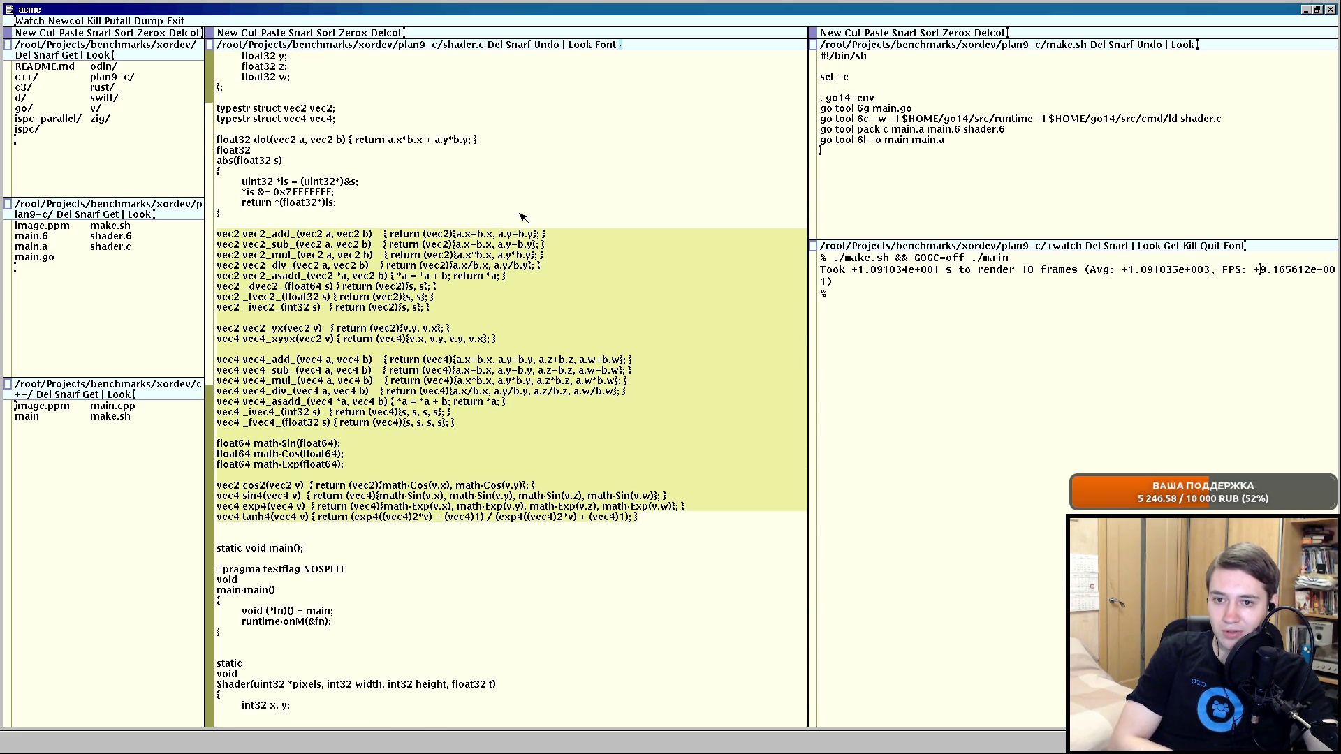
pyautogui.scroll(3, 520, 217)
pyautogui.scroll(2, 532, 216)
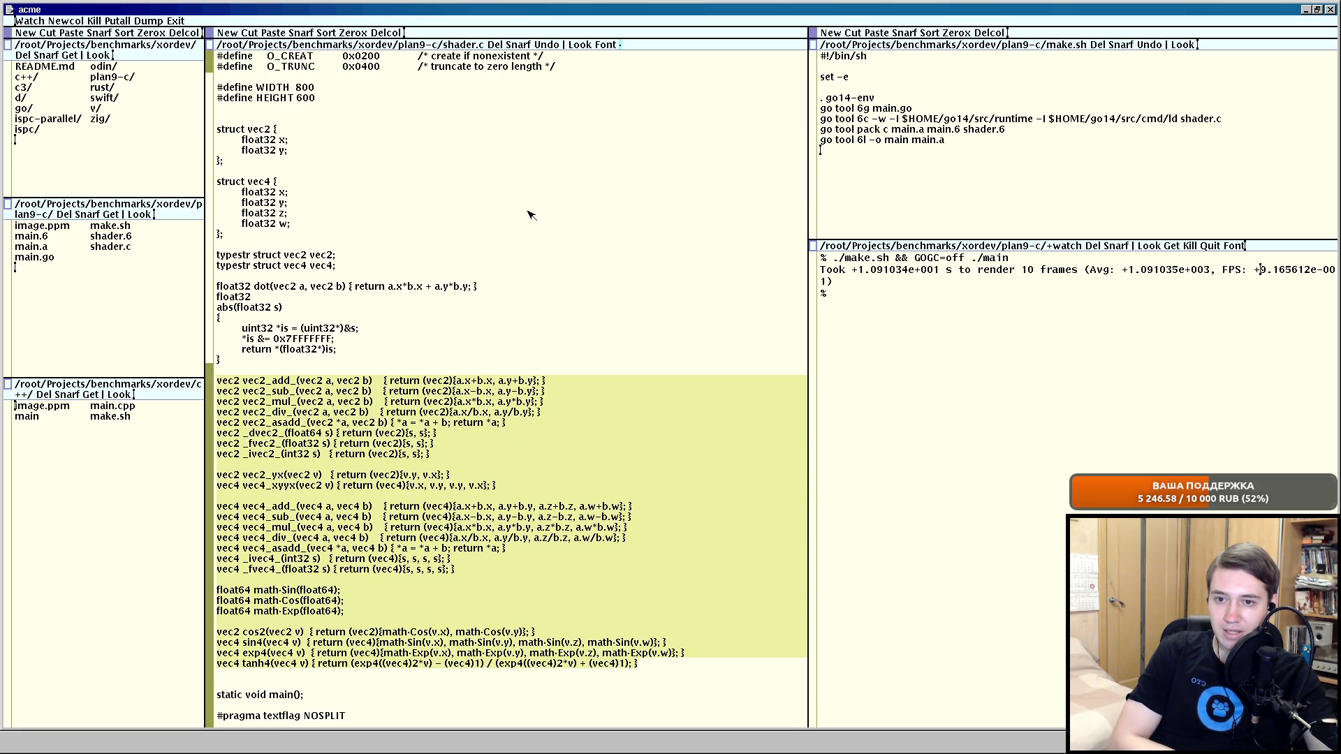
pyautogui.scroll(2, 339, 181)
pyautogui.scroll(1, 339, 181)
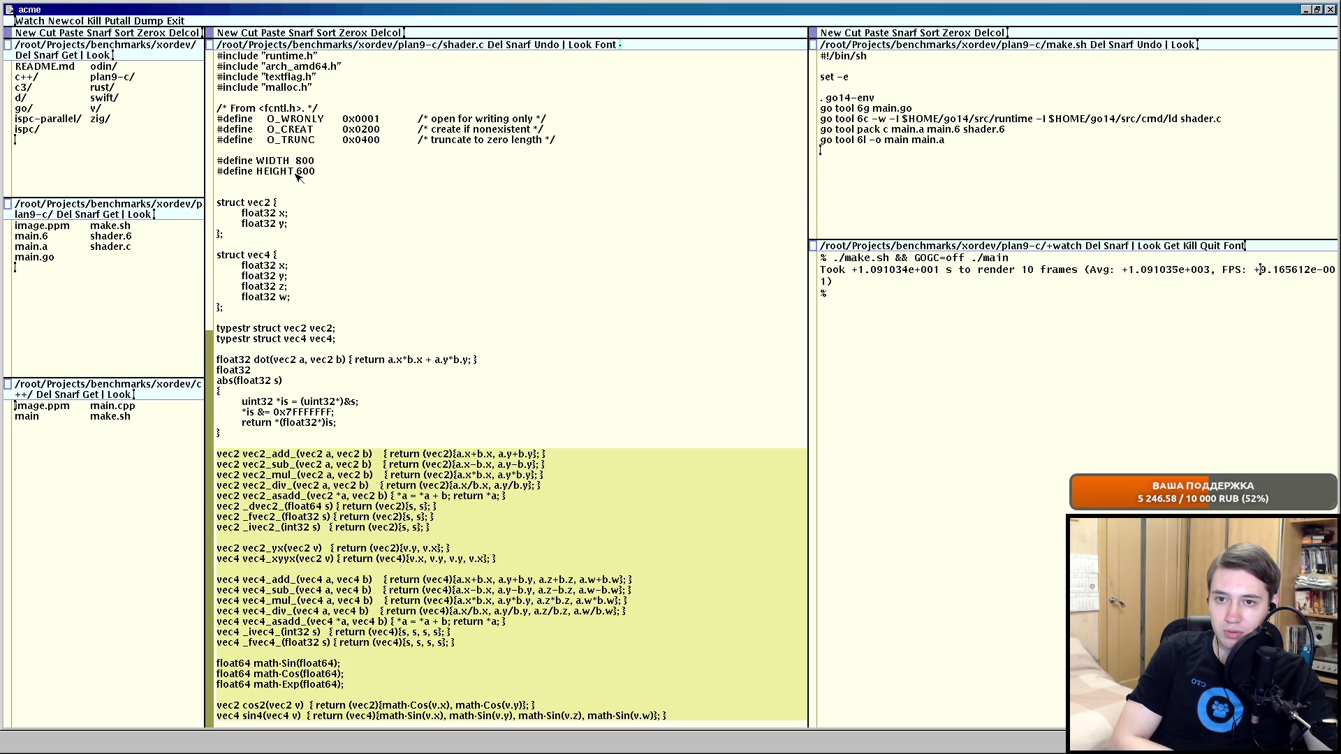
pyautogui.scroll(-1, 254, 299)
pyautogui.scroll(-2, 252, 298)
pyautogui.scroll(-4, 241, 282)
pyautogui.scroll(-5, 236, 275)
pyautogui.scroll(-1, 237, 274)
pyautogui.scroll(2, 315, 262)
pyautogui.scroll(-4, 434, 245)
pyautogui.scroll(-3, 438, 275)
pyautogui.scroll(-10, 437, 276)
pyautogui.scroll(-2, 387, 320)
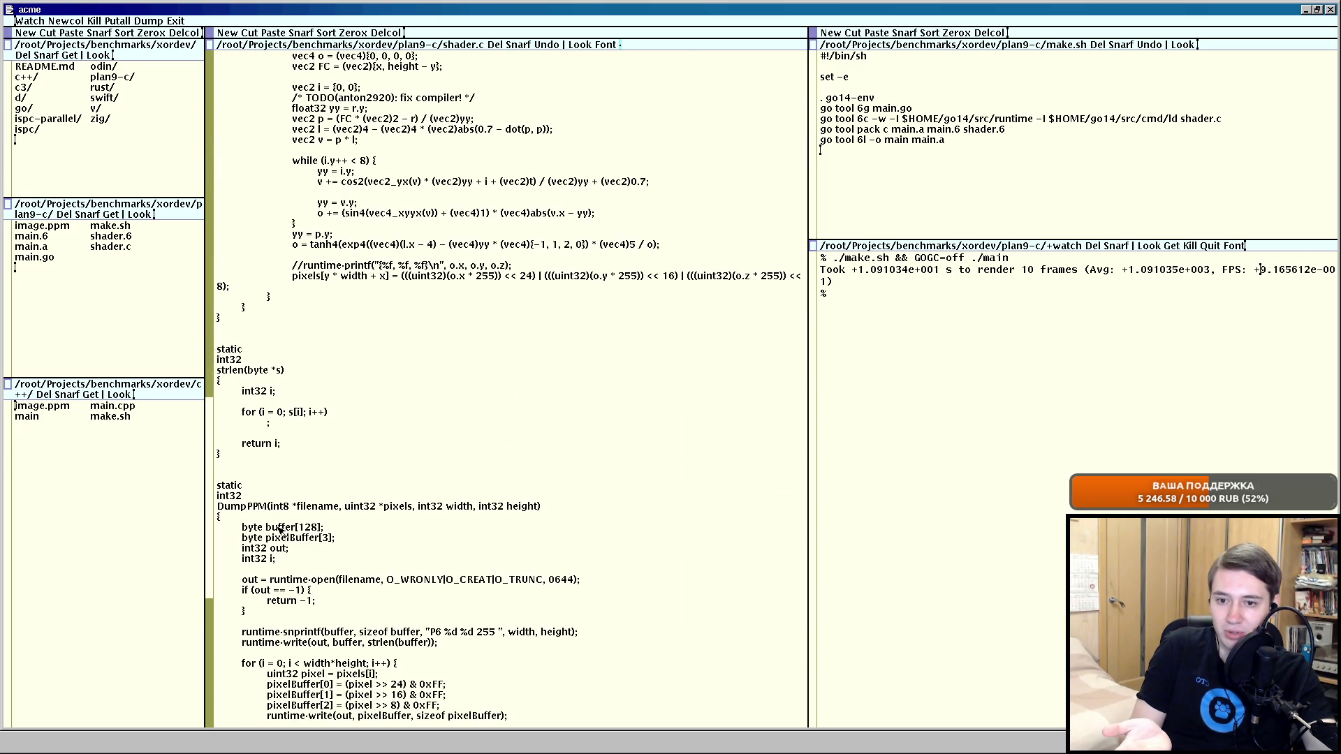
pyautogui.scroll(-3, 275, 507)
pyautogui.scroll(15, 207, 405)
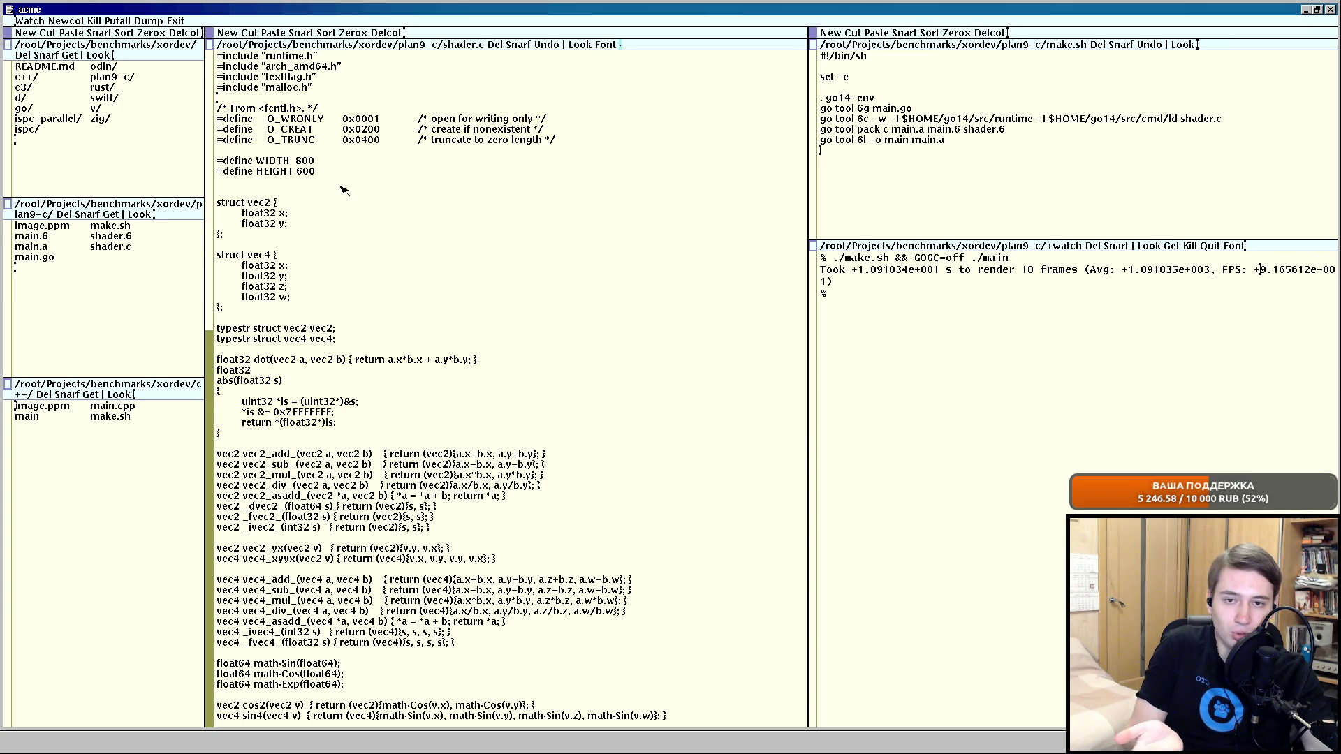
pyautogui.doubleClick(408, 150)
pyautogui.click(402, 152)
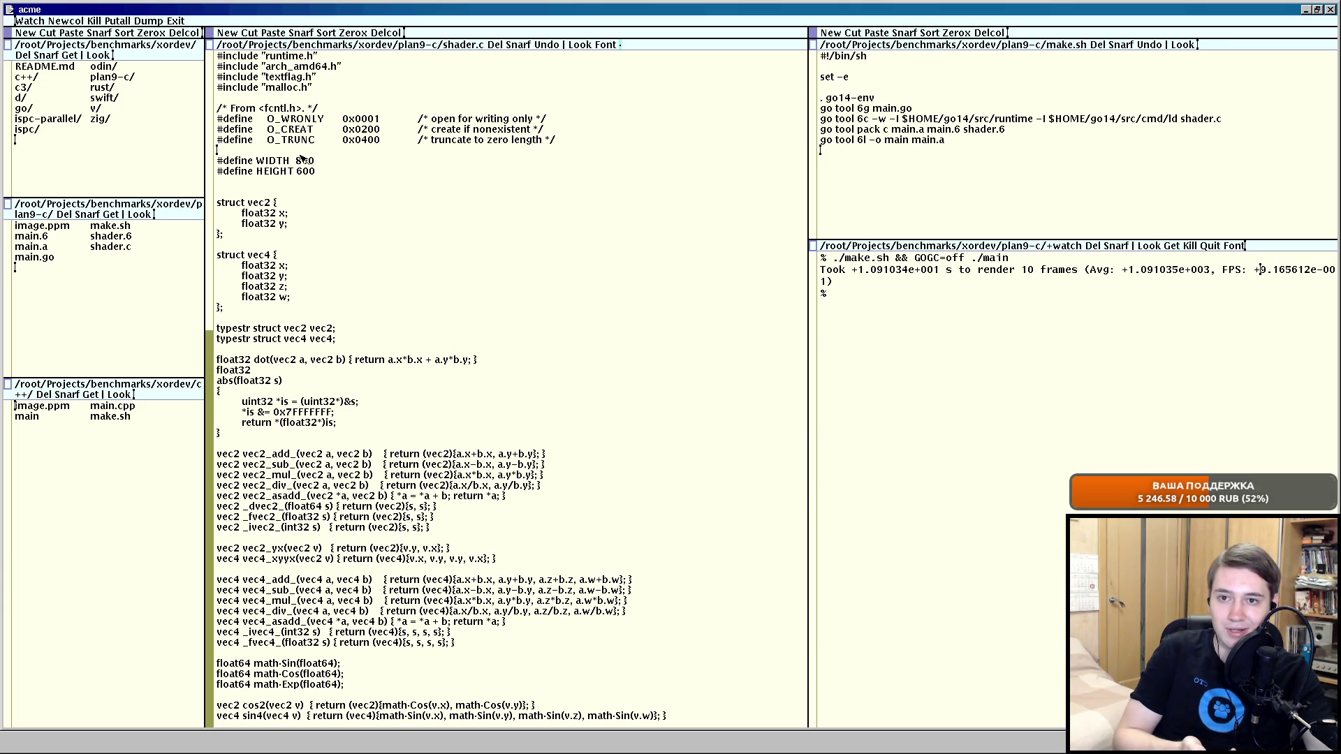
pyautogui.moveTo(210, 176); pyautogui.dragTo(211, 322)
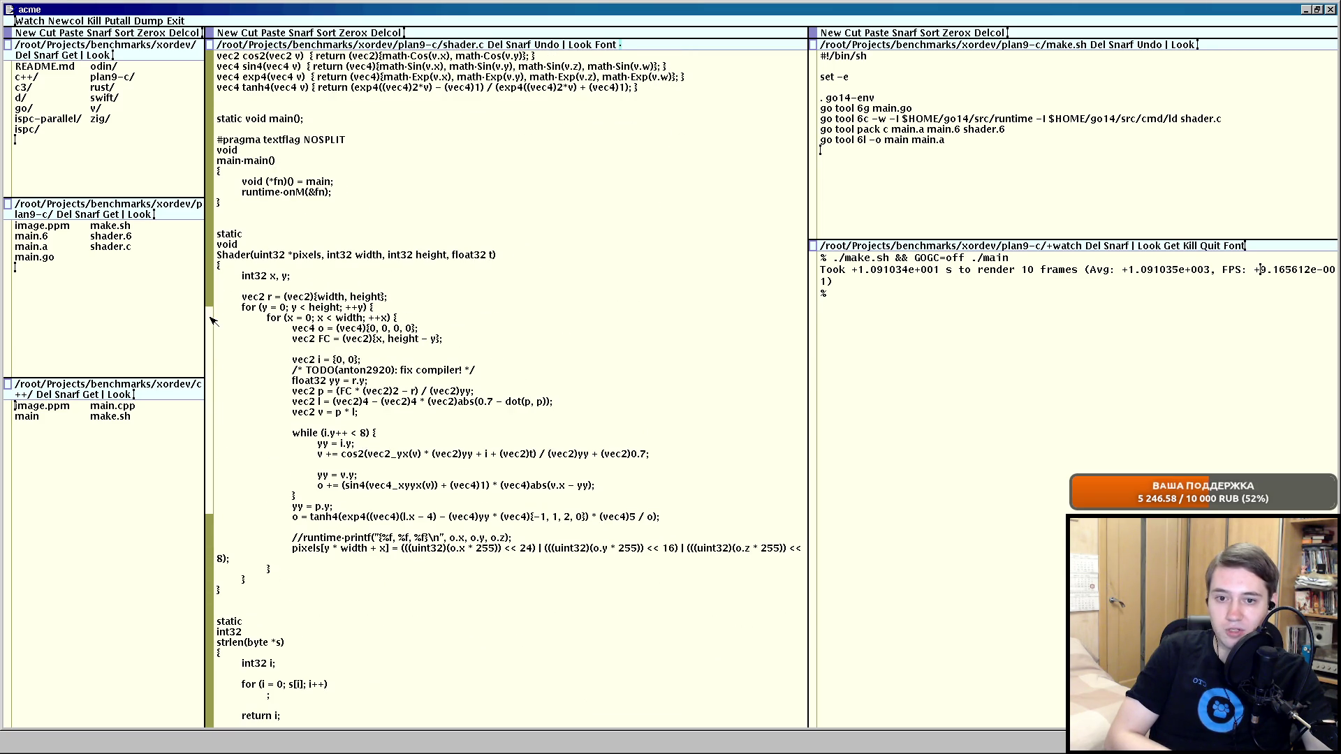
pyautogui.scroll(-1, 210, 332)
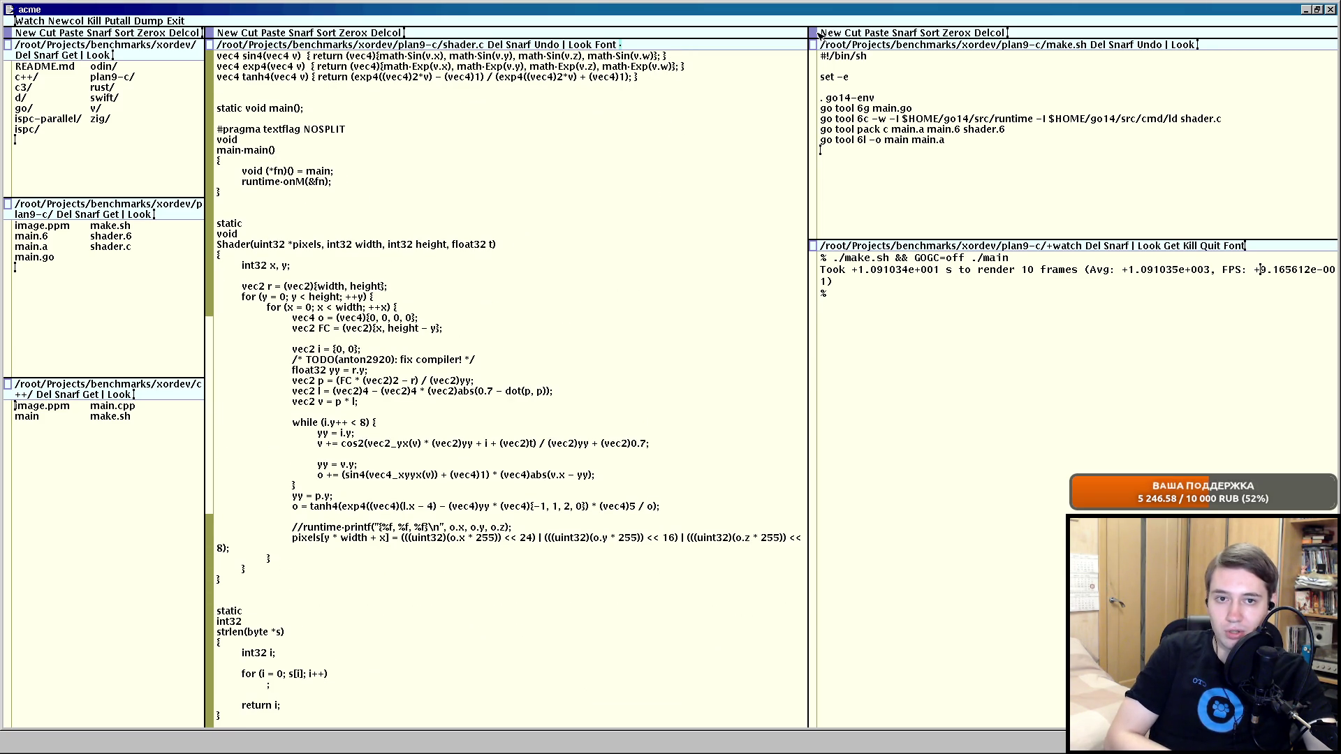
# Widen the shader.c column so the pixel-writing line fits, then delete the commented-out printf line.
pyautogui.moveTo(839, 33); pyautogui.dragTo(897, 35)
pyautogui.moveTo(897, 225); pyautogui.dragTo(890, 215)
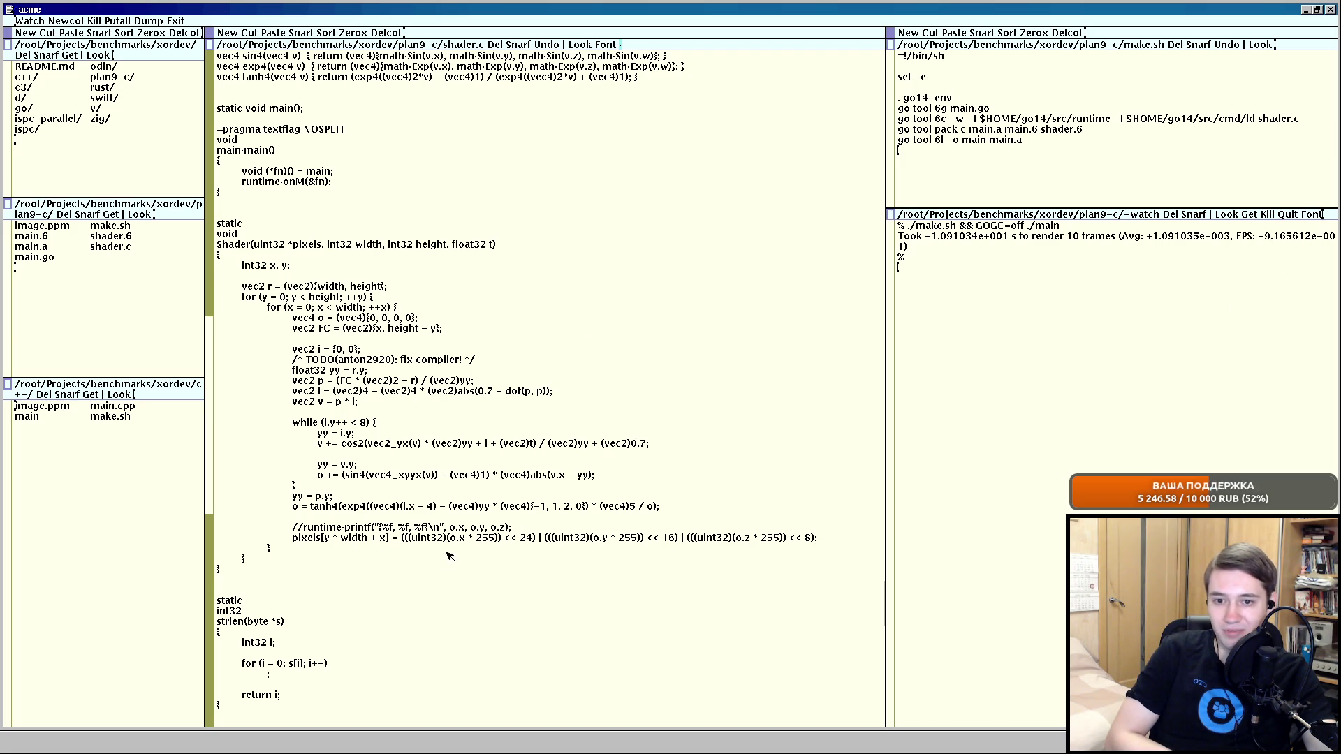
pyautogui.scroll(-2, 455, 541)
pyautogui.moveTo(345, 476); pyautogui.dragTo(537, 496)
pyautogui.press('BackSpace')
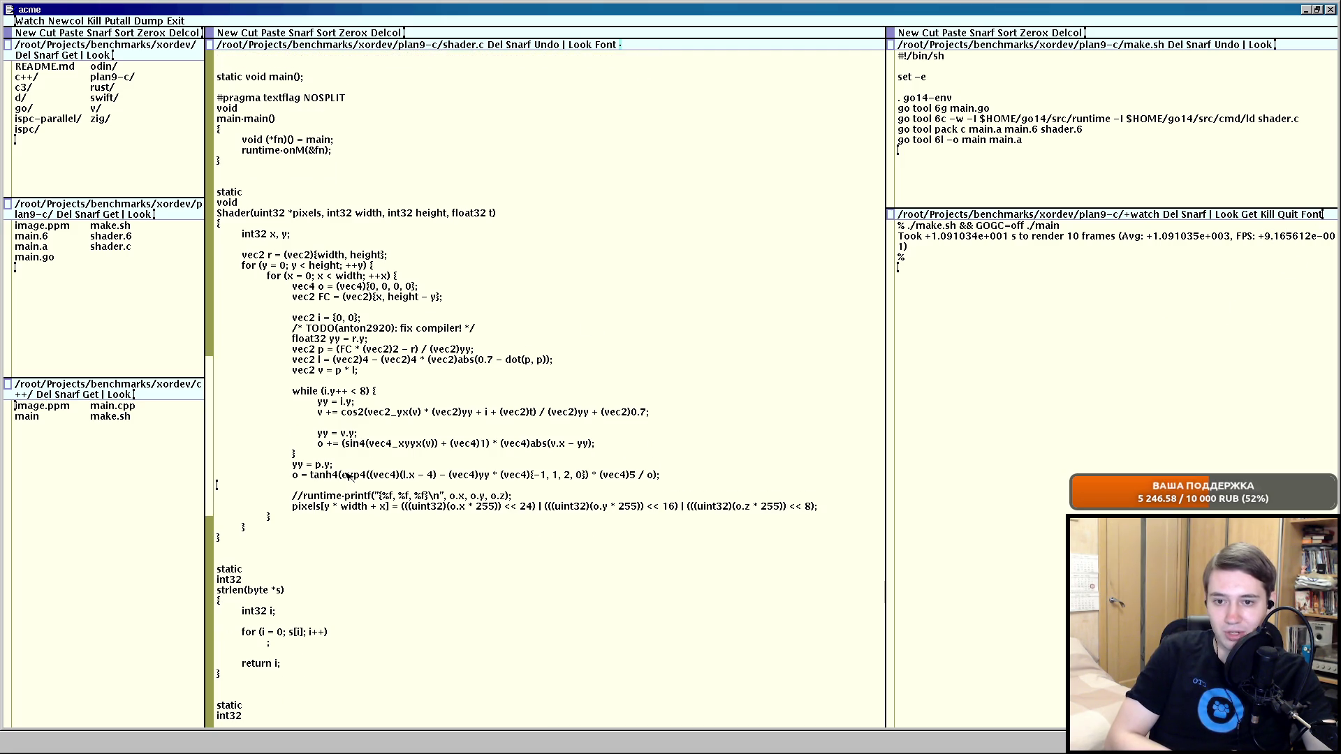
# Put shader.c to rebuild without the debug printf line and switch to xterm.
pyautogui.middleClick(562, 45)
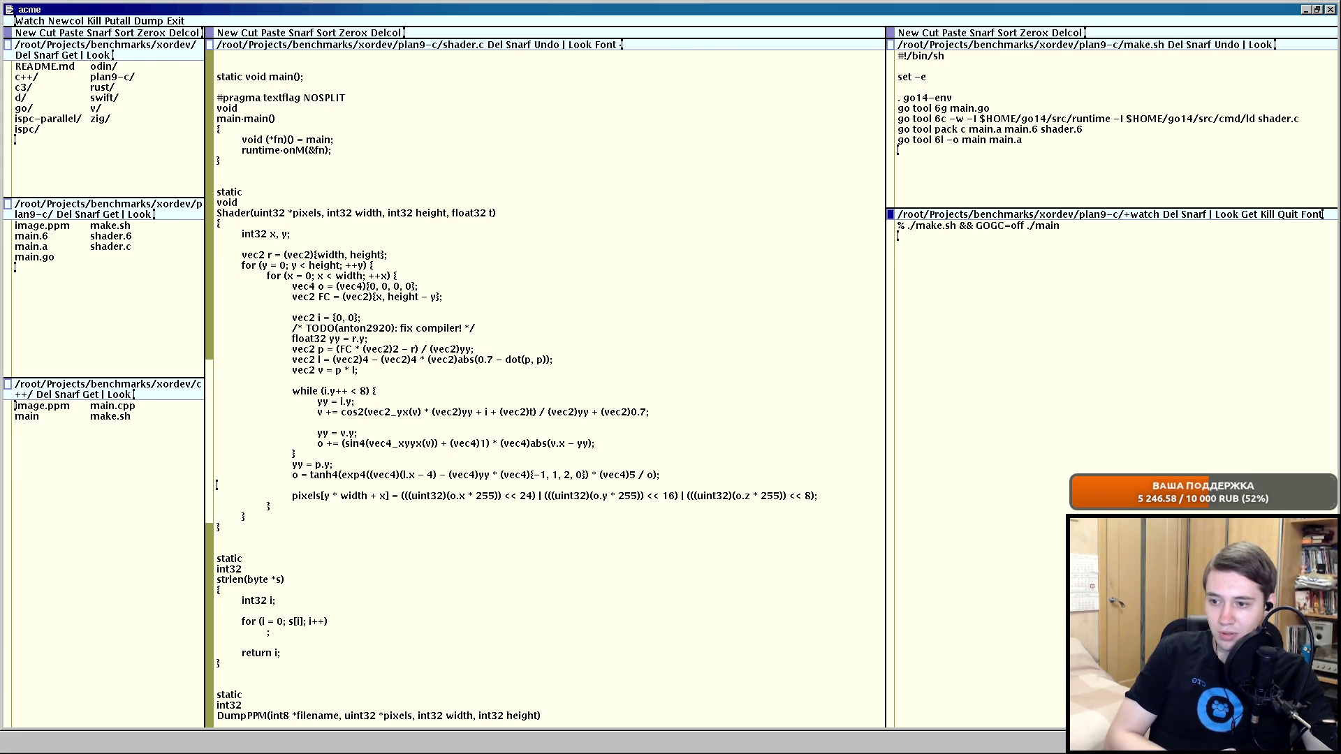
pyautogui.hotkey('alt', 'Tab')
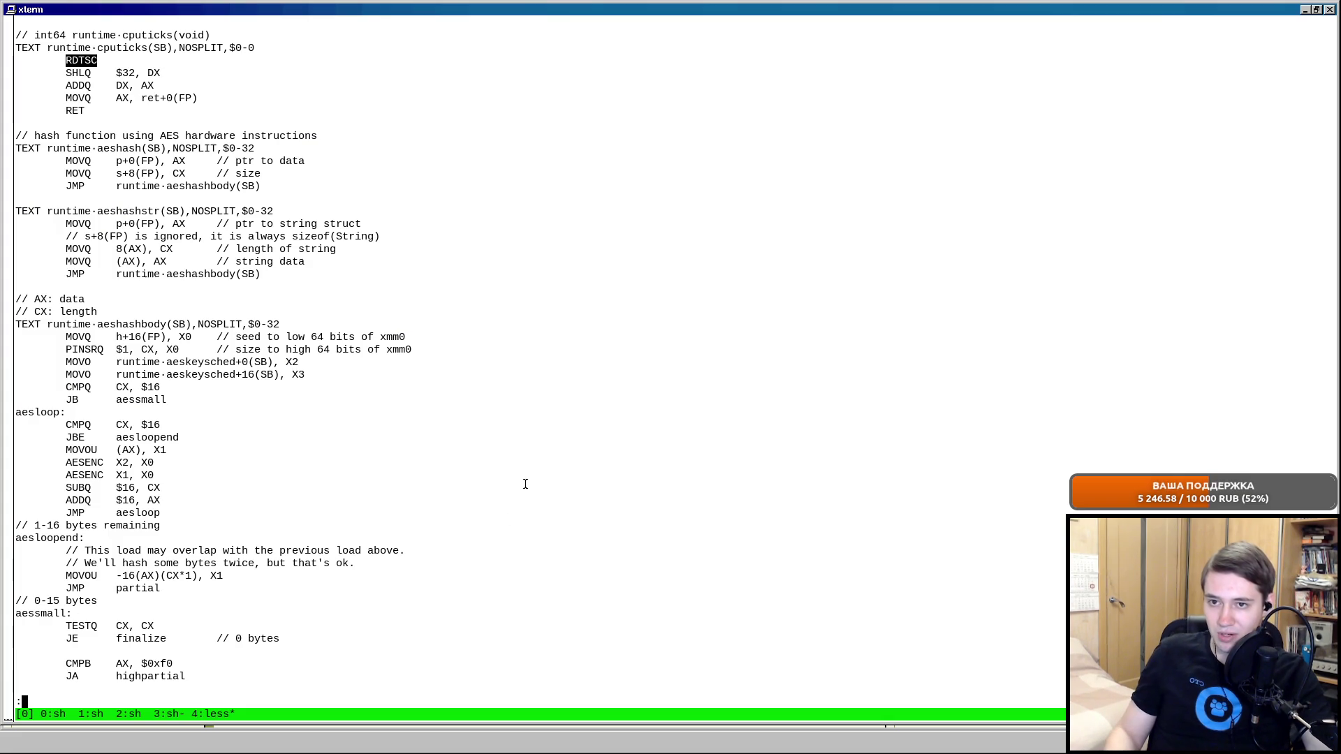
# Quit less, switch tmux to the plan9-c window 3, clear it and begin a while loop command.
pyautogui.press('q')
pyautogui.hotkey('ctrl', 'b')
pyautogui.press('2')
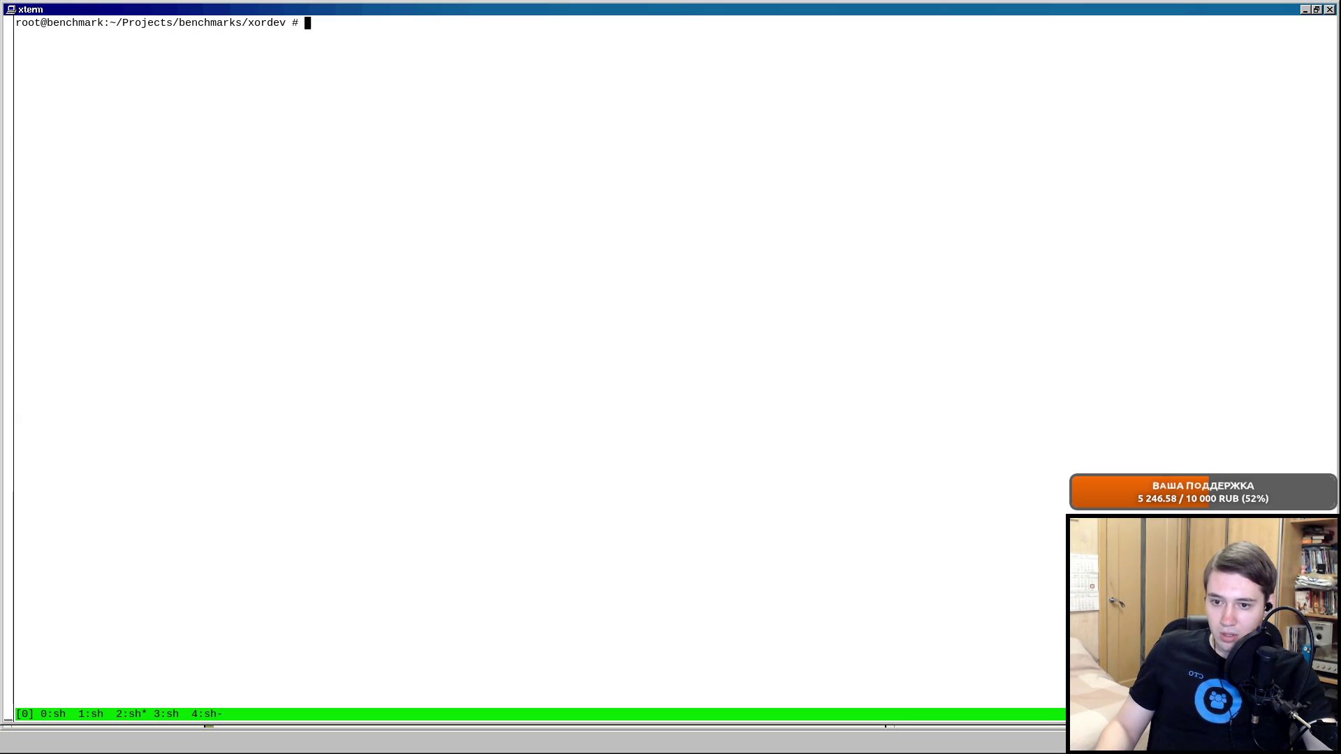
pyautogui.hotkey('ctrl', 'b')
pyautogui.press('3')
pyautogui.hotkey('ctrl', 'l')
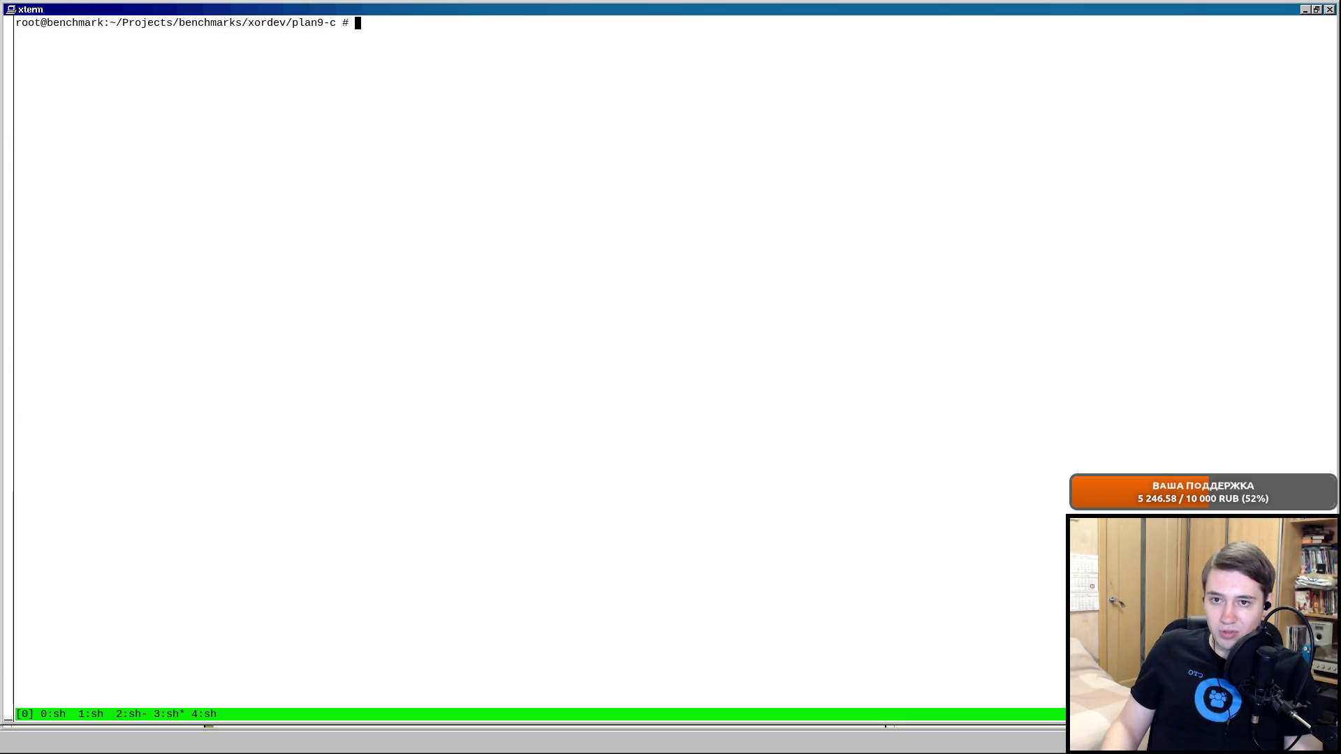
pyautogui.write('while true')
pyautogui.press('BackSpace')
pyautogui.write('; do ./main; done')
# Run 'while true; do ./main; done' to benchmark main repeatedly at about 10.7 s per 10 frames.
pyautogui.hotkey('alt', 'Tab')
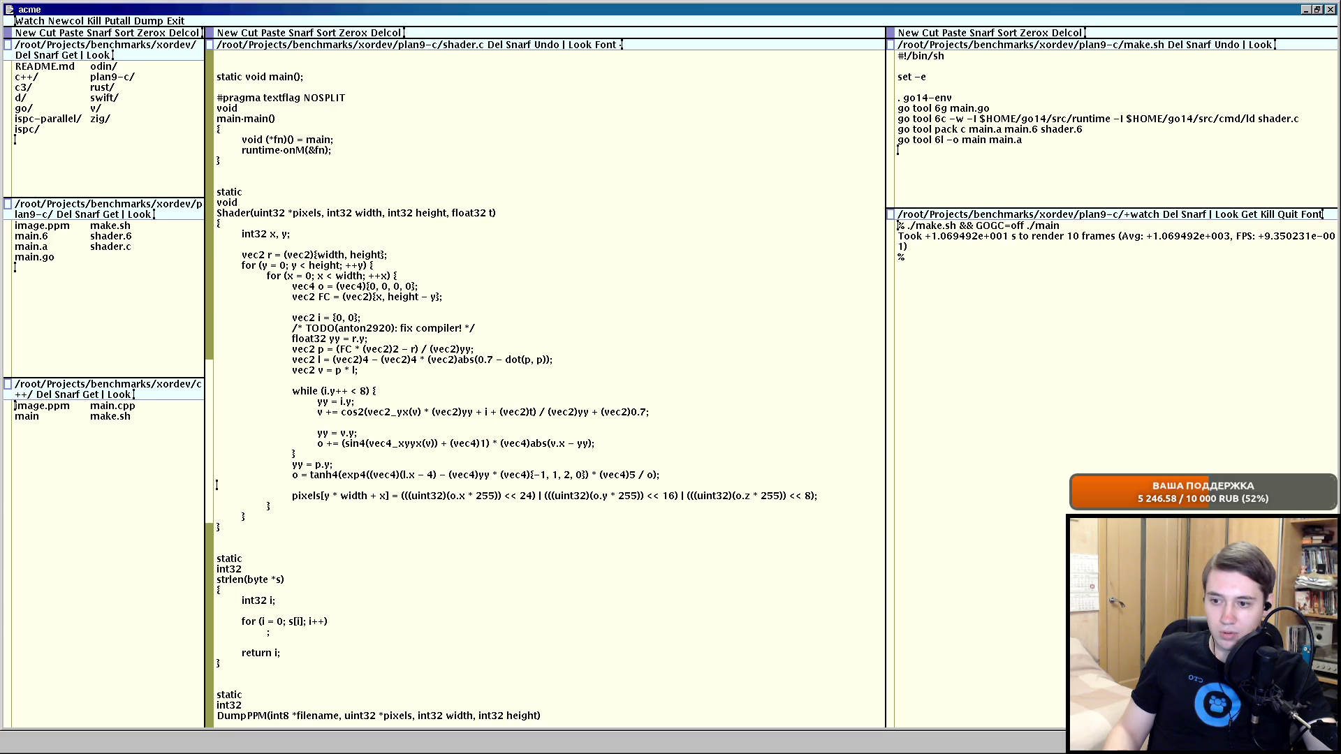
pyautogui.hotkey('alt', 'Tab')
pyautogui.press('Return')
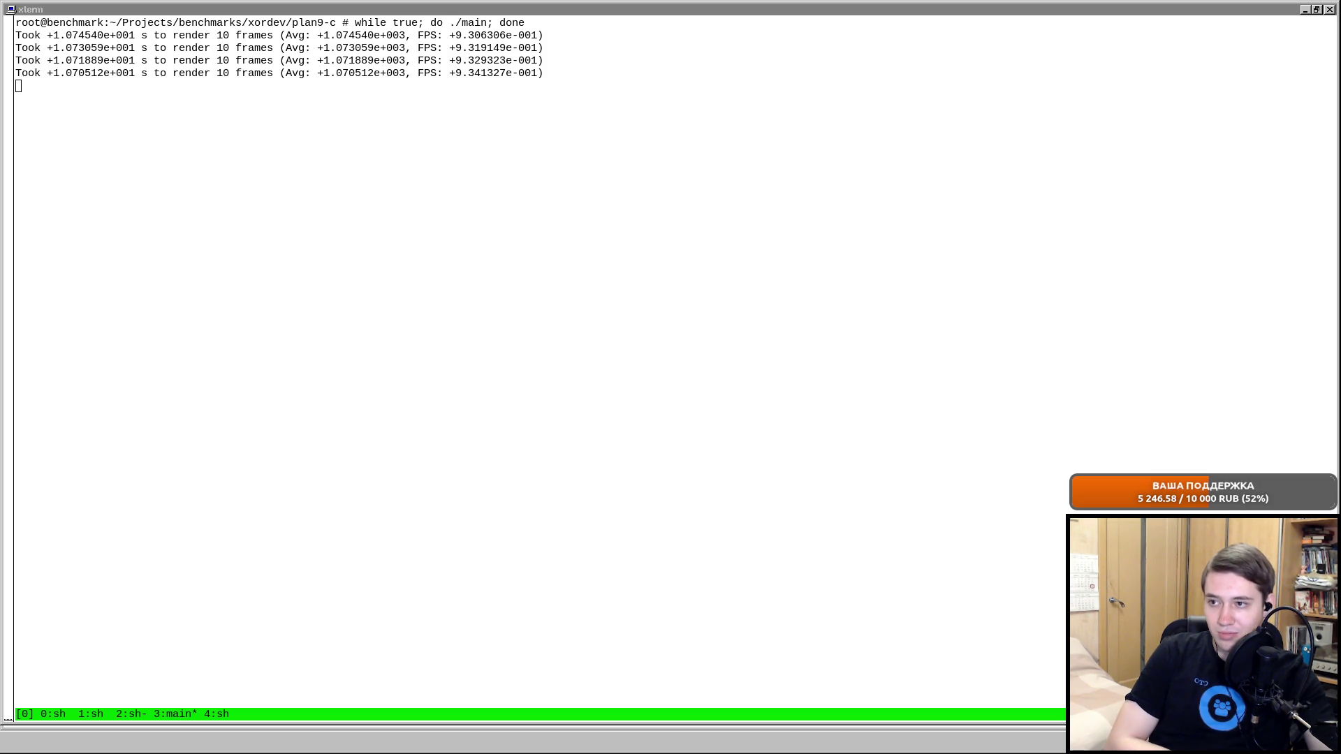
pyautogui.click(160, 360)
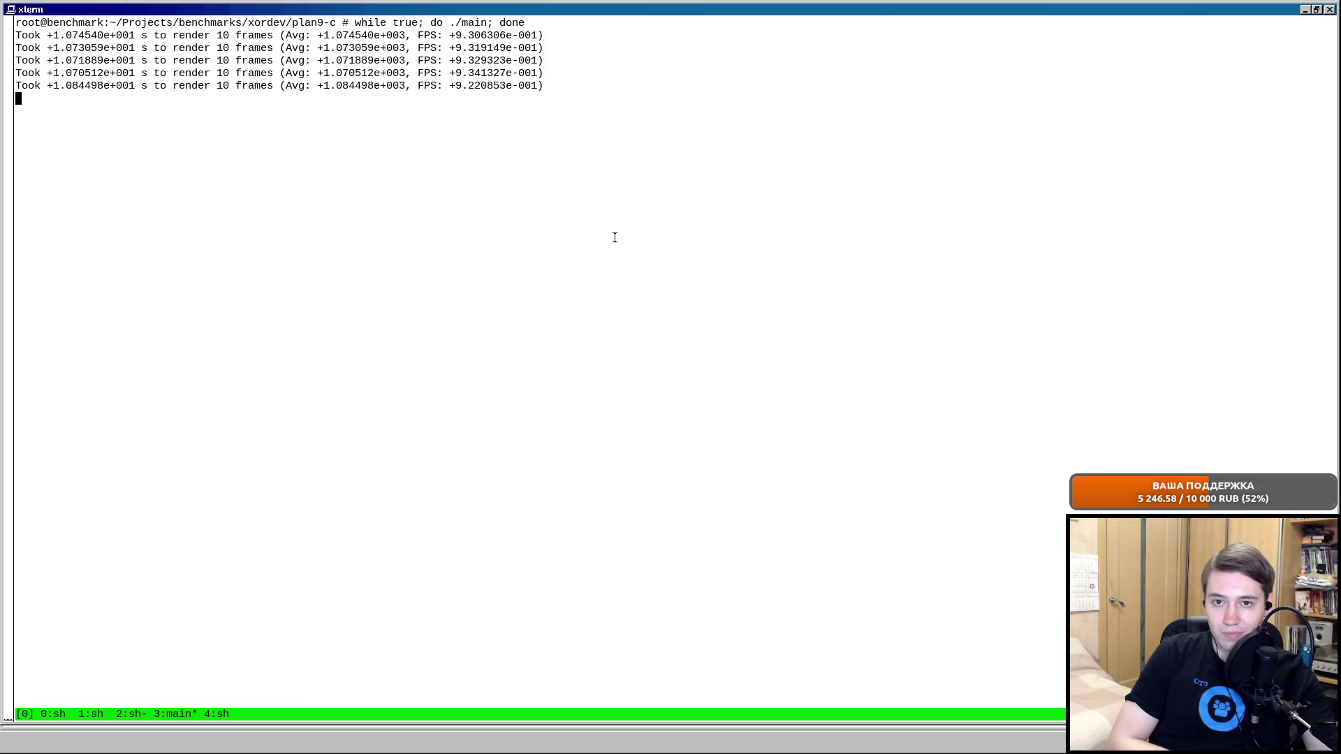
# Ctrl+C the loop, split a second tmux pane, and find the main process with ps -aux | grep main.
pyautogui.hotkey('ctrl', 'c')
pyautogui.hotkey('ctrl', 'c')
pyautogui.hotkey('ctrl', 'c')
pyautogui.hotkey('ctrl', 'c')
pyautogui.hotkey('ctrl', 'c')
pyautogui.hotkey('ctrl', 'c')
pyautogui.hotkey('ctrl', 'c')
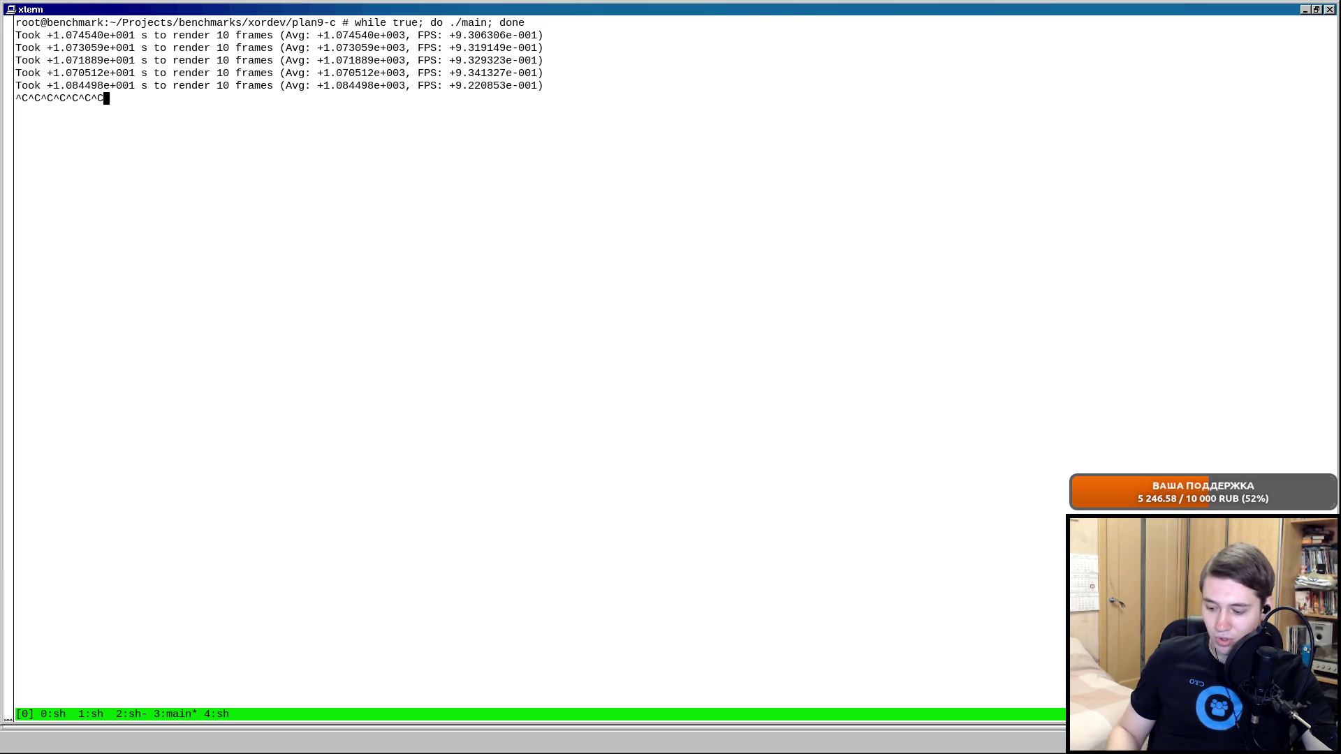
pyautogui.hotkey('ctrl', 'b')
pyautogui.press('%')
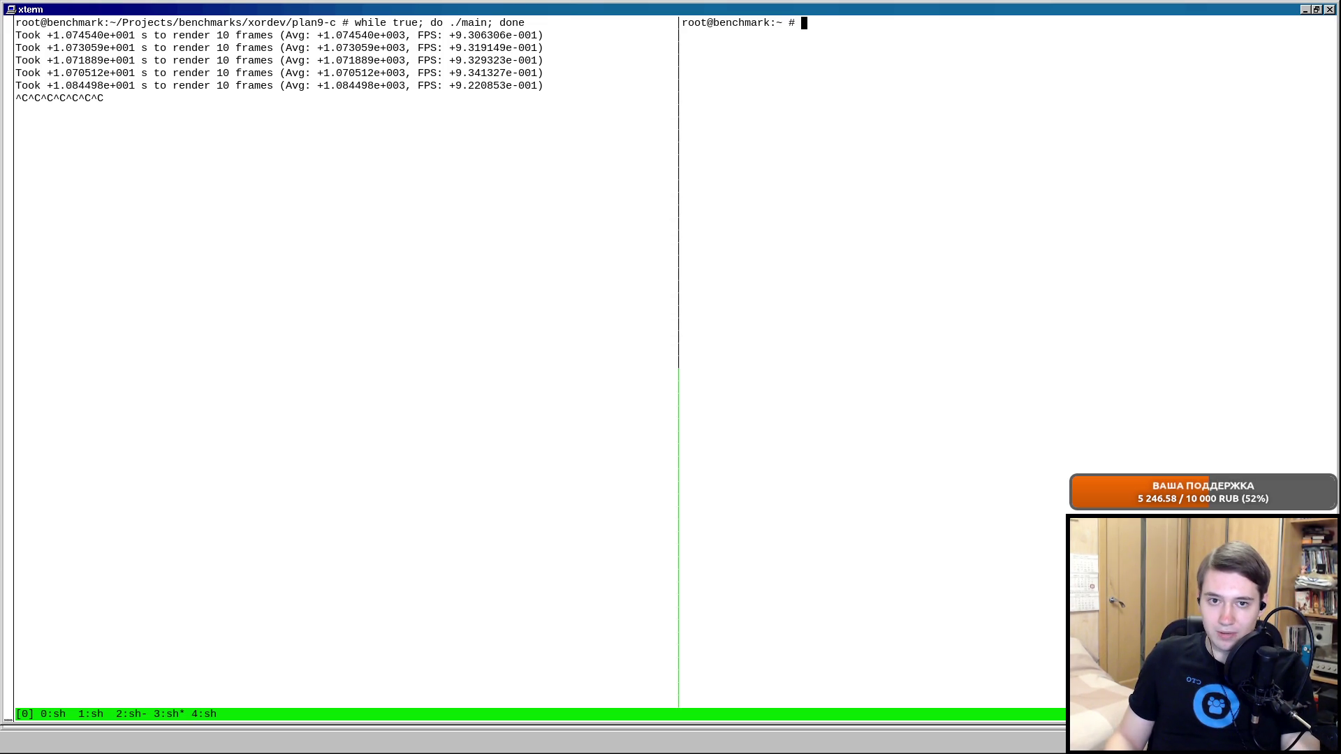
pyautogui.write('ps -aux | ')
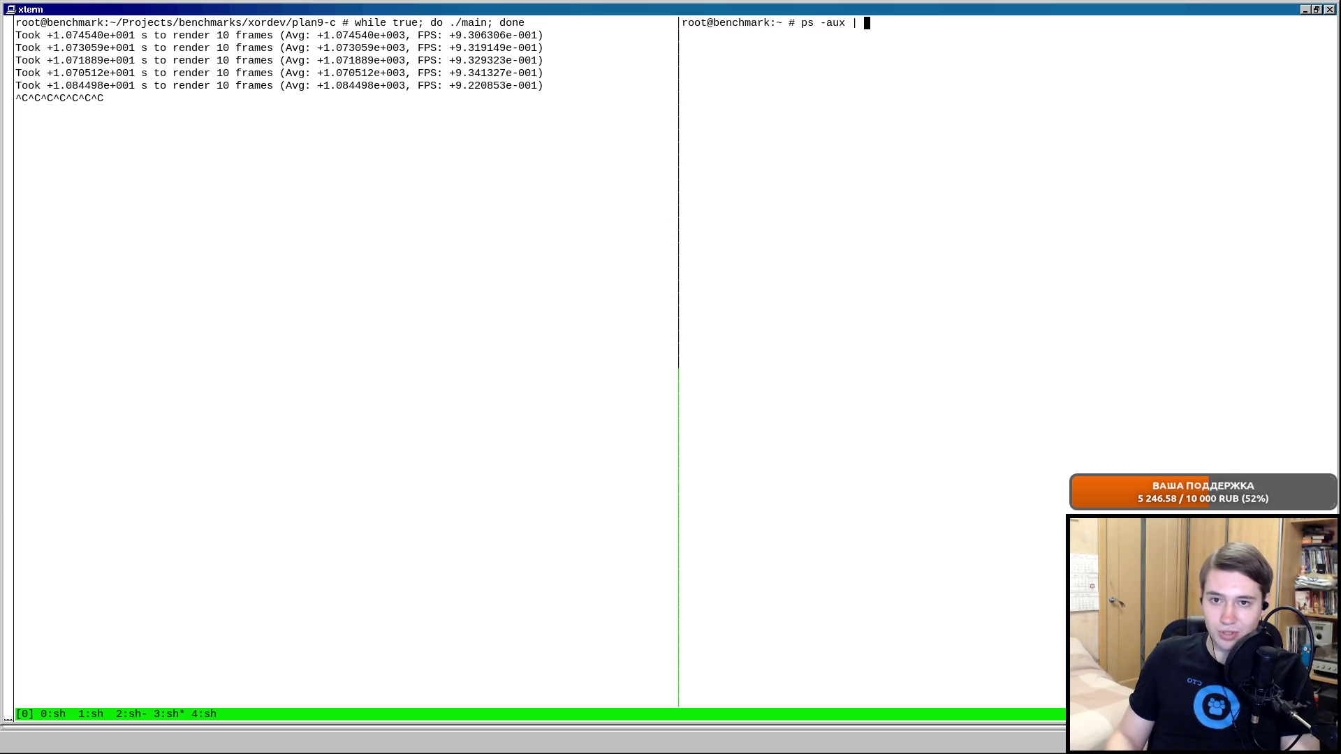
pyautogui.write('main')
pyautogui.press('Return')
pyautogui.press('Up')
pyautogui.press('Left')
pyautogui.press('Left')
pyautogui.press('Left')
pyautogui.write('greo')
pyautogui.press('Return')
pyautogui.press('Up')
pyautogui.press('Left')
pyautogui.press('Left')
pyautogui.press('Left')
pyautogui.press('Left')
pyautogui.press('BackSpace')
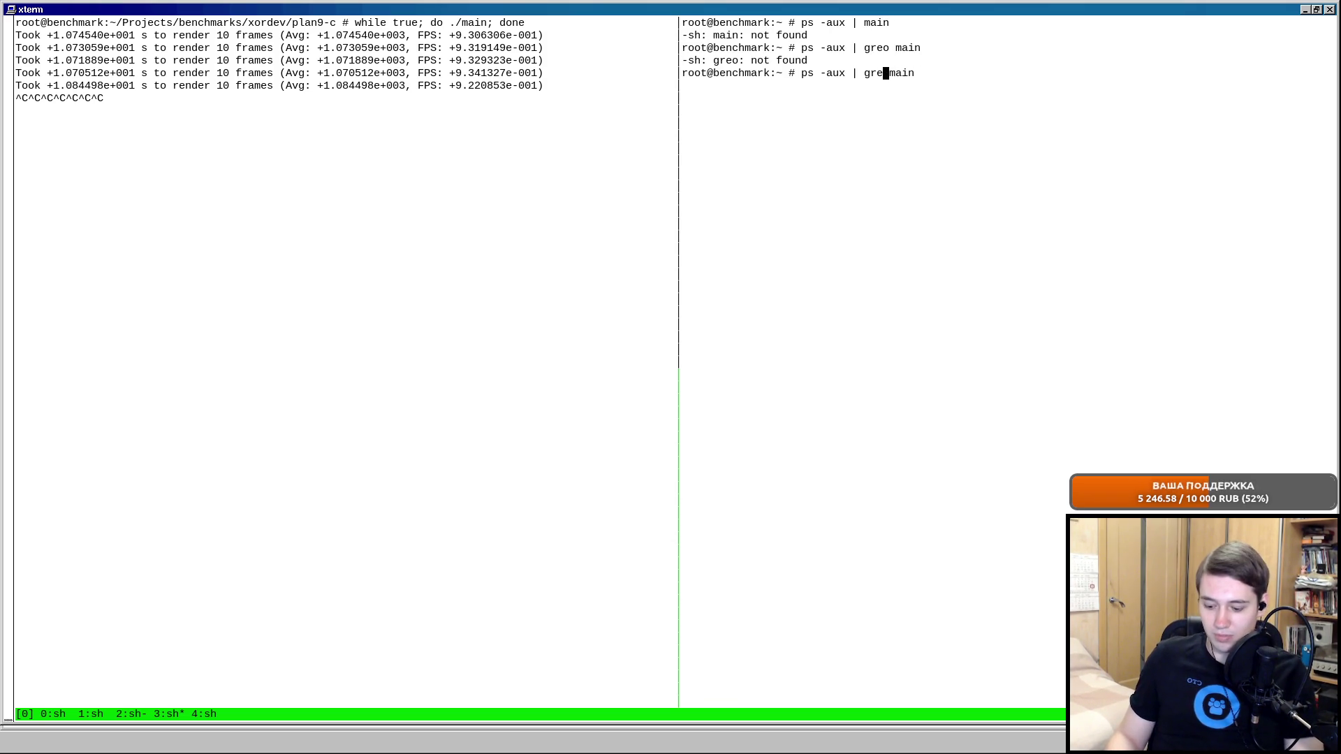
pyautogui.write('p')
pyautogui.press('Return')
pyautogui.write('ll 1')
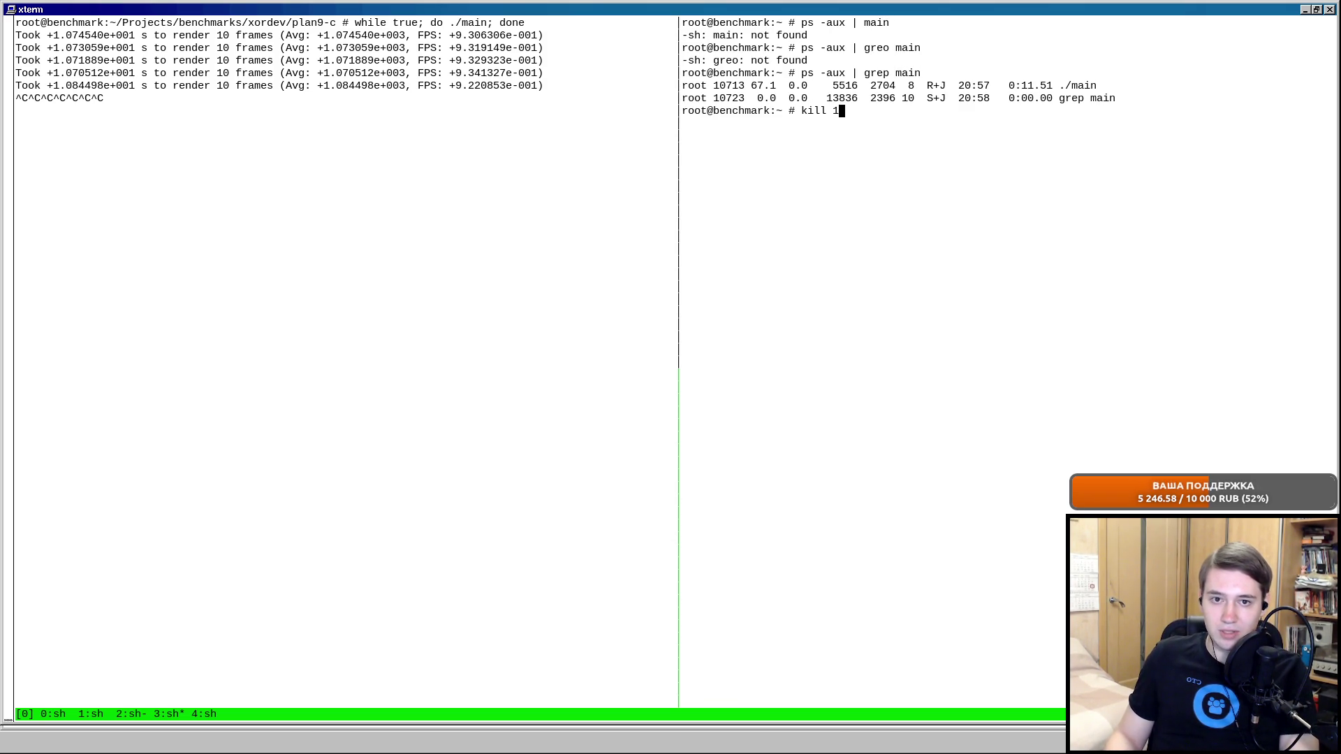
pyautogui.write('0713')
# Kill process 10713 and then killall main to stop the benchmark loop.
pyautogui.press('Return')
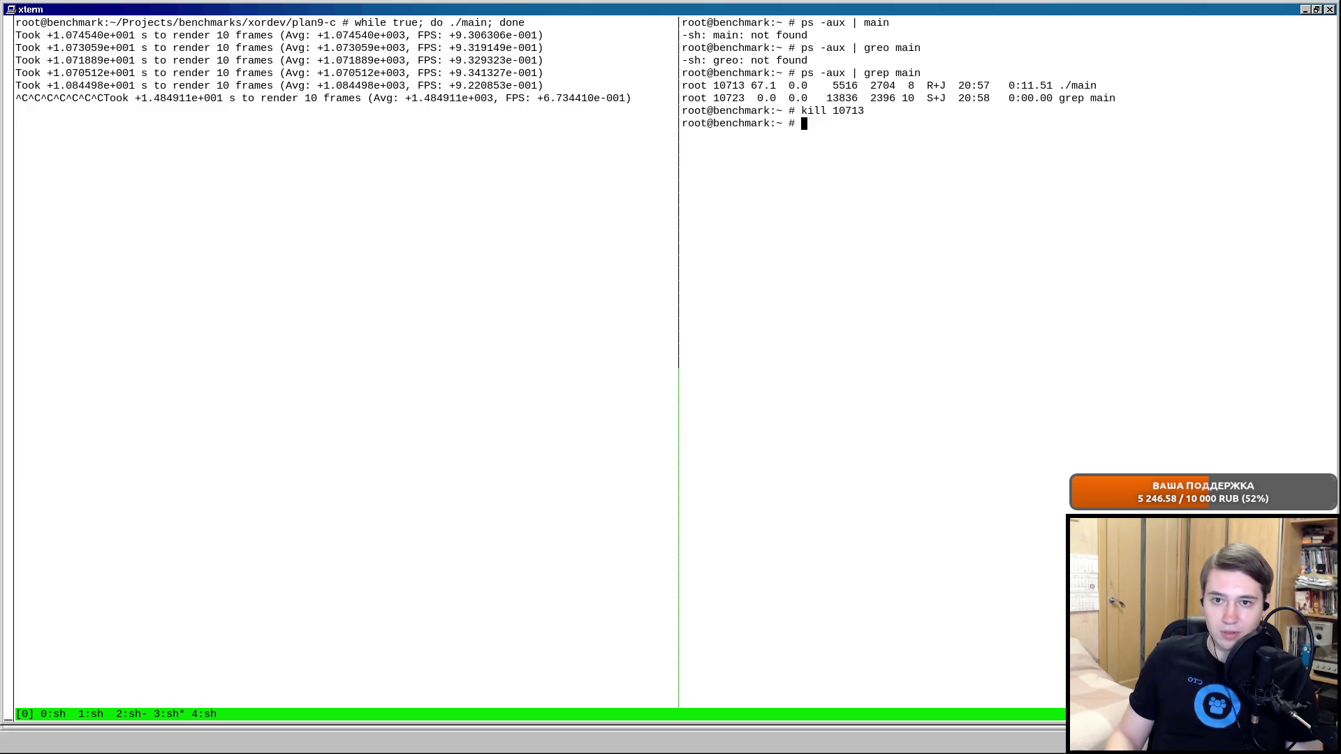
pyautogui.press('Up')
pyautogui.press('Return')
pyautogui.write('killall maiun')
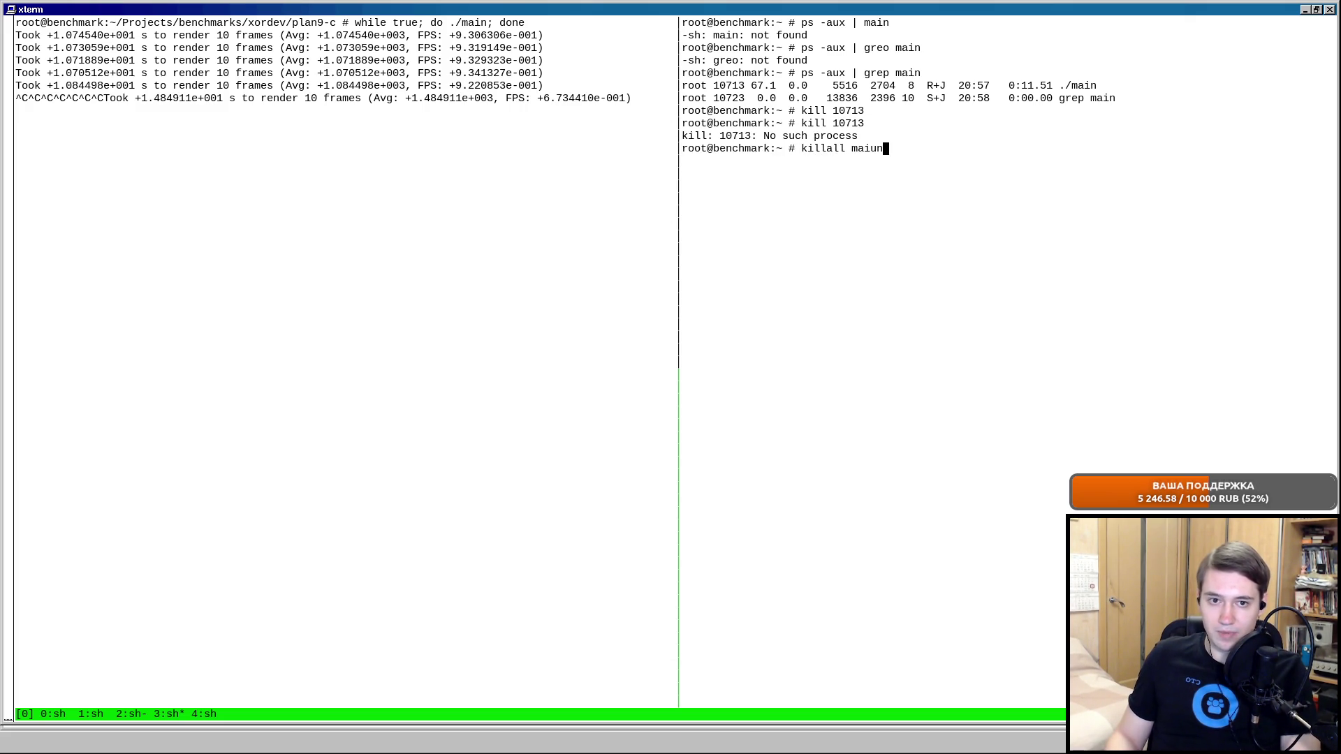
pyautogui.press('Return')
pyautogui.press('Up')
pyautogui.press('BackSpace')
pyautogui.press('BackSpace')
pyautogui.write('in')
pyautogui.press('Return')
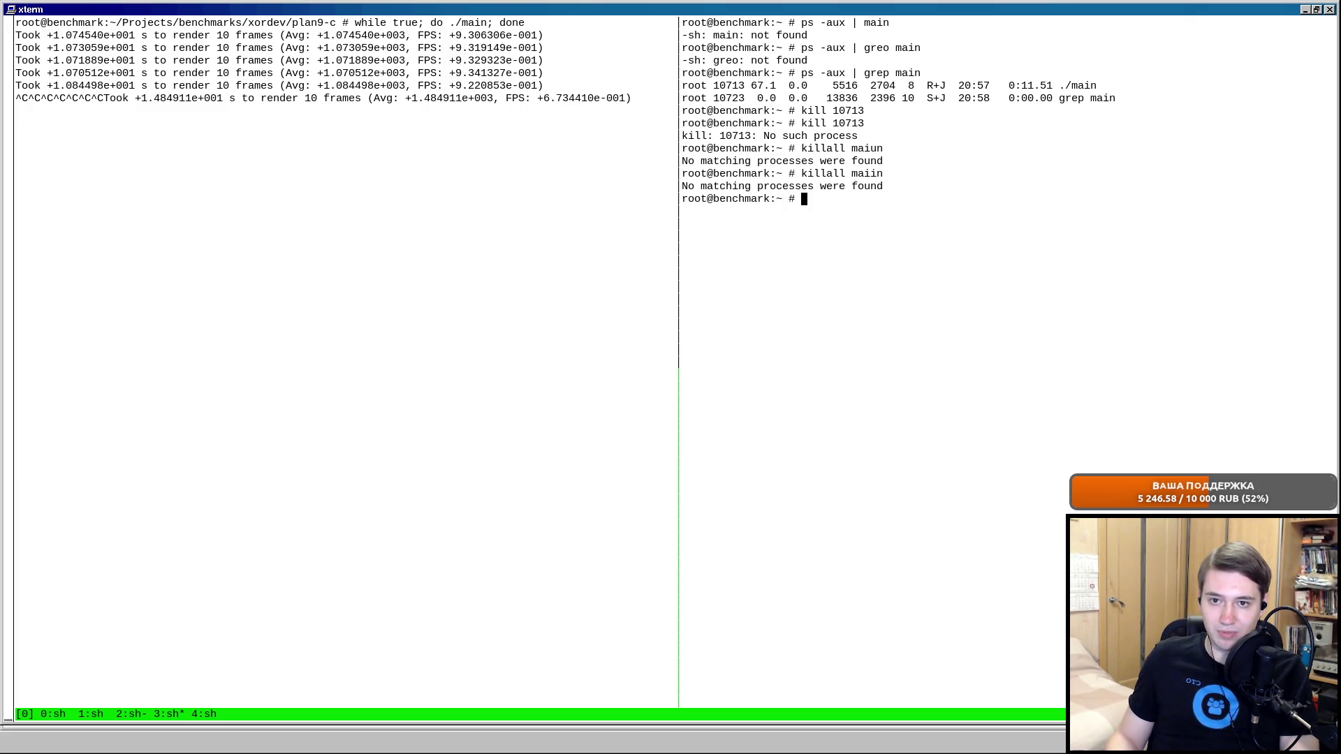
# Close the second pane and respawn the remaining pane with a fresh home-directory shell.
pyautogui.hotkey('ctrl', 'd')
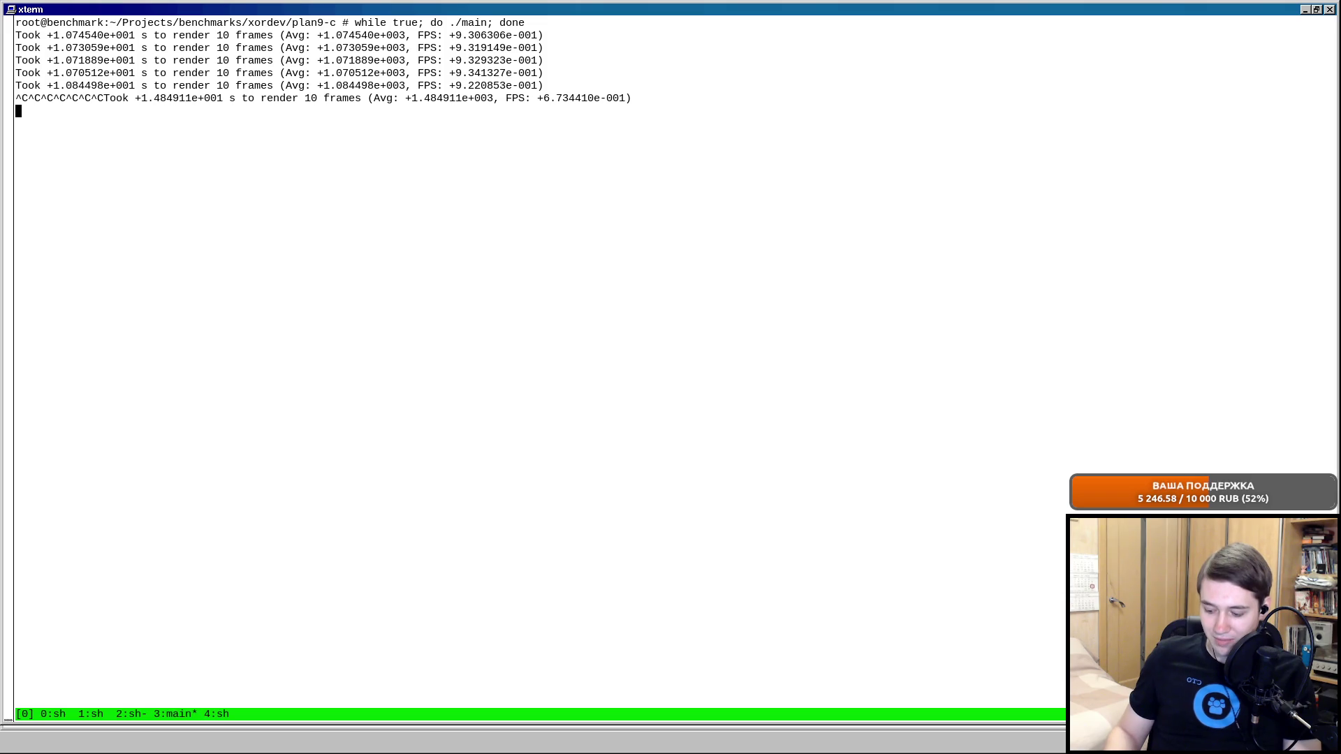
pyautogui.hotkey('ctrl', 'b')
pyautogui.press('>')
pyautogui.press('Down')
pyautogui.press('Down')
pyautogui.press('Down')
pyautogui.press('Up')
pyautogui.press('Return')
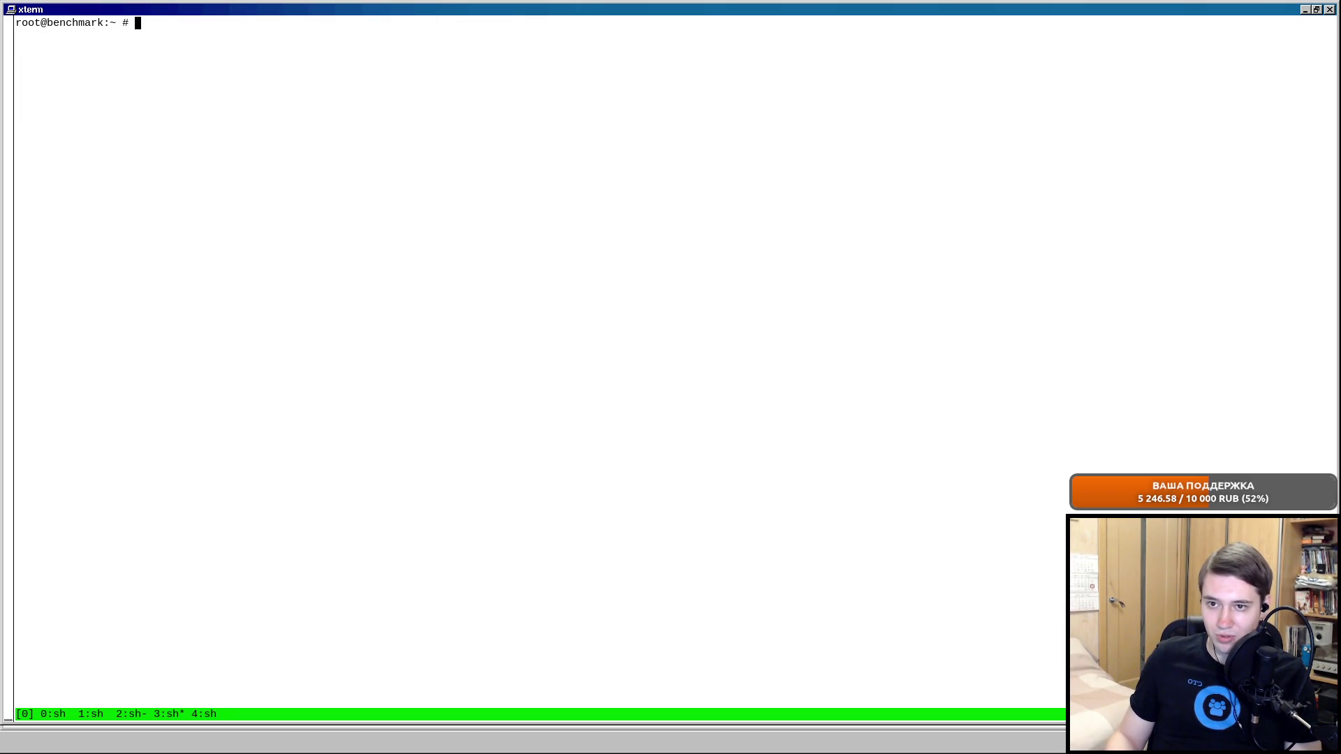
pyautogui.write('d Projects/benchmarks/xordev/')
# Switch to the Sheets comparison table and enter 0.934 FPS in the Plan 9 C performance cell C16.
pyautogui.press('Return')
pyautogui.hotkey('alt', 'Tab')
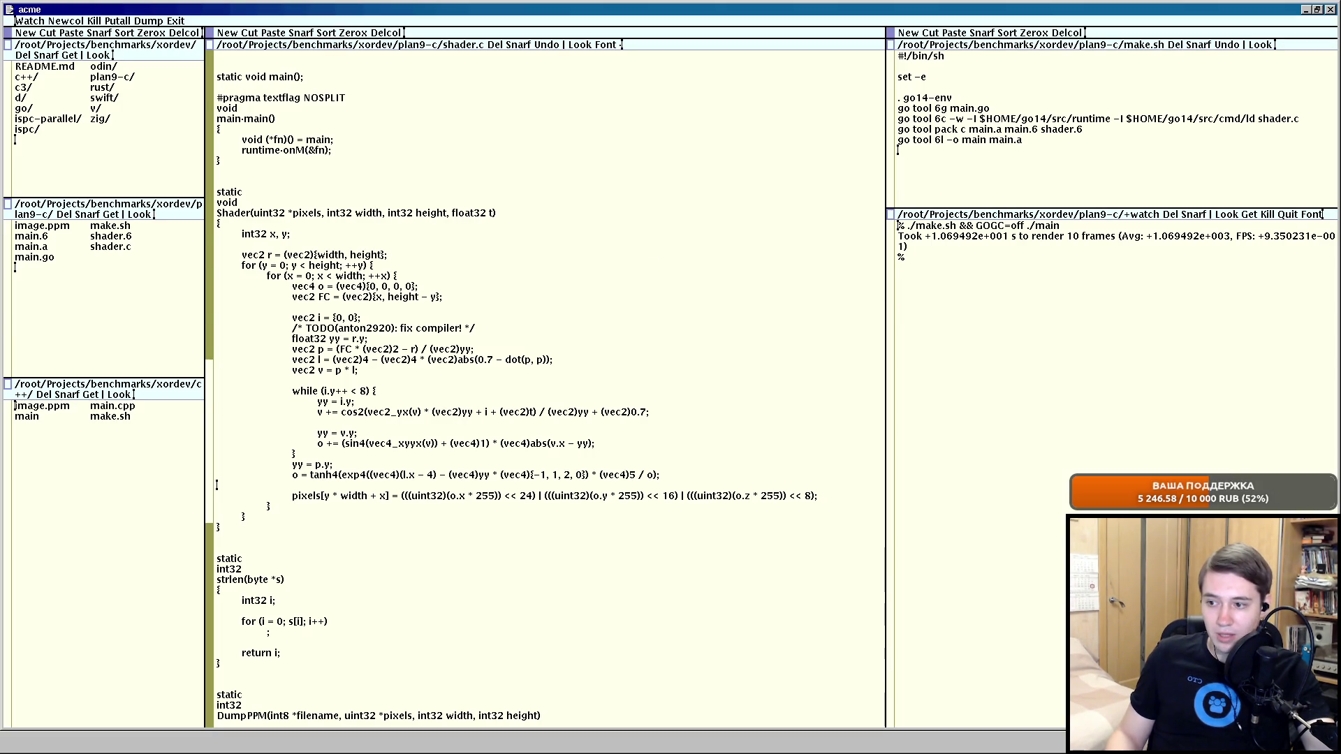
pyautogui.hotkey('alt', 'Tab')
pyautogui.click(272, 30)
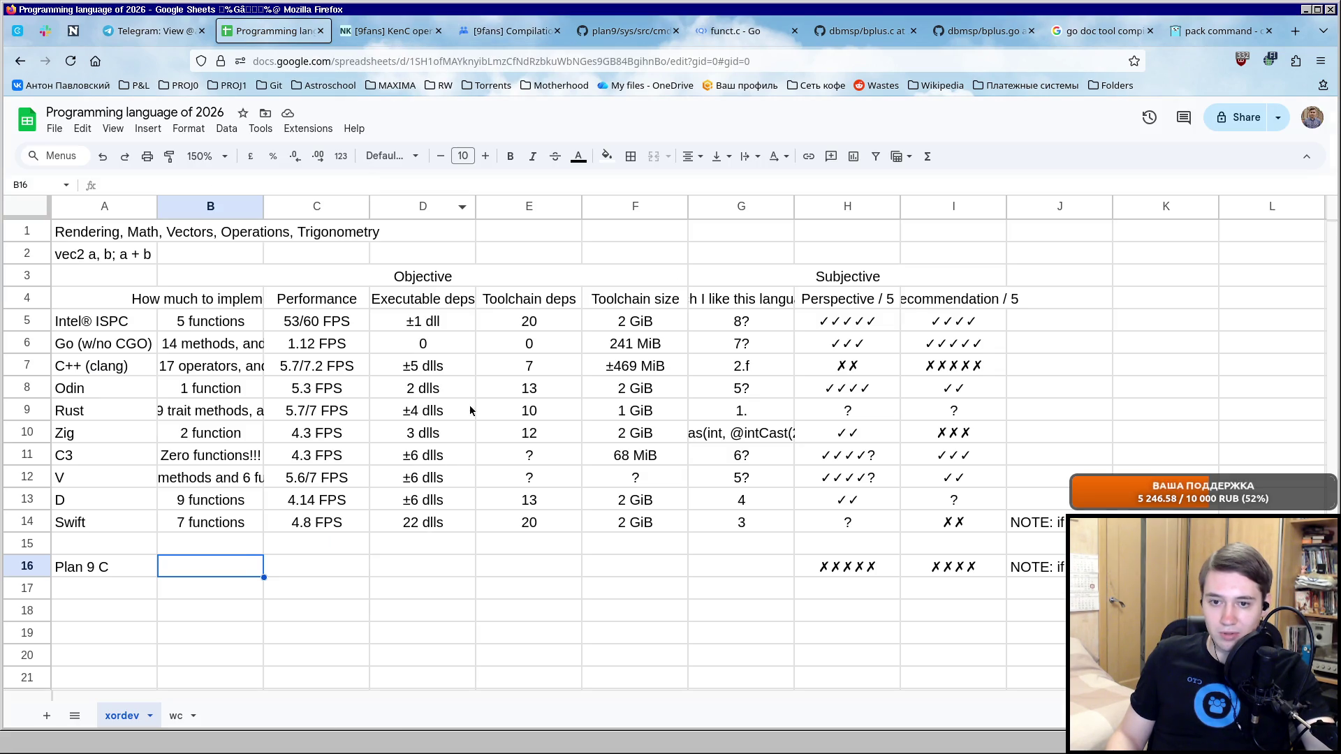
pyautogui.press('Tab')
pyautogui.write('0.934 FPS')
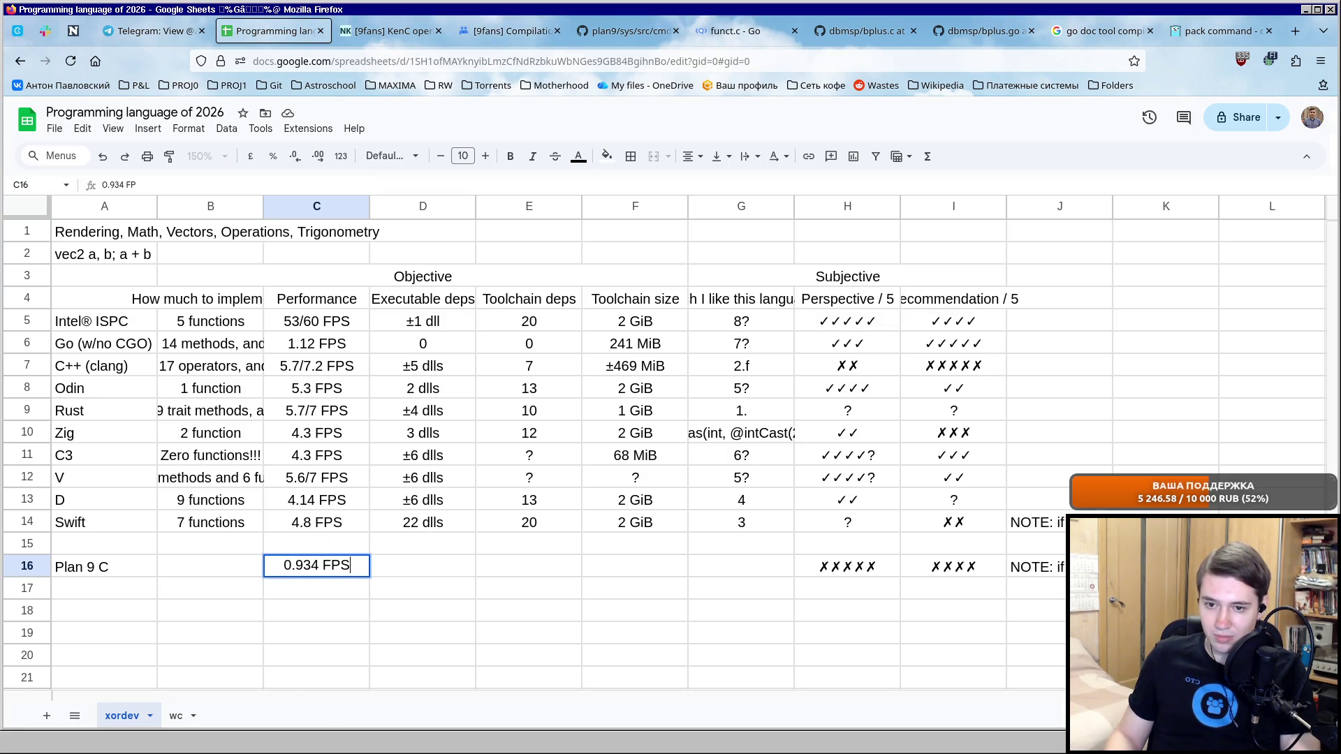
pyautogui.hotkey('ctrl', 'Return')
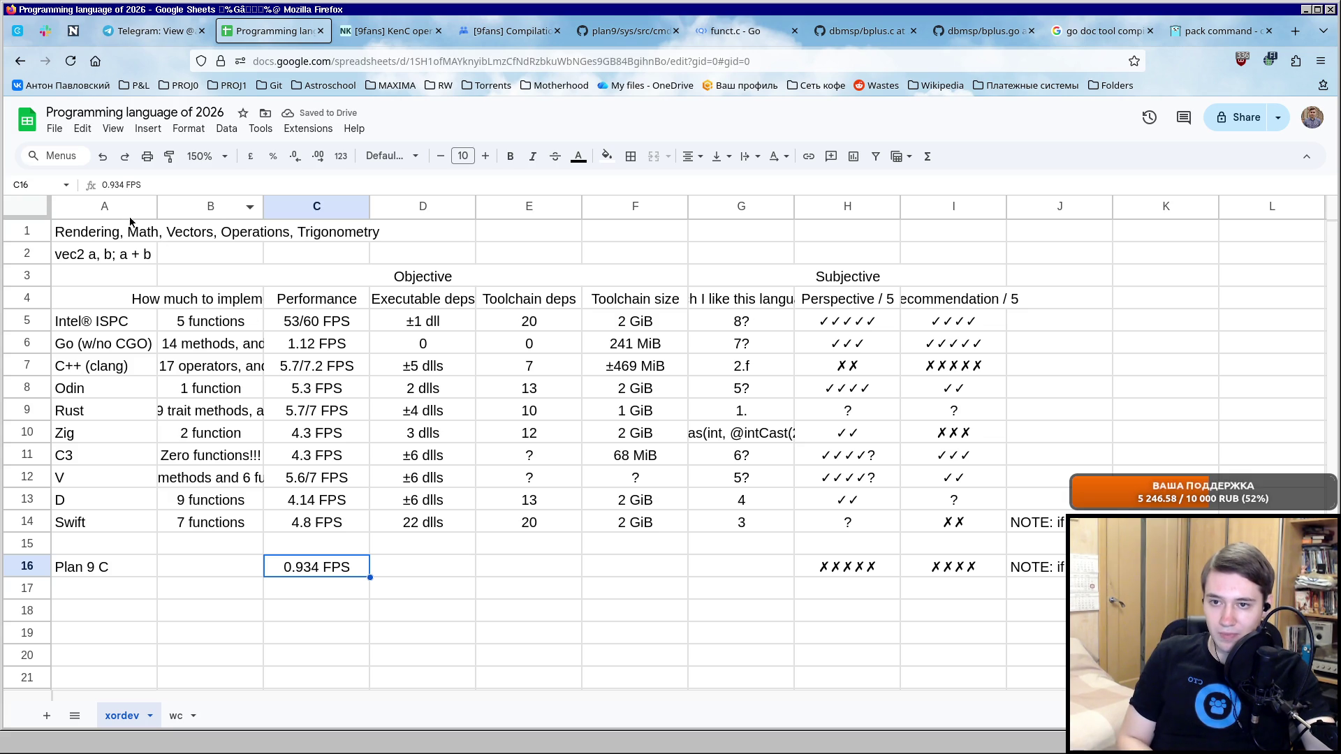
# Trim the Plan 9 C figure to 0.93 FPS to match the Go row's format, then return to acme.
pyautogui.press('Return')
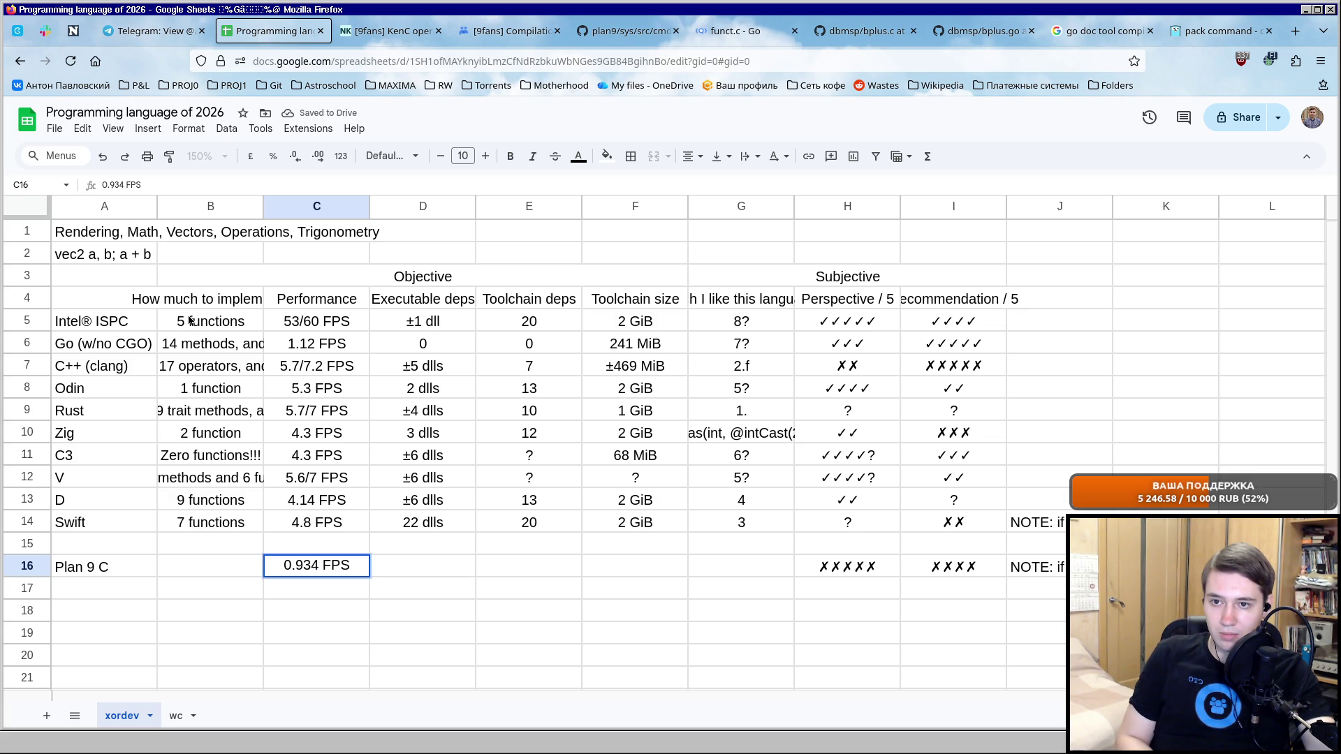
pyautogui.press('BackSpace')
pyautogui.press('BackSpace')
pyautogui.press('Return')
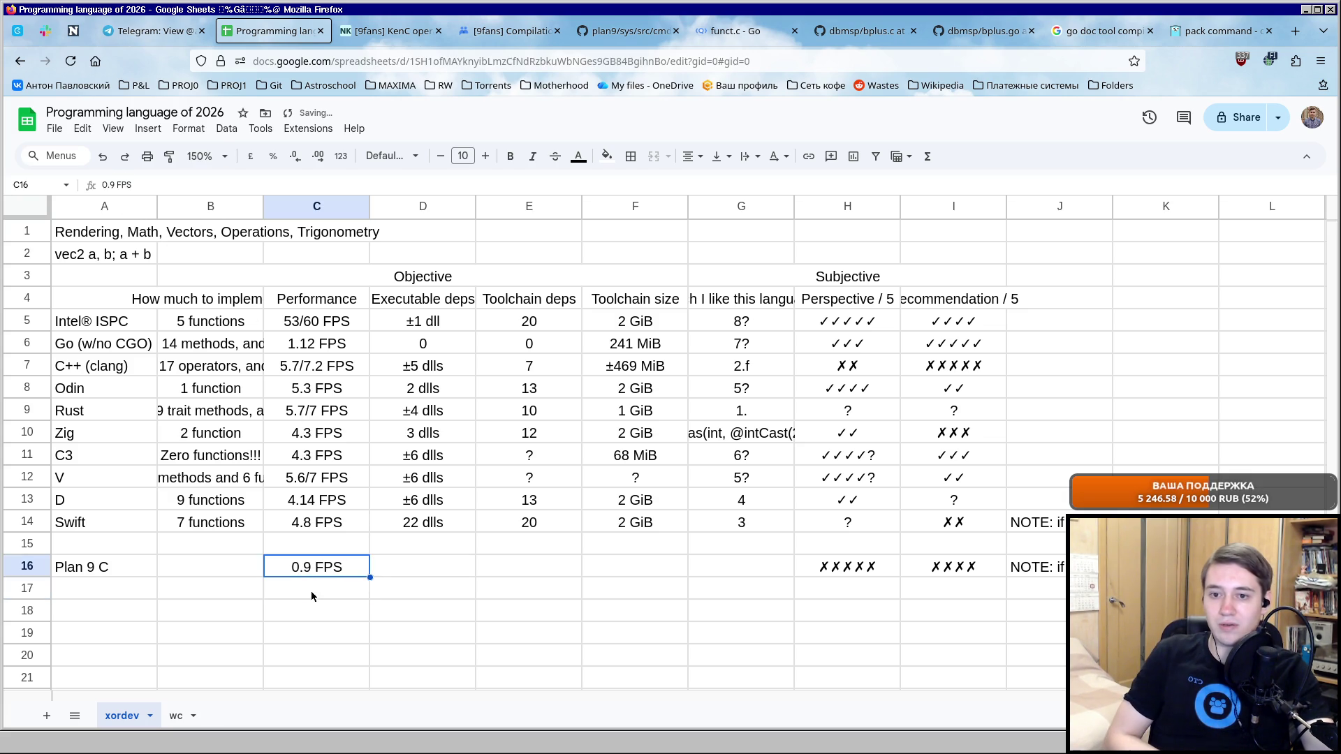
pyautogui.click(315, 347)
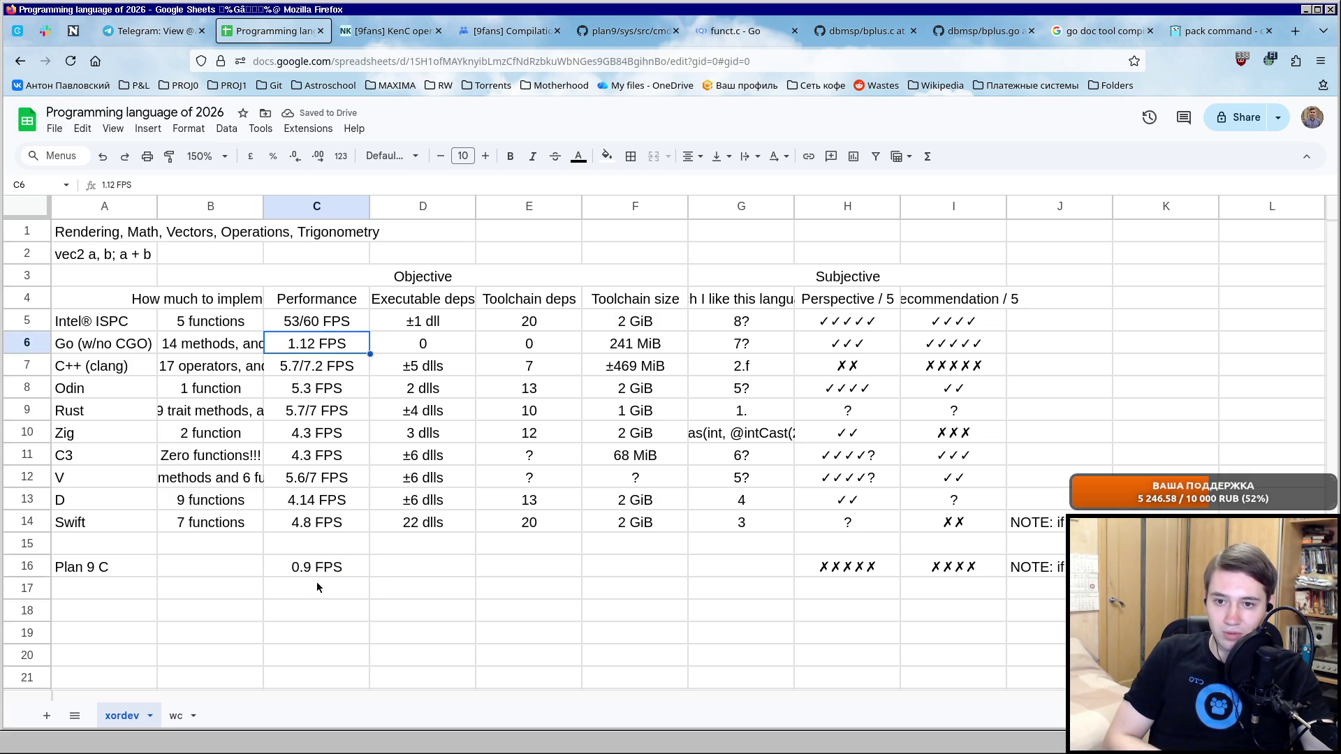
pyautogui.click(310, 568)
pyautogui.click(108, 186)
pyautogui.write('3')
pyautogui.press('Return')
pyautogui.press('Up')
pyautogui.press('Left')
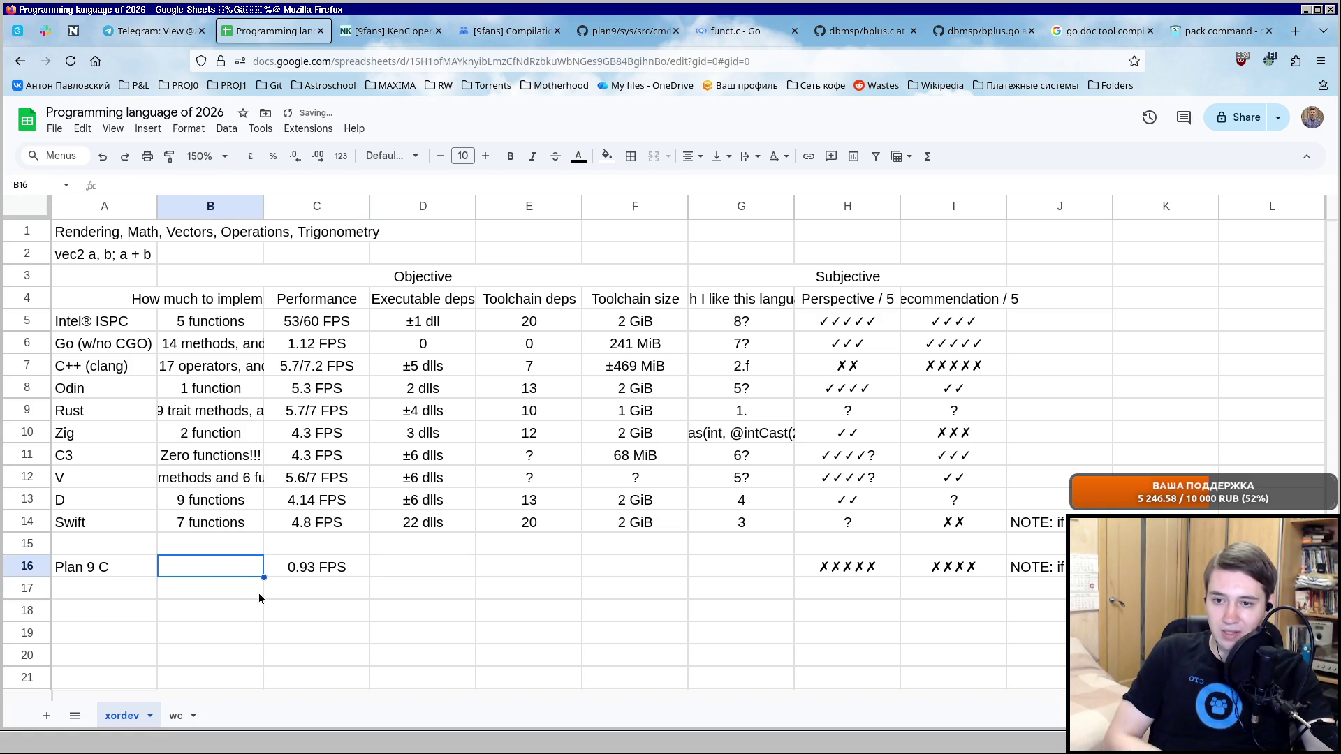
pyautogui.hotkey('alt', 'Tab')
pyautogui.scroll(3, 471, 252)
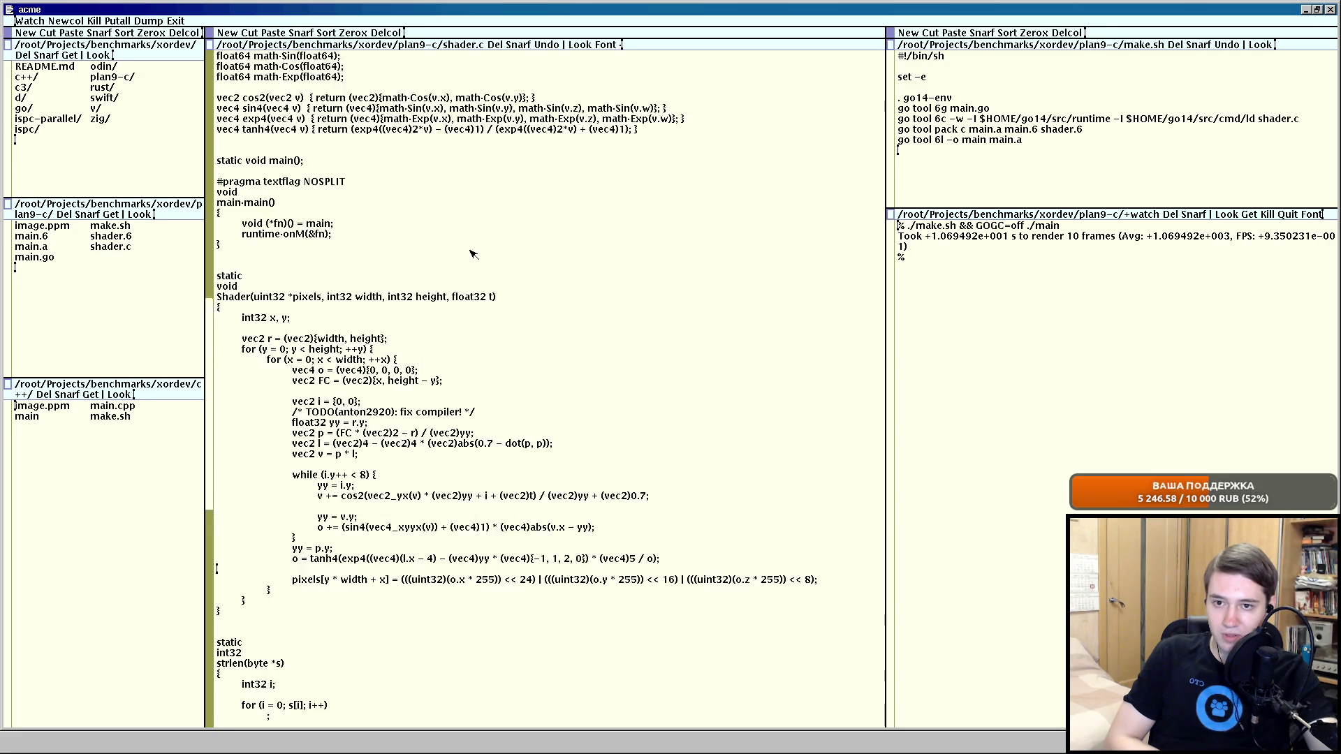
pyautogui.scroll(3, 472, 252)
pyautogui.scroll(3, 472, 252)
pyautogui.scroll(3, 471, 253)
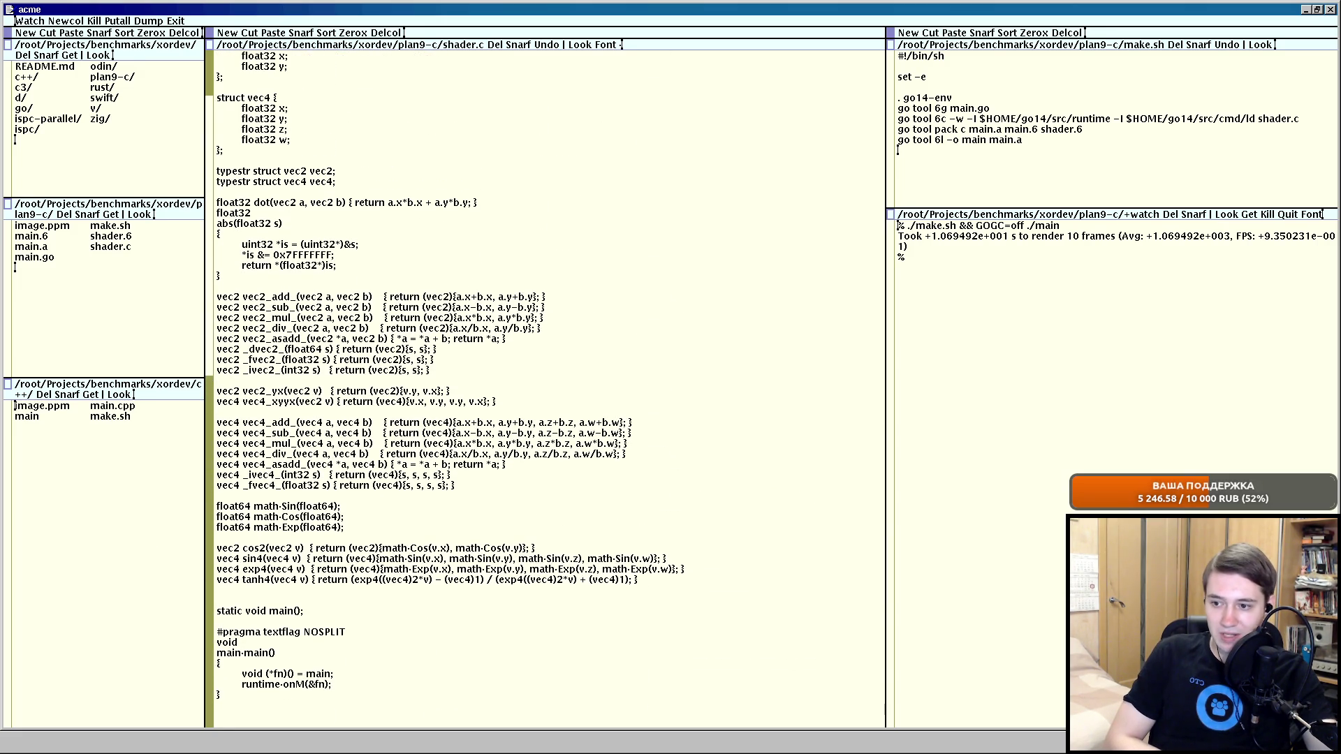
# Review the Rust, C++ and Go implementation entries and count Plan 9 C's operators in the editor.
pyautogui.hotkey('alt', 'Tab')
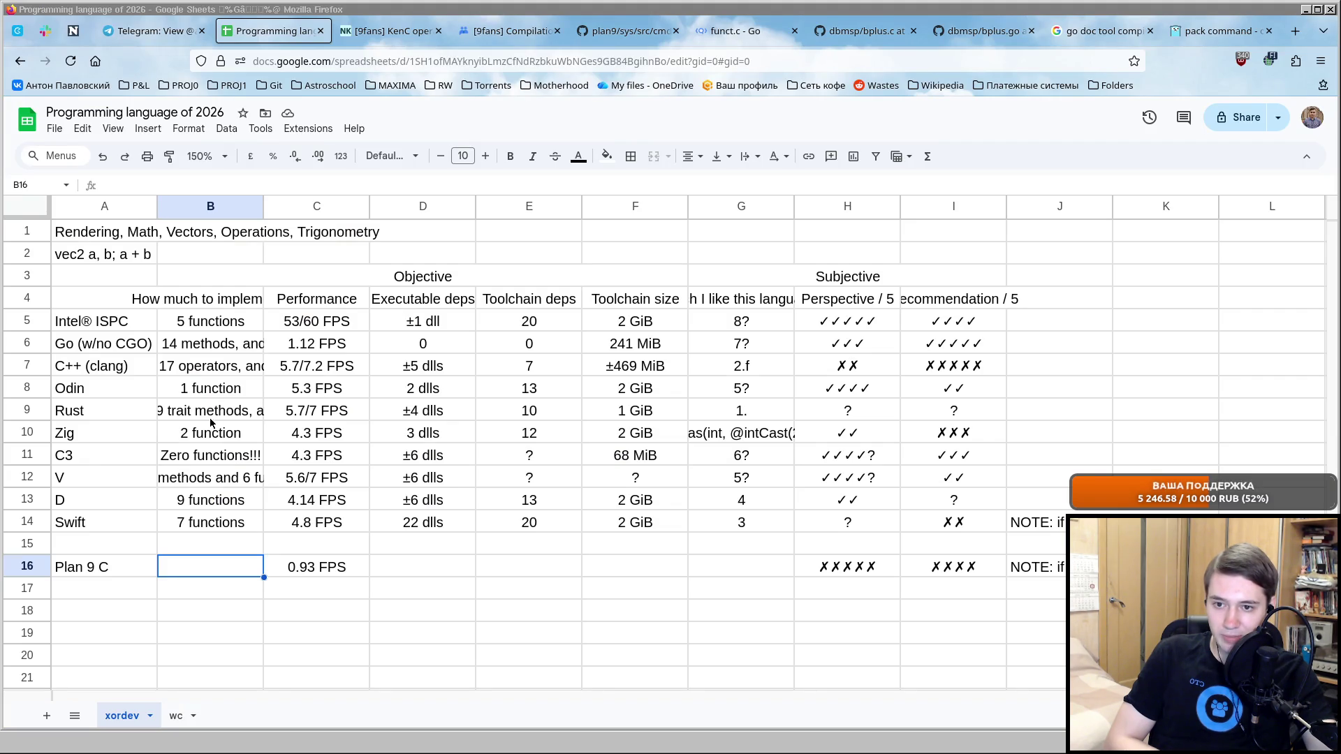
pyautogui.click(214, 412)
pyautogui.click(219, 369)
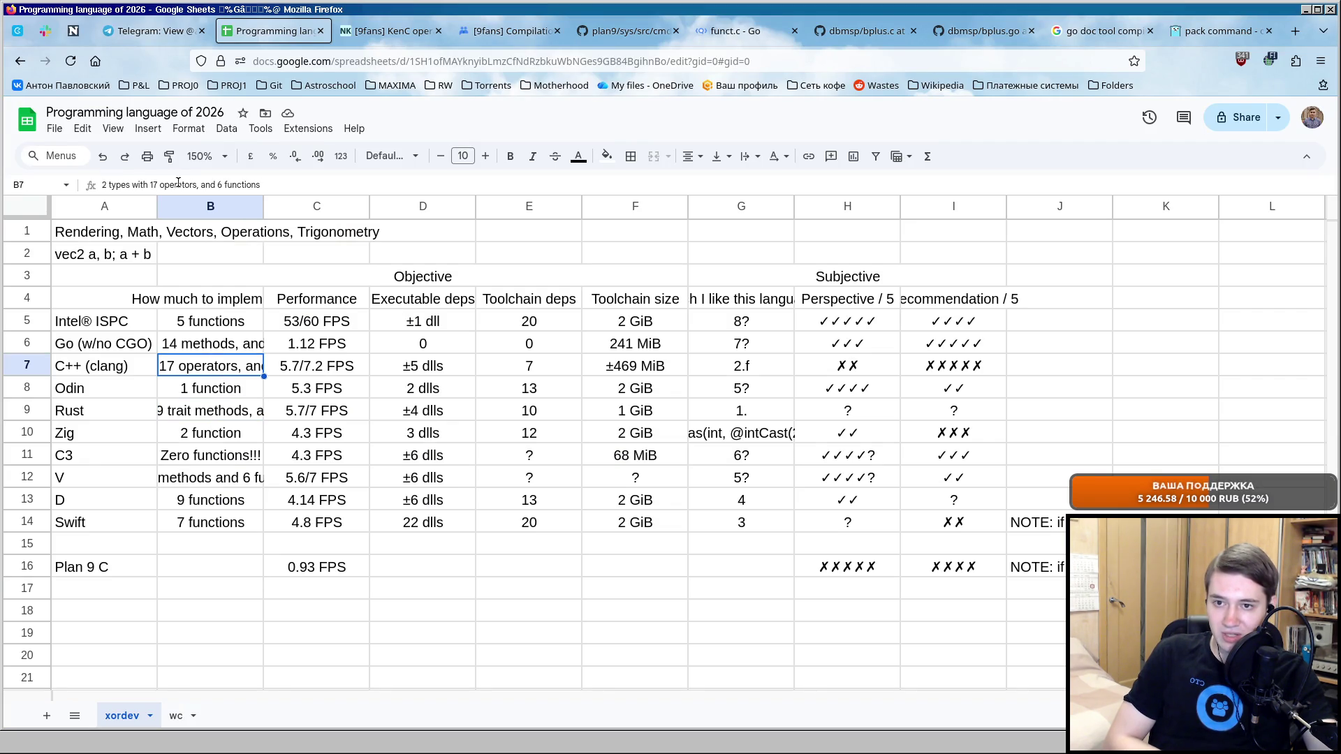
pyautogui.click(206, 345)
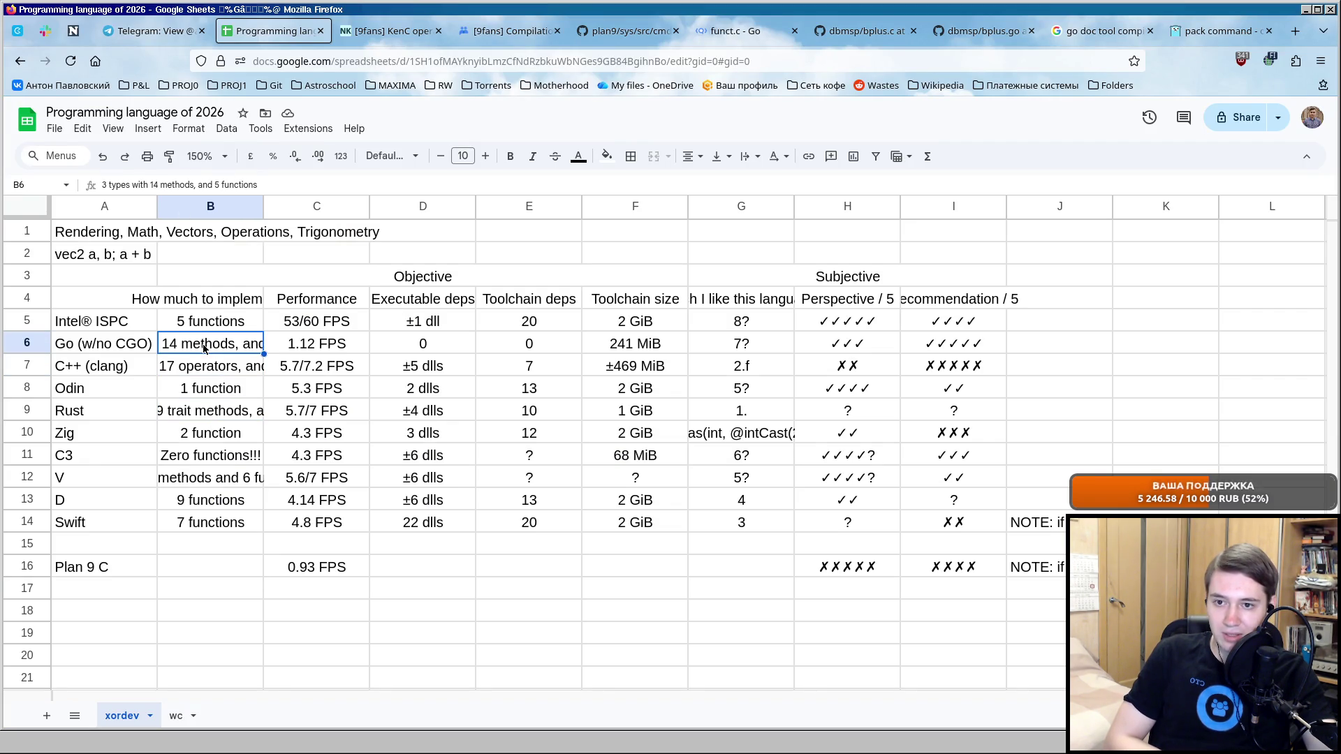
pyautogui.click(206, 562)
pyautogui.hotkey('alt', 'Tab')
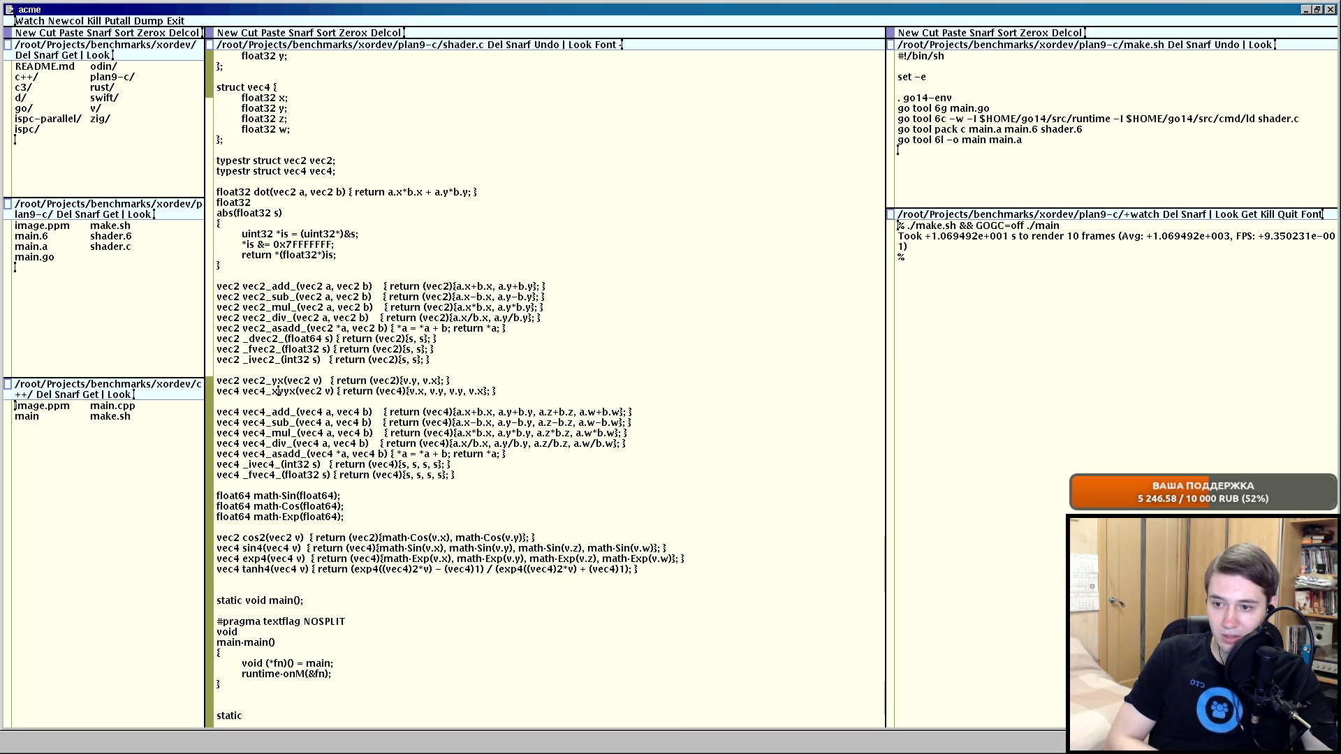
pyautogui.hotkey('alt', 'Tab')
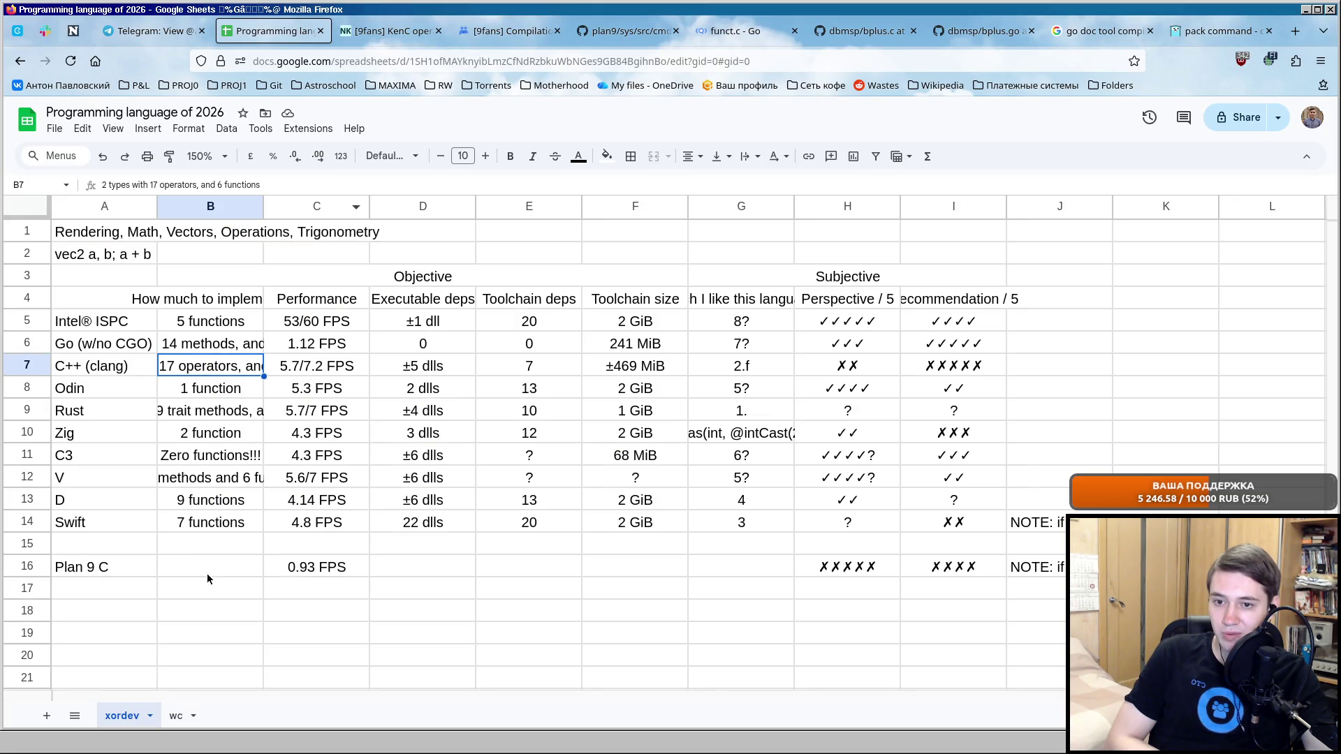
# Enter "2 types with 17 operators, and 6 functions" as the Plan 9 C implementation size.
pyautogui.click(207, 575)
pyautogui.write('2 types with 17 operators a')
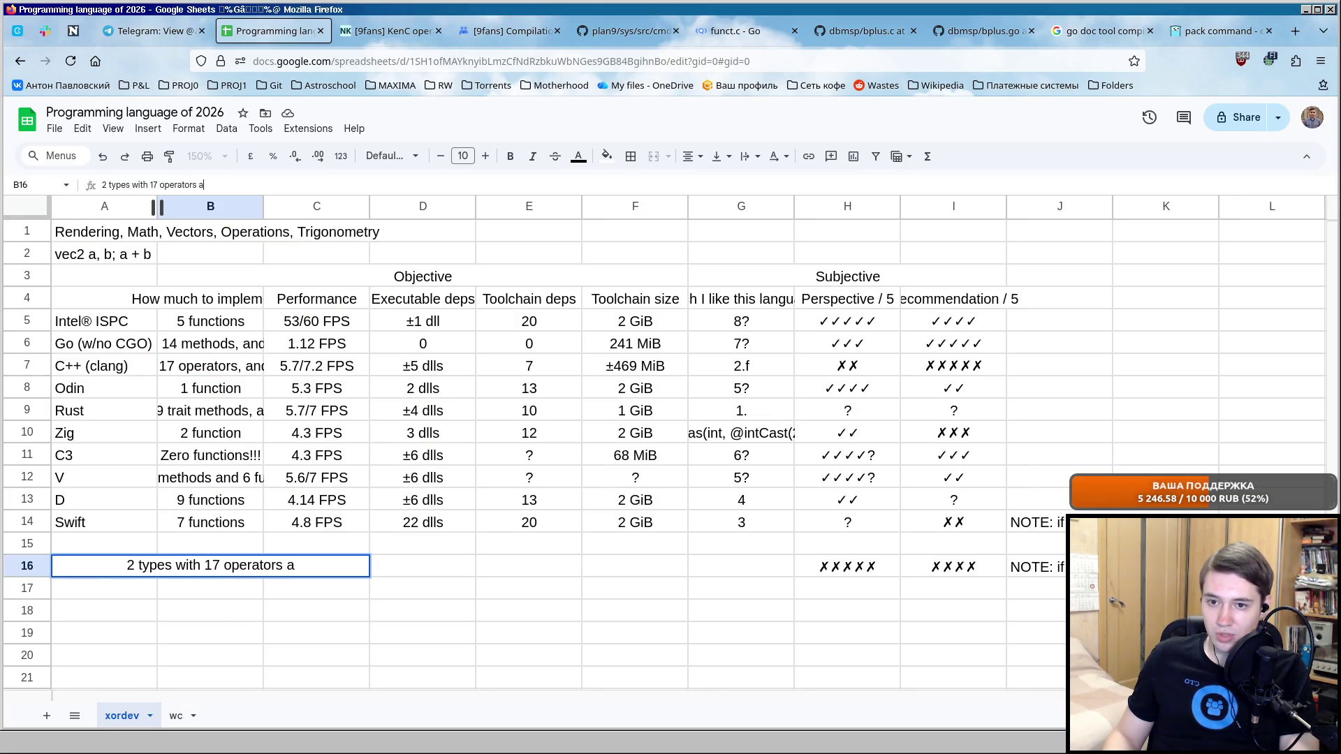
pyautogui.press('BackSpace')
pyautogui.write(', and')
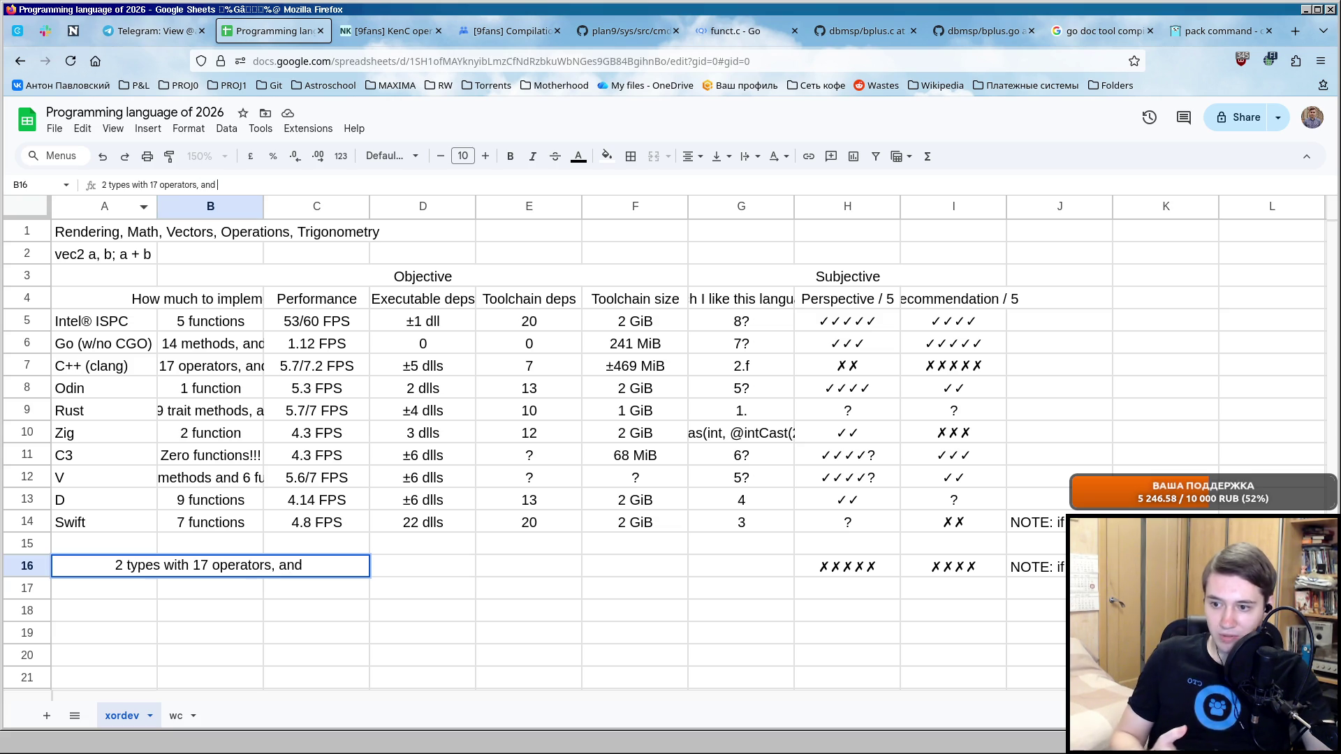
pyautogui.hotkey('alt', 'Tab')
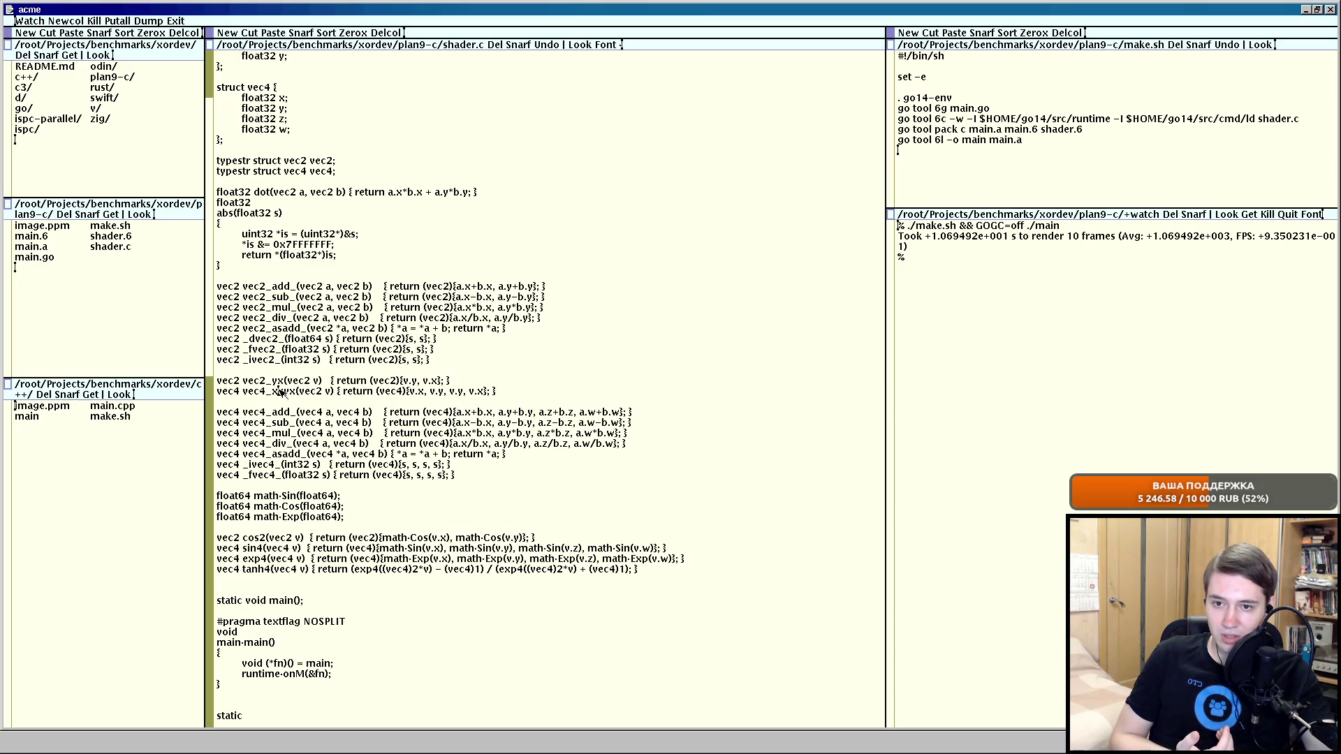
pyautogui.scroll(-1, 280, 393)
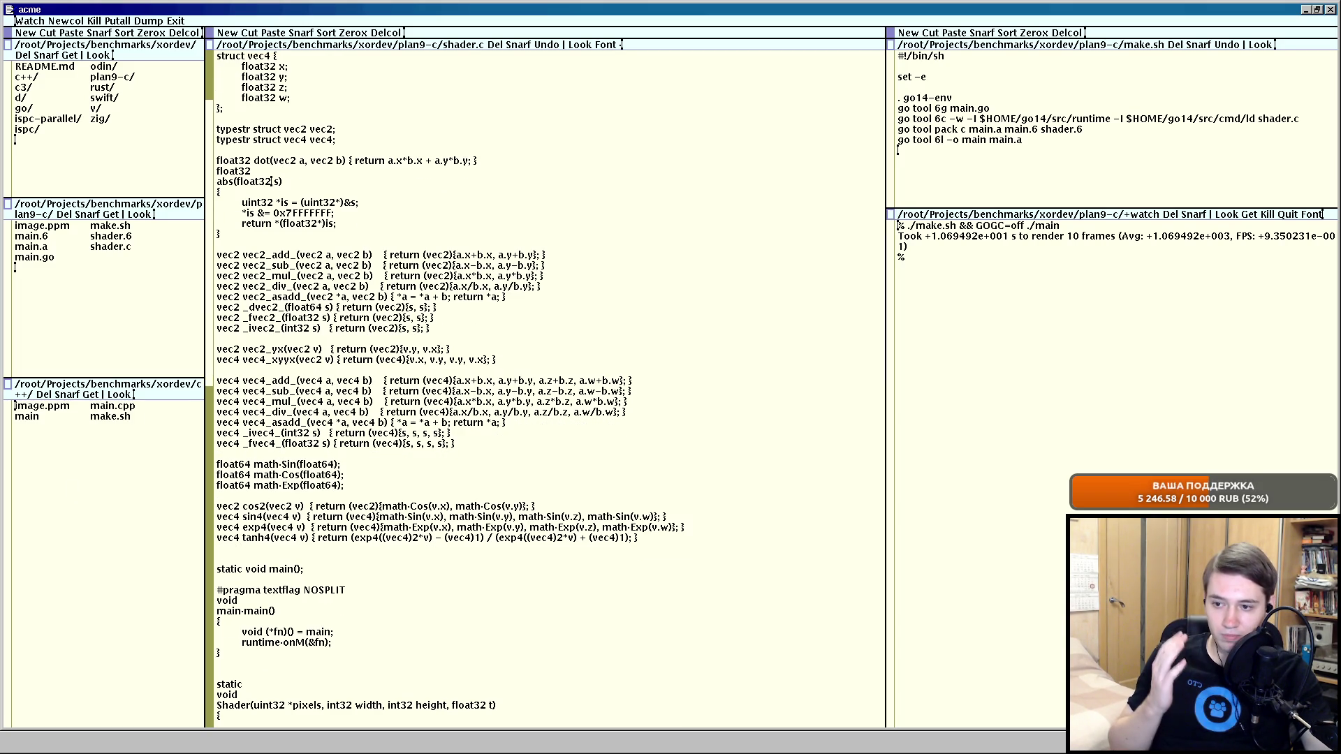
pyautogui.hotkey('alt', 'Tab')
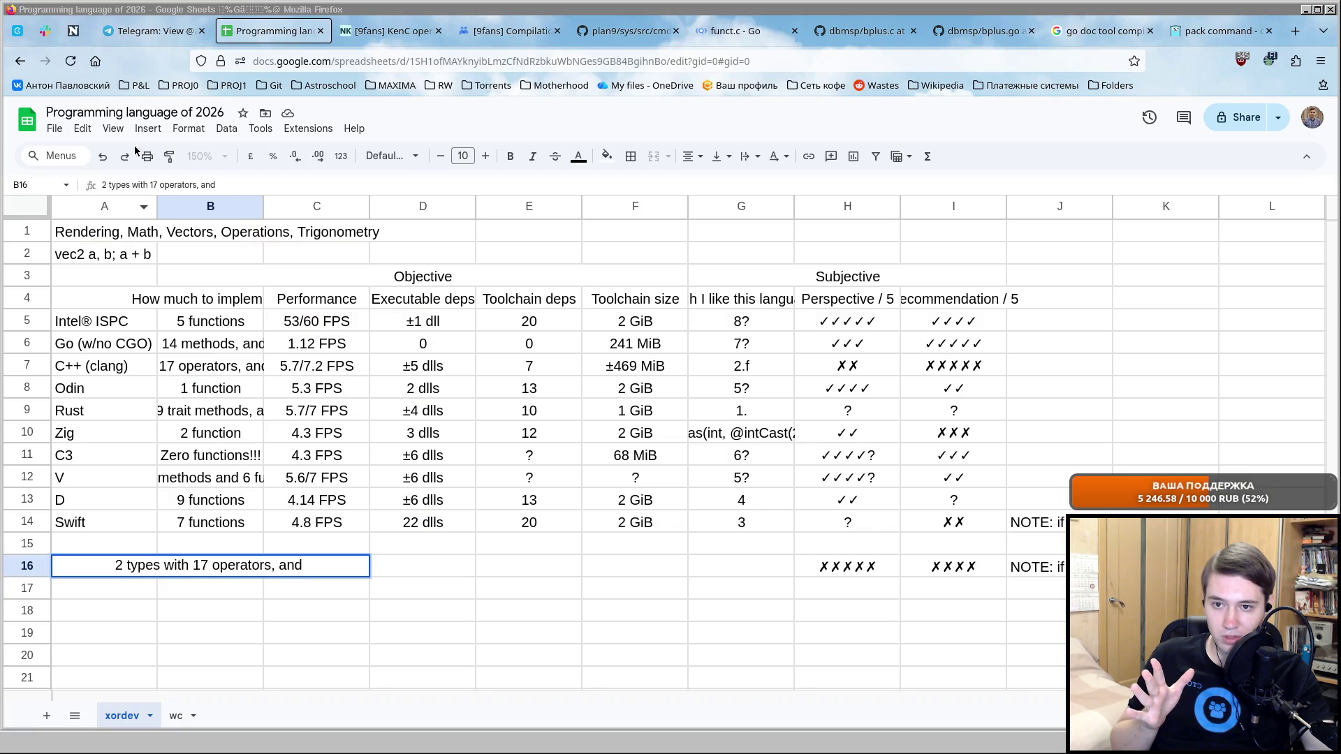
pyautogui.write(' 6 functions')
pyautogui.press('Return')
# Re-read the C++ entry unchanged, move to the Plan 9 C executable deps cell and return to acme.
pyautogui.click(210, 363)
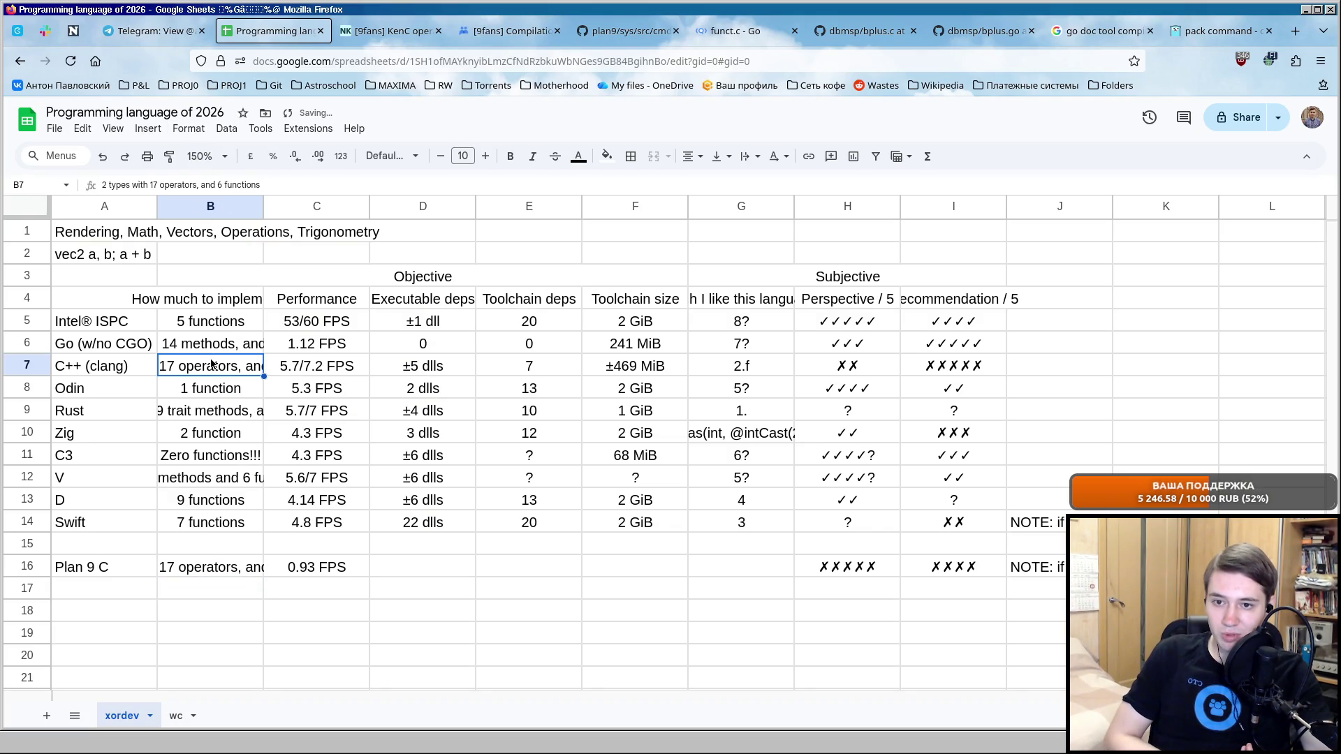
pyautogui.click(213, 186)
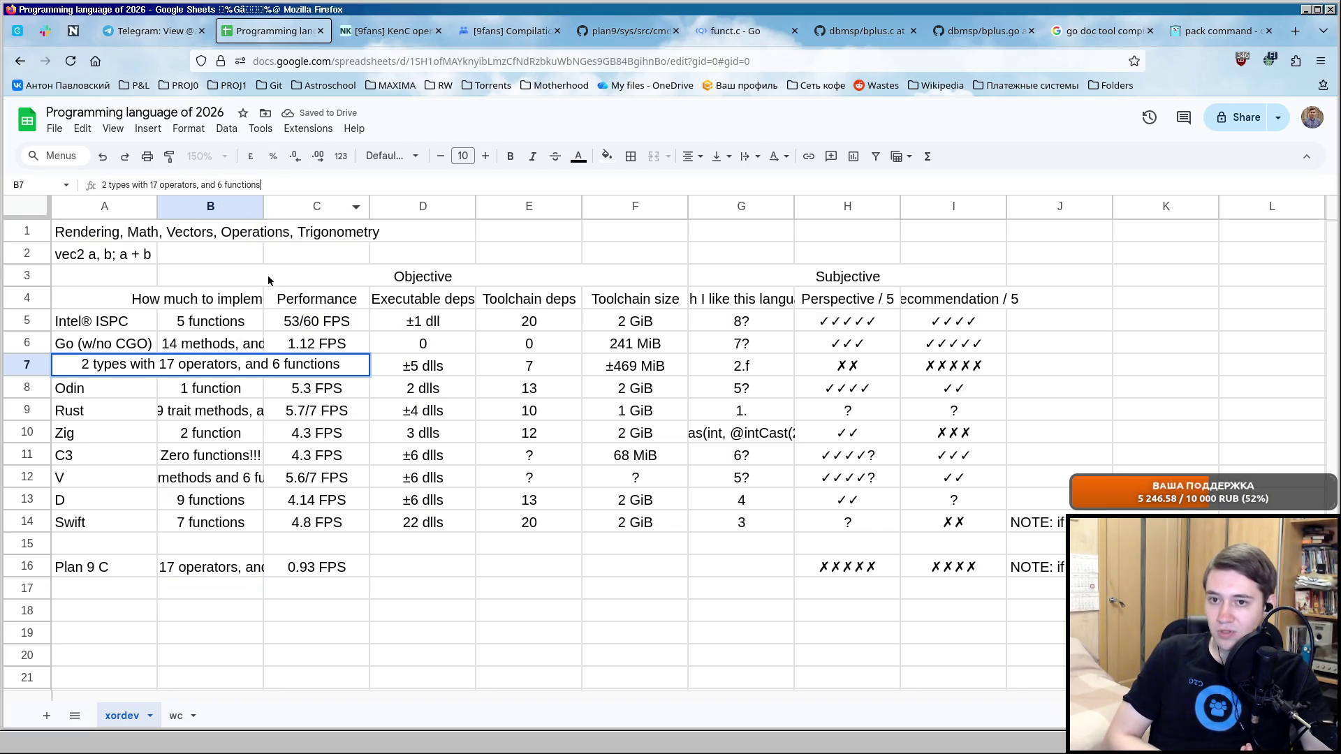
pyautogui.press('Return')
pyautogui.click(215, 567)
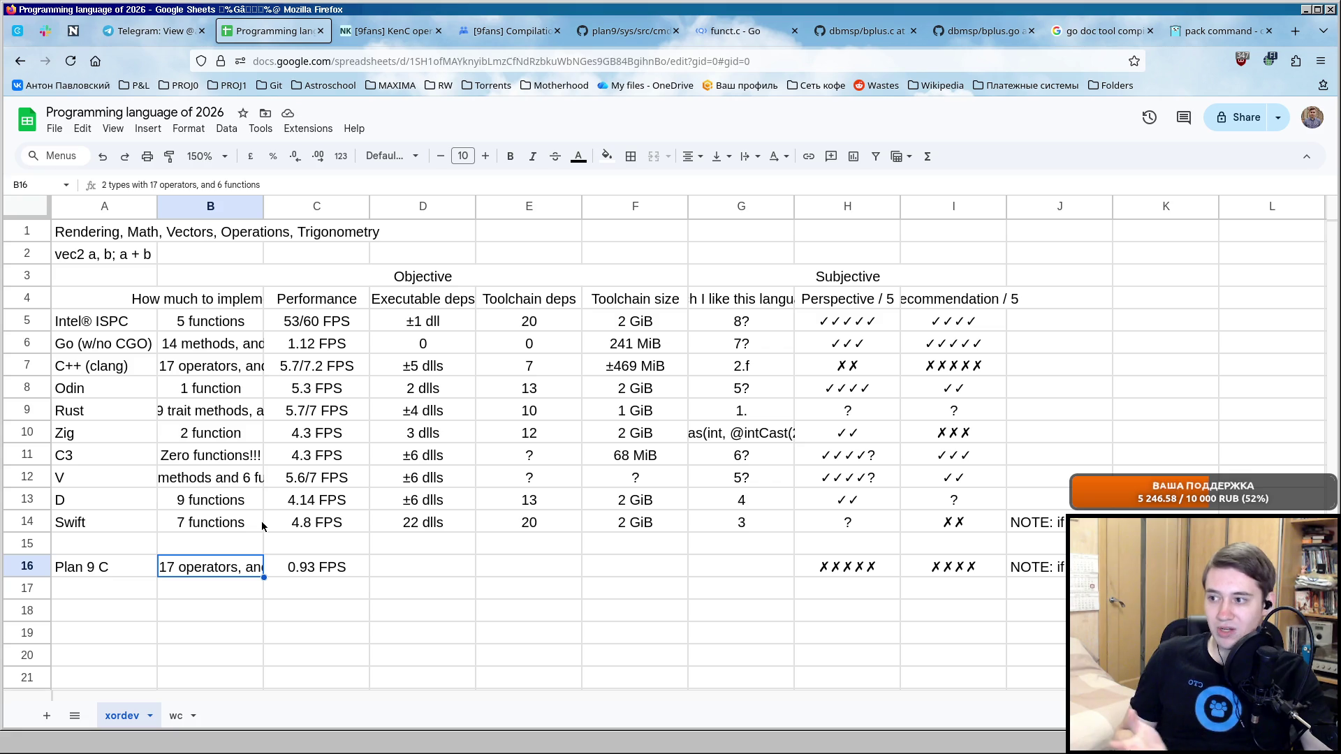
pyautogui.click(422, 567)
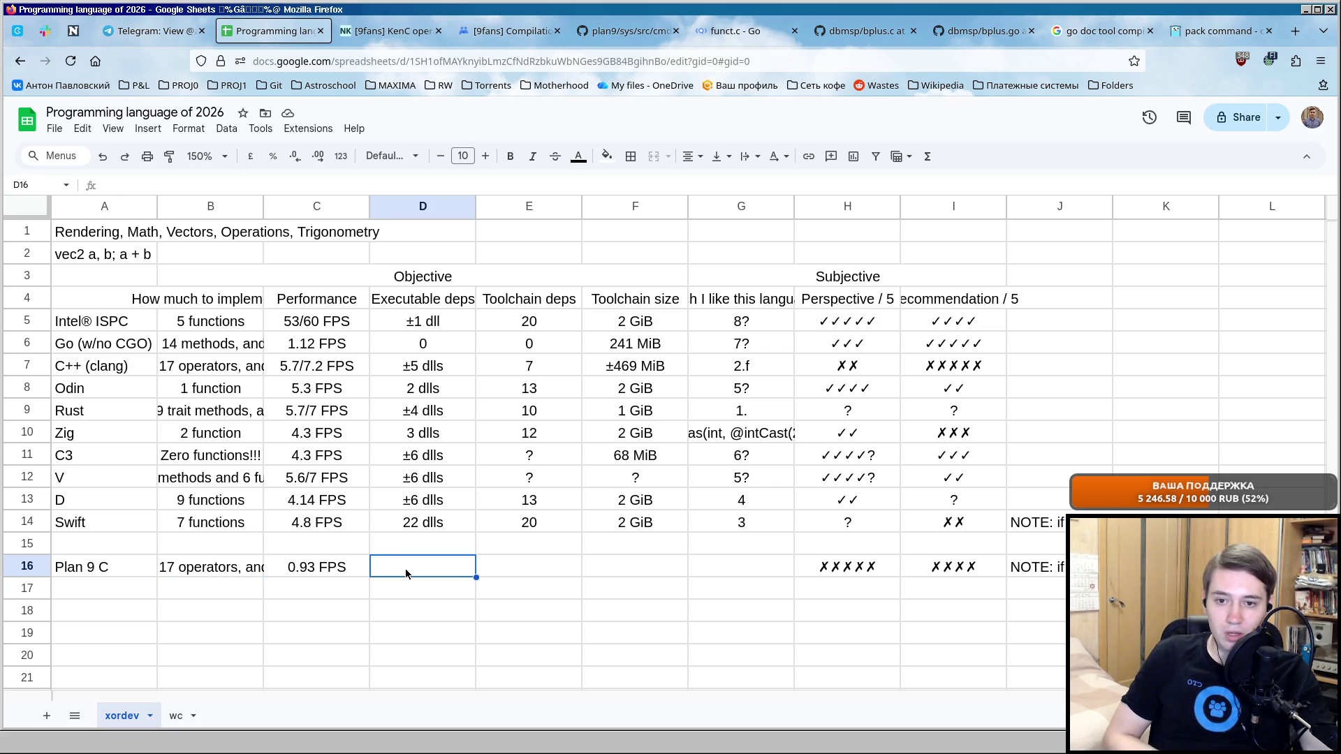
pyautogui.hotkey('alt', 'Tab')
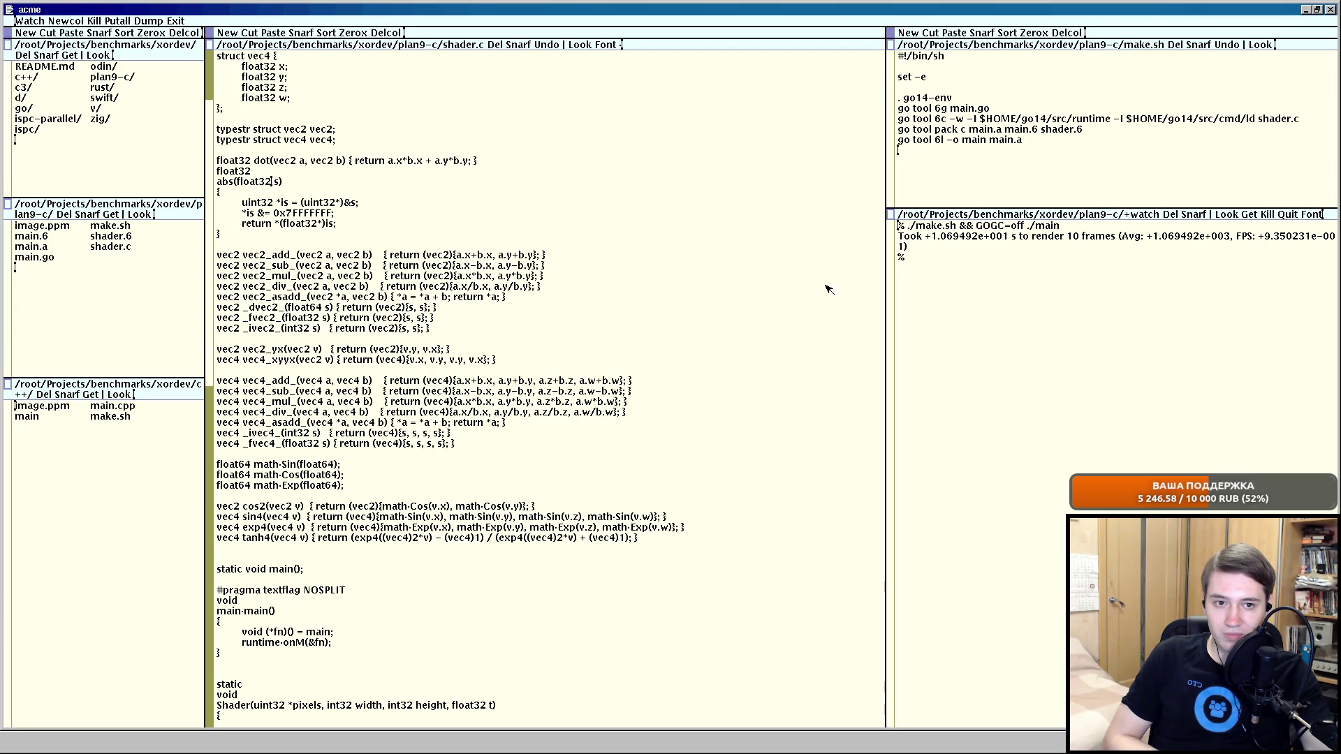
pyautogui.rightClick(104, 408)
pyautogui.scroll(-5, 386, 508)
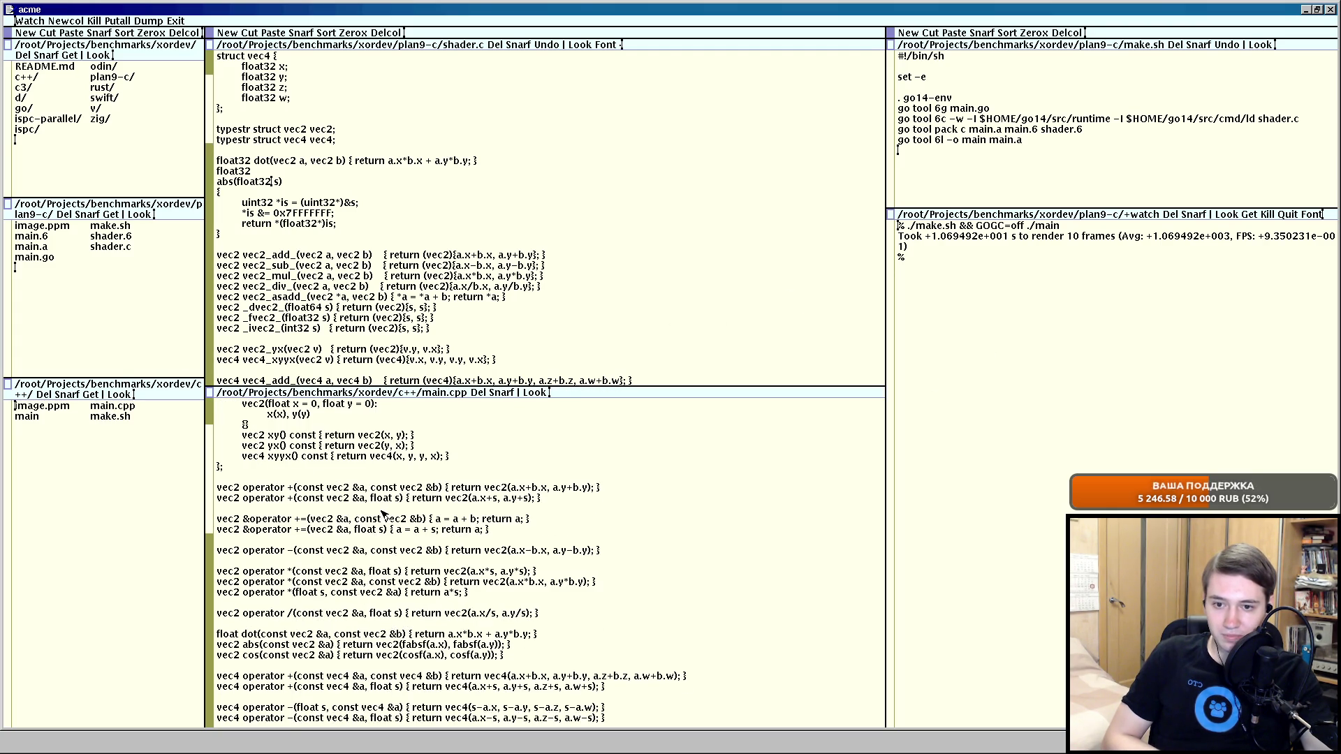
pyautogui.scroll(-5, 385, 508)
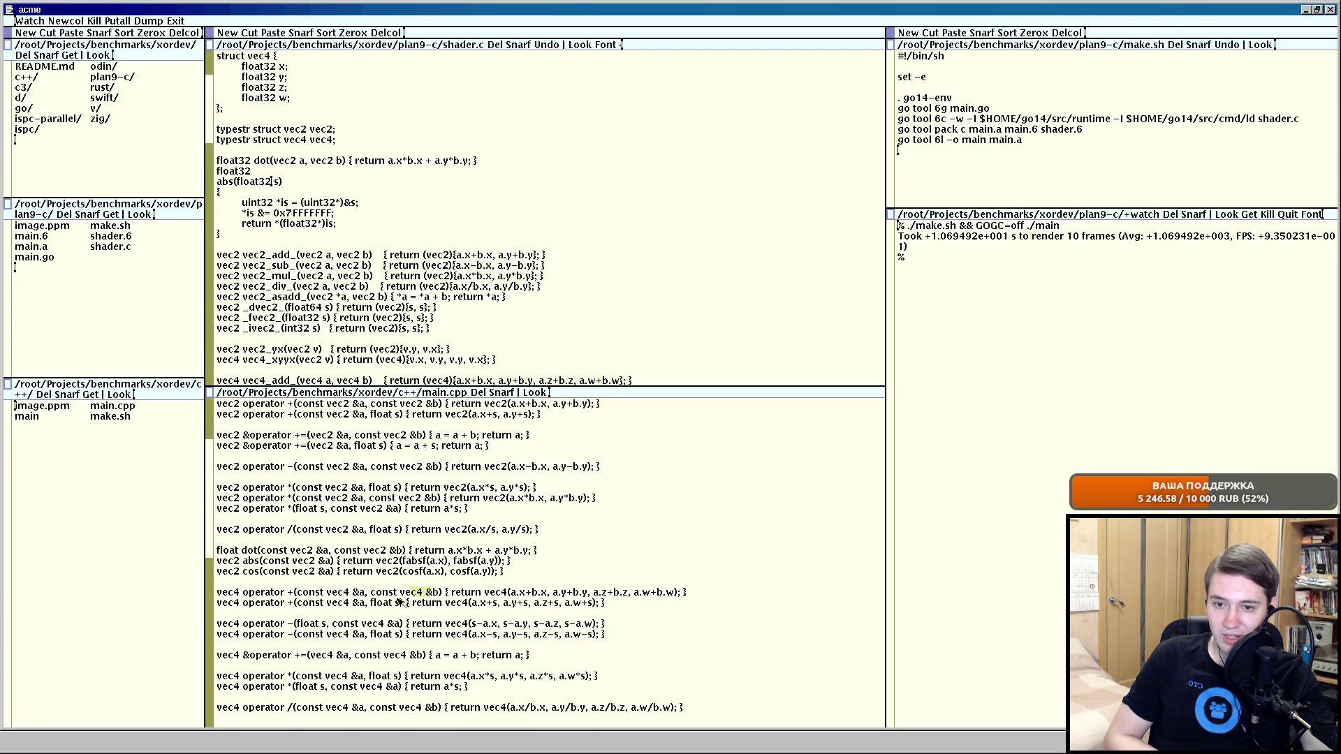
pyautogui.scroll(-1, 425, 604)
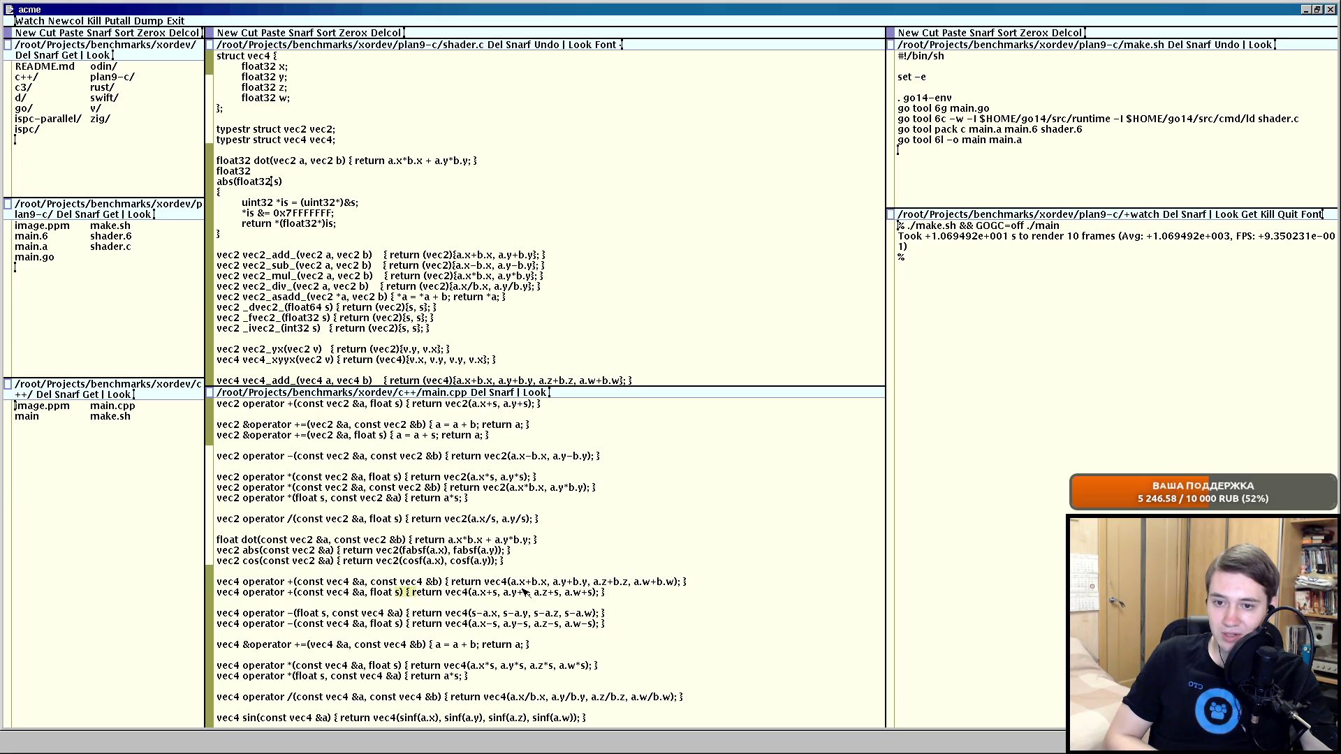
pyautogui.scroll(-8, 502, 611)
pyautogui.scroll(-2, 442, 624)
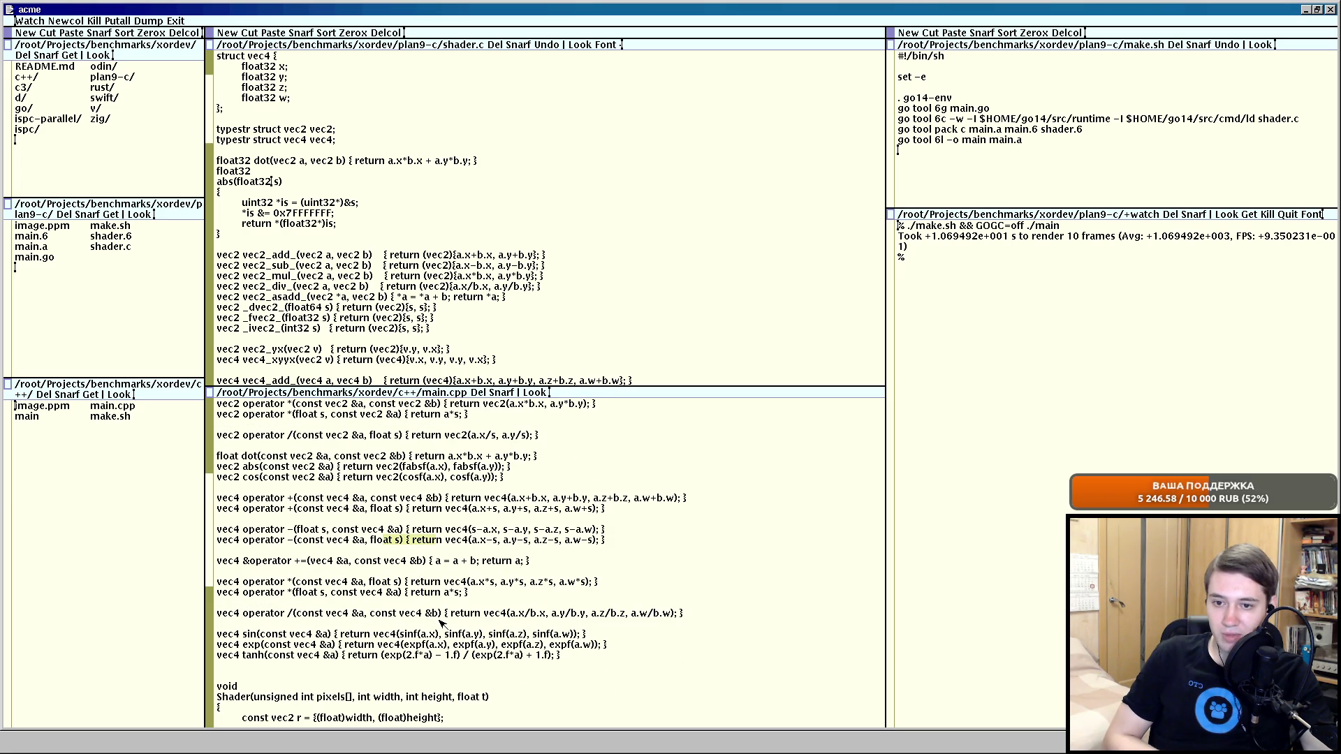
pyautogui.scroll(4, 443, 625)
pyautogui.scroll(3, 440, 622)
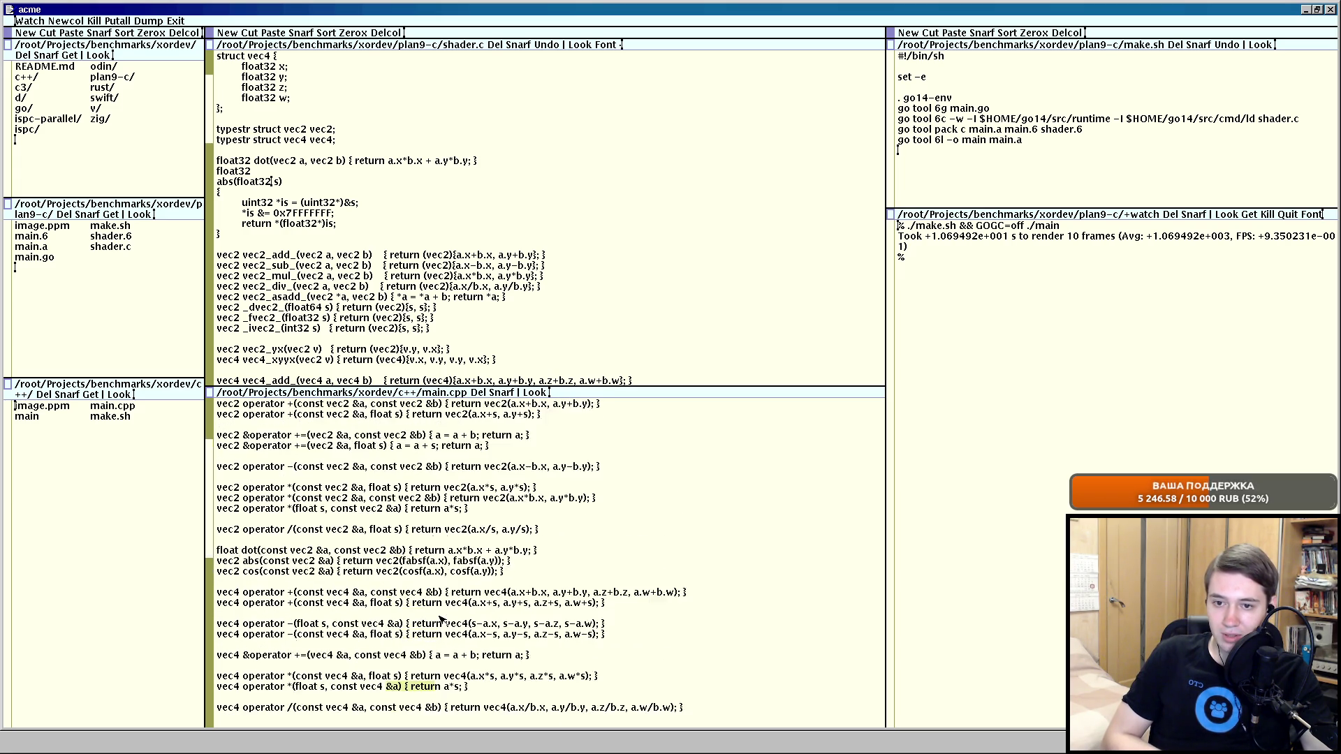
pyautogui.scroll(3, 440, 622)
pyautogui.middleClick(480, 392)
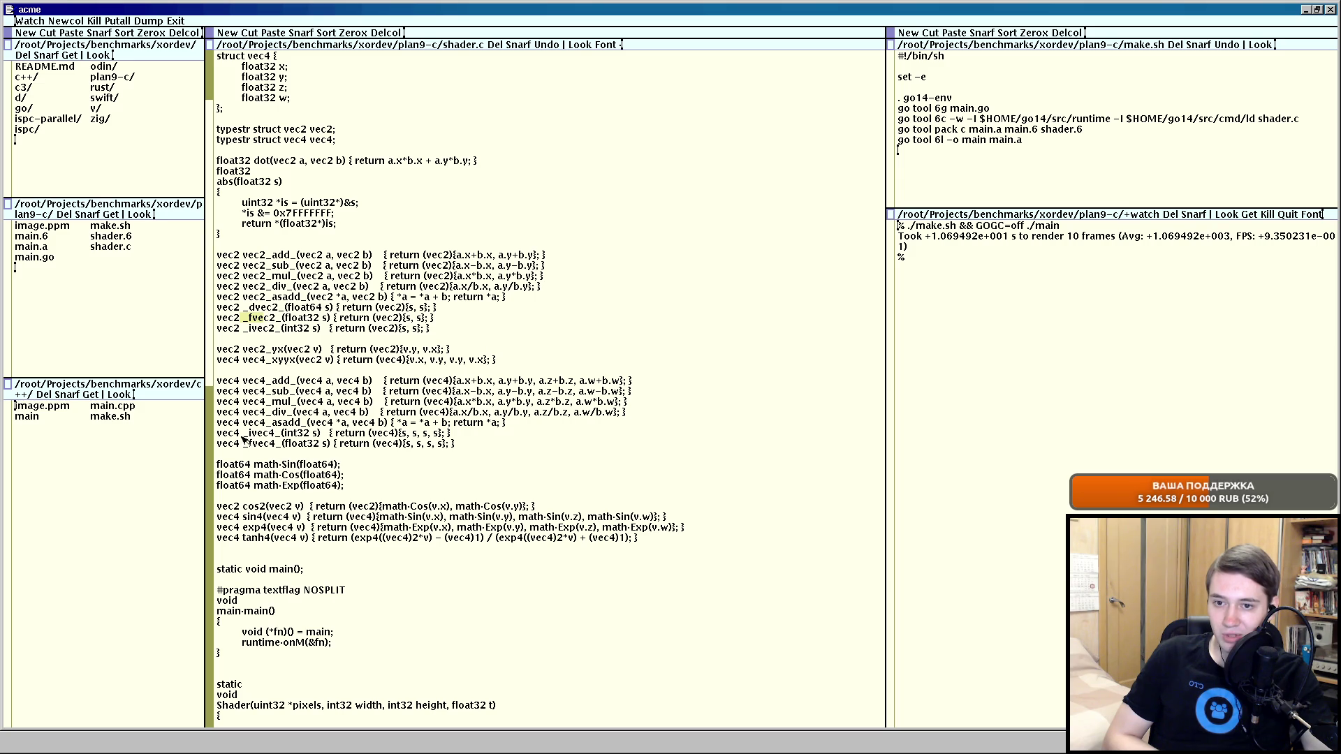
pyautogui.moveTo(243, 445); pyautogui.dragTo(276, 444)
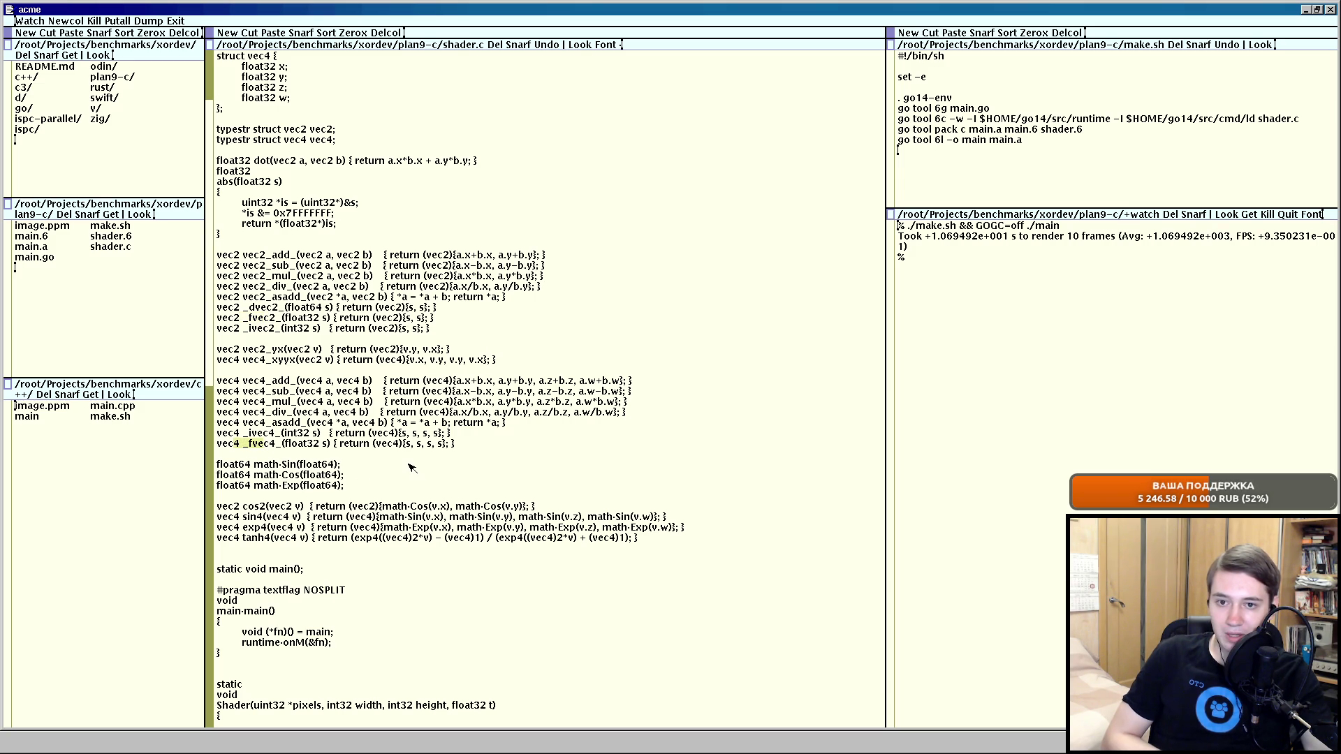
# Clear the _fvec4 selection and mark lines in shader.c's helper section.
pyautogui.click(262, 317)
pyautogui.moveTo(262, 312); pyautogui.dragTo(264, 331)
pyautogui.click(264, 331)
pyautogui.scroll(-3, 262, 331)
pyautogui.scroll(-8, 345, 419)
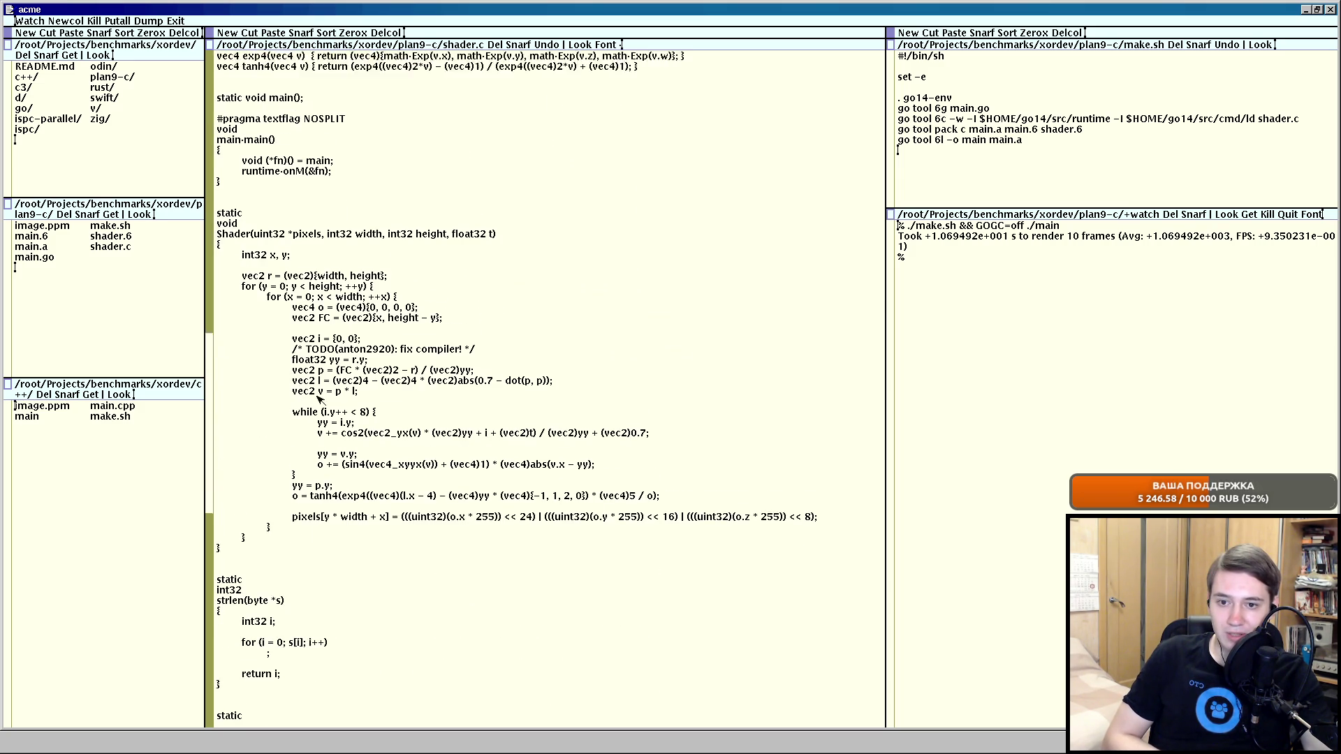
pyautogui.scroll(-3, 433, 503)
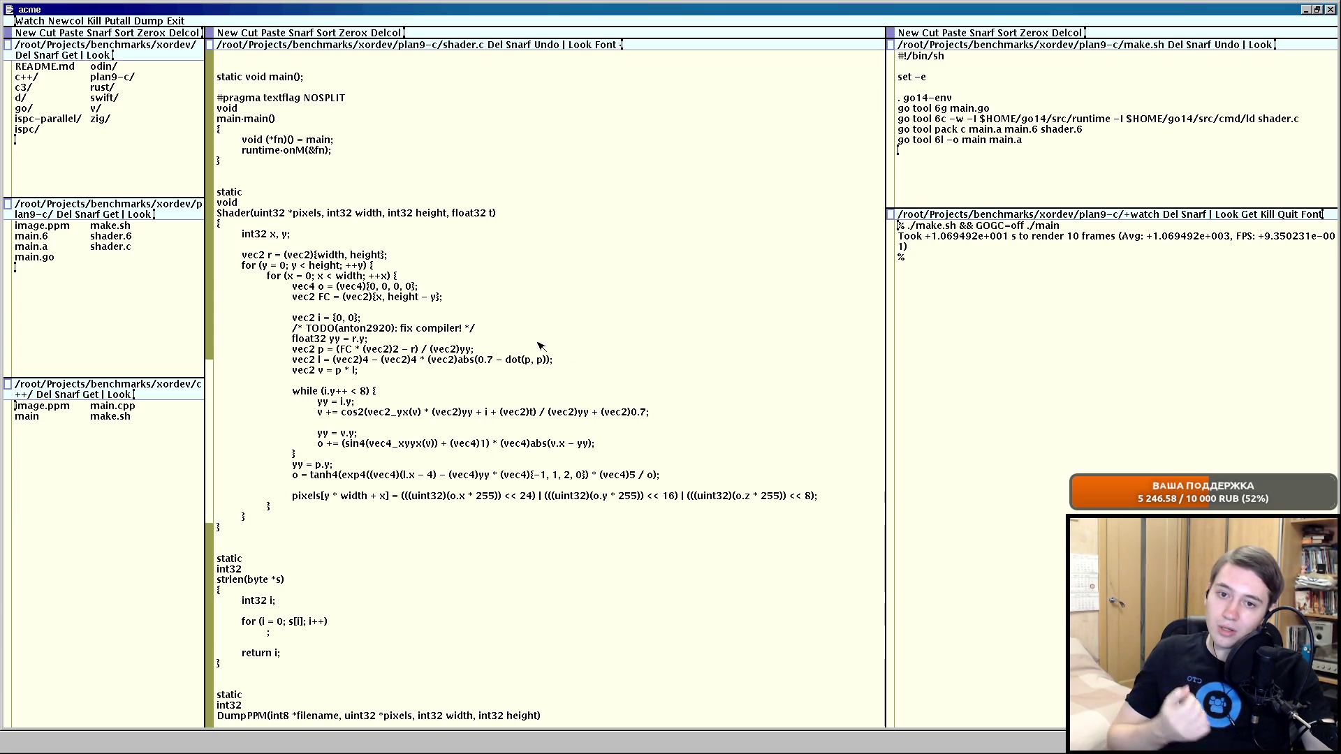
pyautogui.scroll(1, 445, 356)
pyautogui.scroll(10, 438, 368)
pyautogui.scroll(1, 428, 375)
pyautogui.scroll(2, 427, 375)
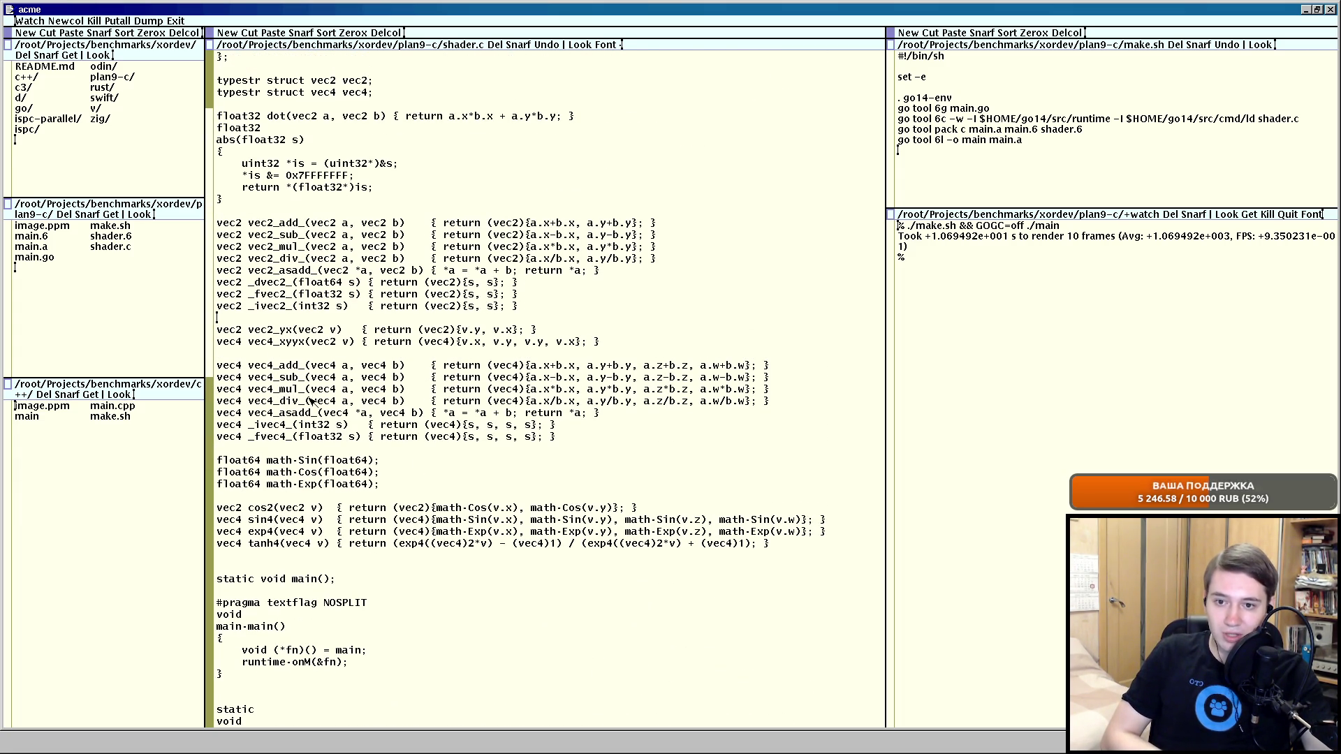
# Delete the _dvec2_, _ivec2_ and _ivec4_ helper lines and save shader.c to rerun the build.
pyautogui.doubleClick(536, 285)
pyautogui.press('BackSpace')
pyautogui.press('BackSpace')
pyautogui.doubleClick(527, 298)
pyautogui.press('BackSpace')
pyautogui.press('BackSpace')
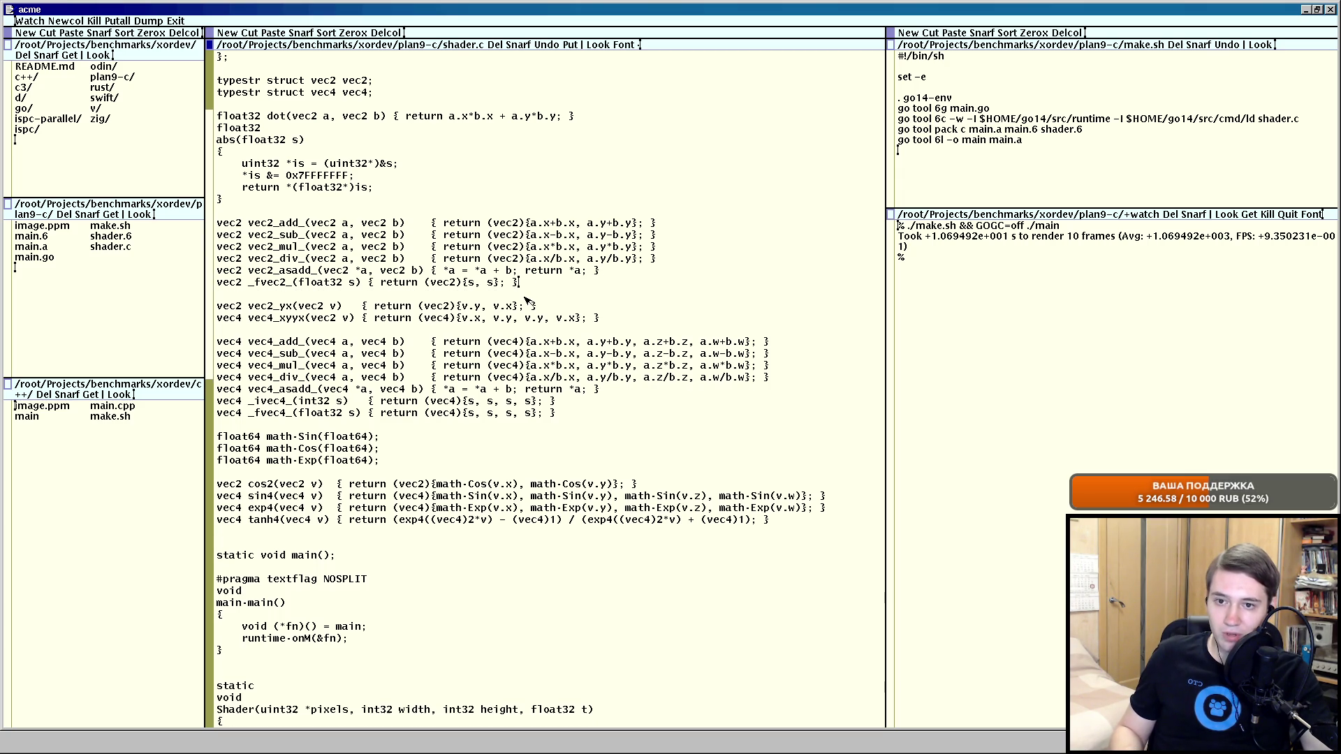
pyautogui.doubleClick(571, 398)
pyautogui.press('BackSpace')
pyautogui.press('BackSpace')
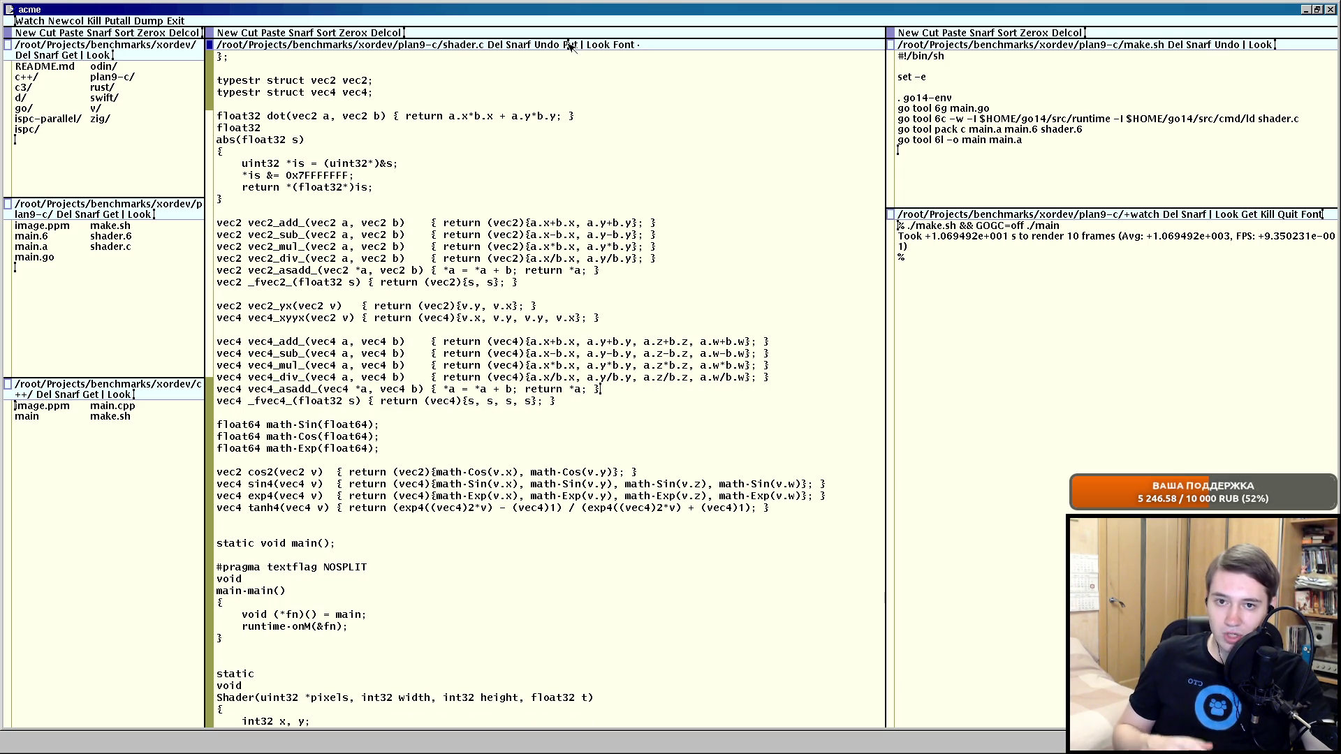
pyautogui.hotkey('ctrl', 's')
pyautogui.scroll(-2, 590, 311)
pyautogui.scroll(-10, 590, 312)
pyautogui.scroll(-1, 590, 315)
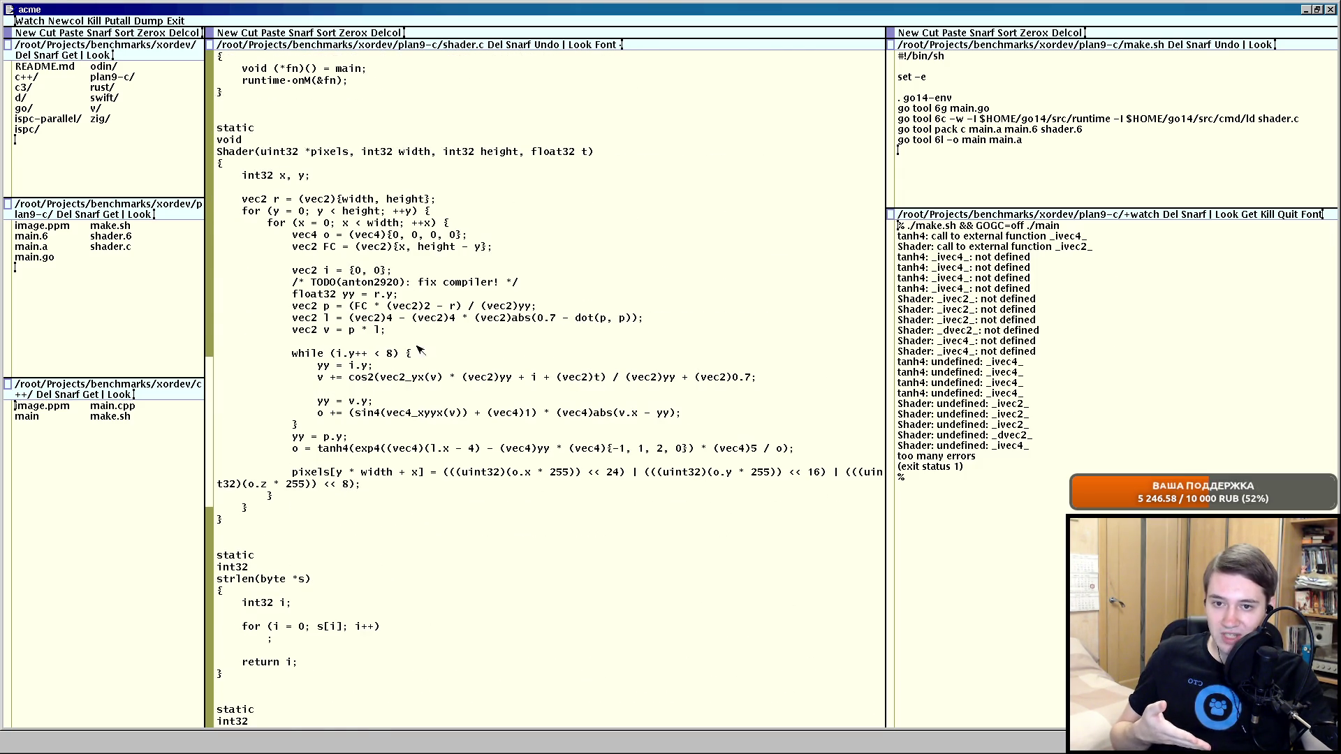
# Suffix Shader()'s constants with .f, e.g. (vec2)2.f, .7f, (vec4)1.f, then save to rebuild.
pyautogui.click(434, 310)
pyautogui.write('.f')
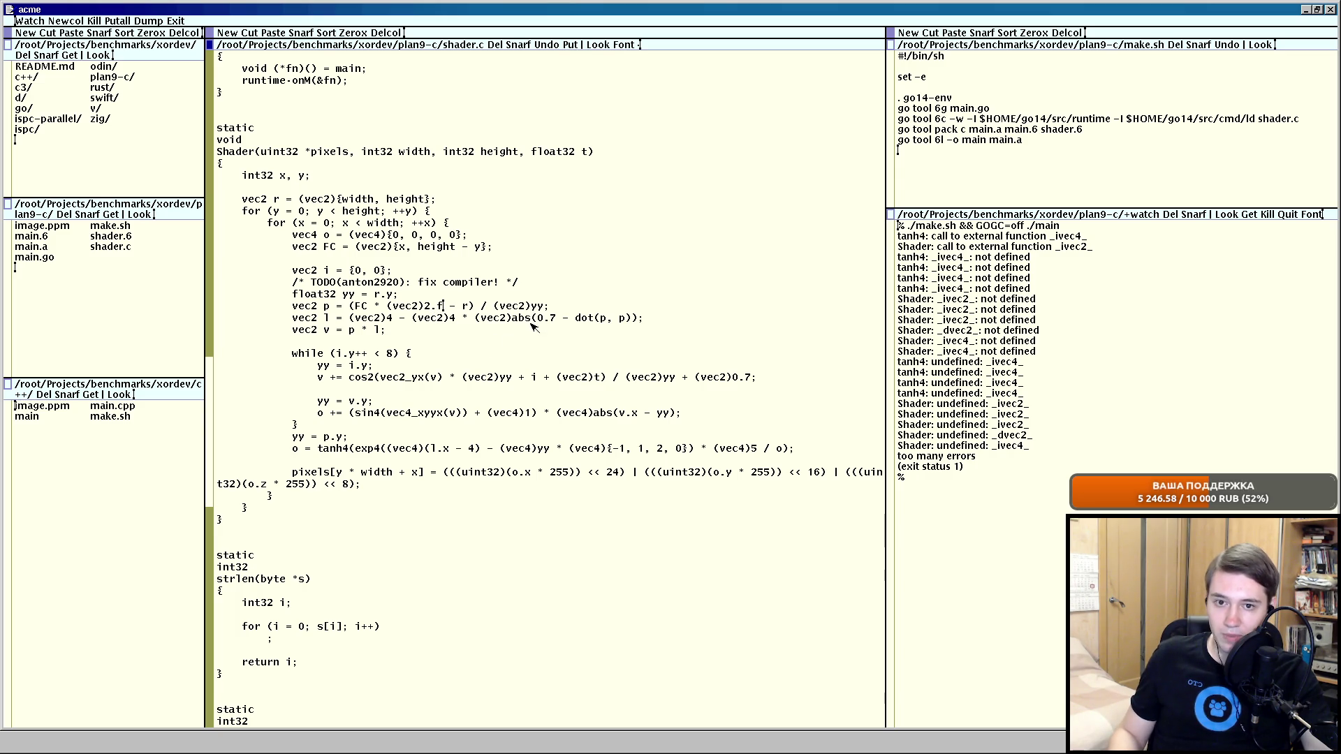
pyautogui.write('f')
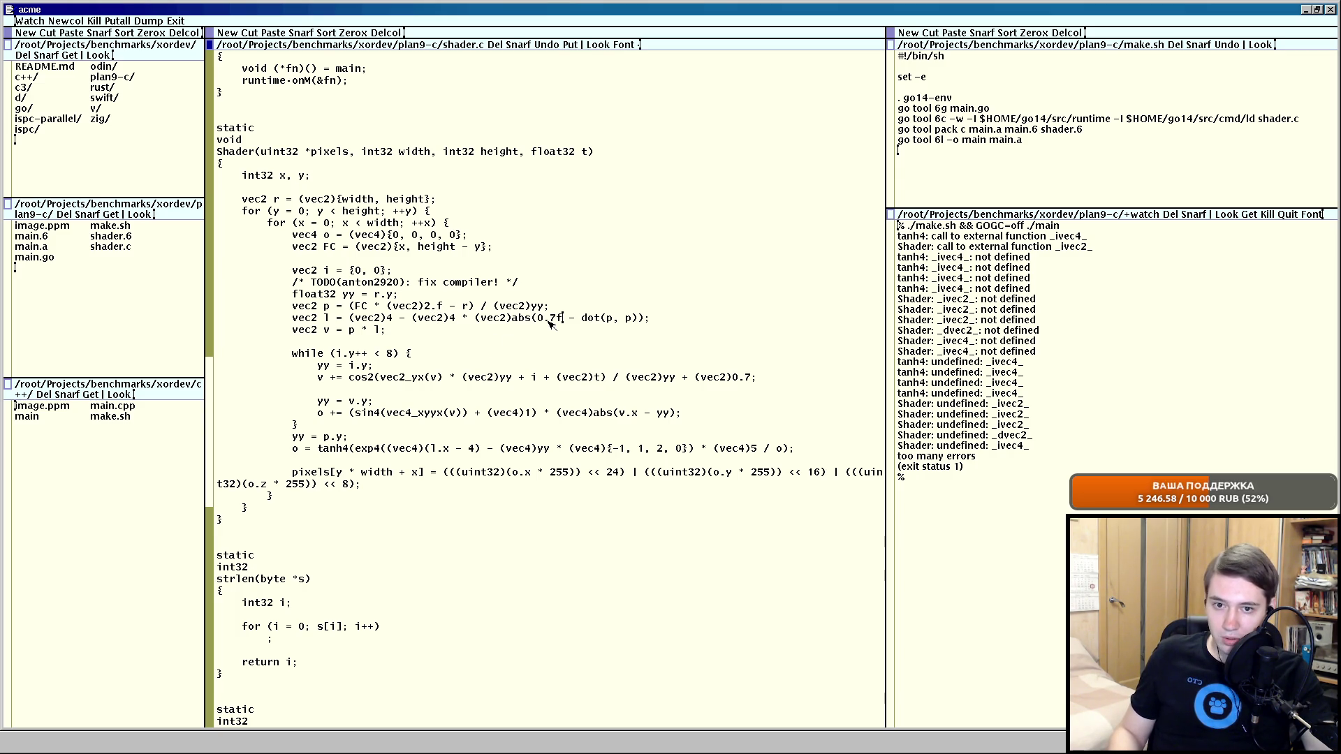
pyautogui.write('.f')
pyautogui.write('.f *')
pyautogui.press('BackSpace')
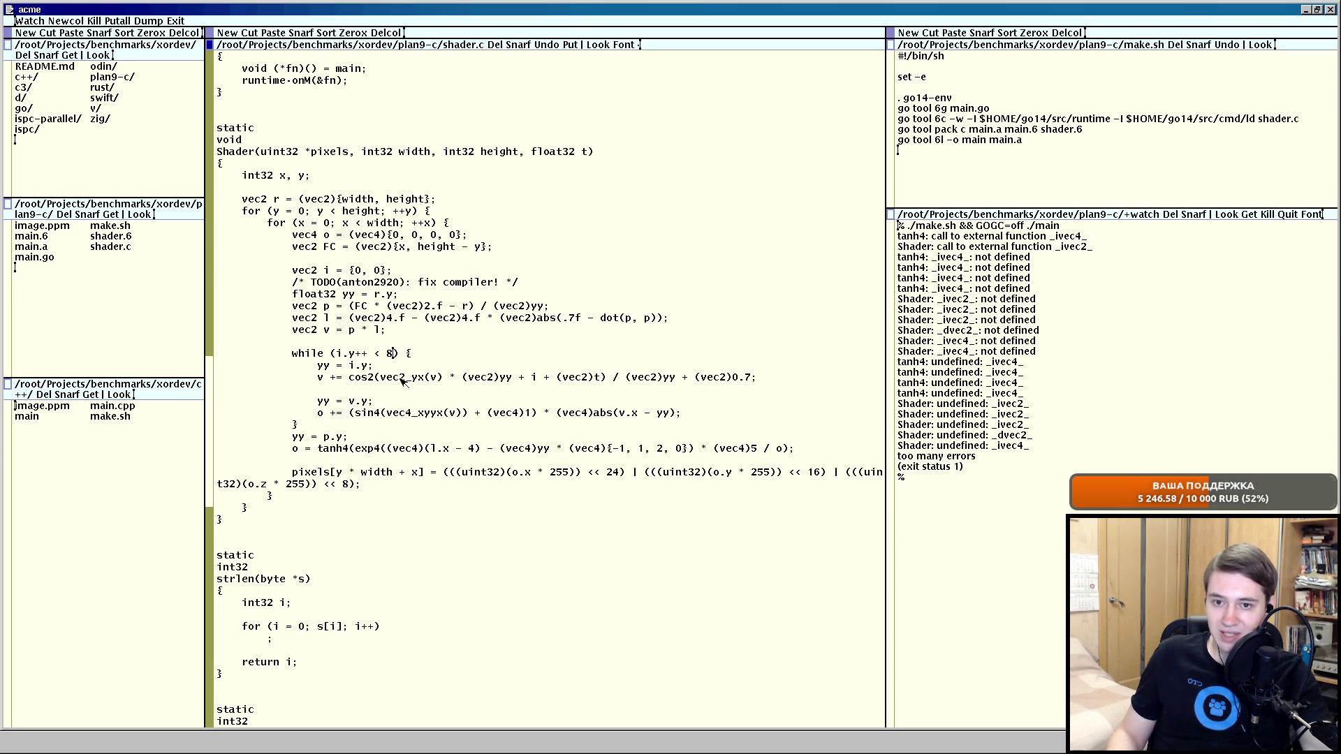
pyautogui.write('.f')
pyautogui.click(477, 449)
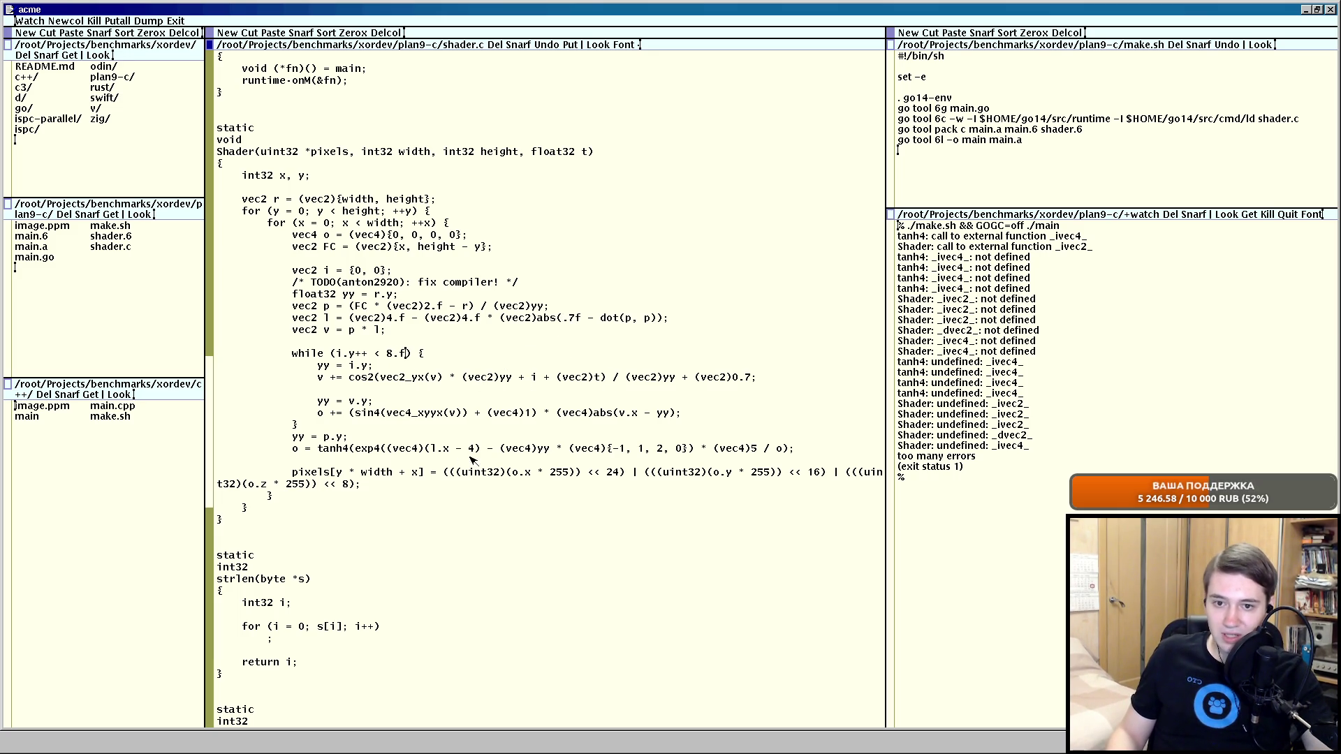
pyautogui.write('.f')
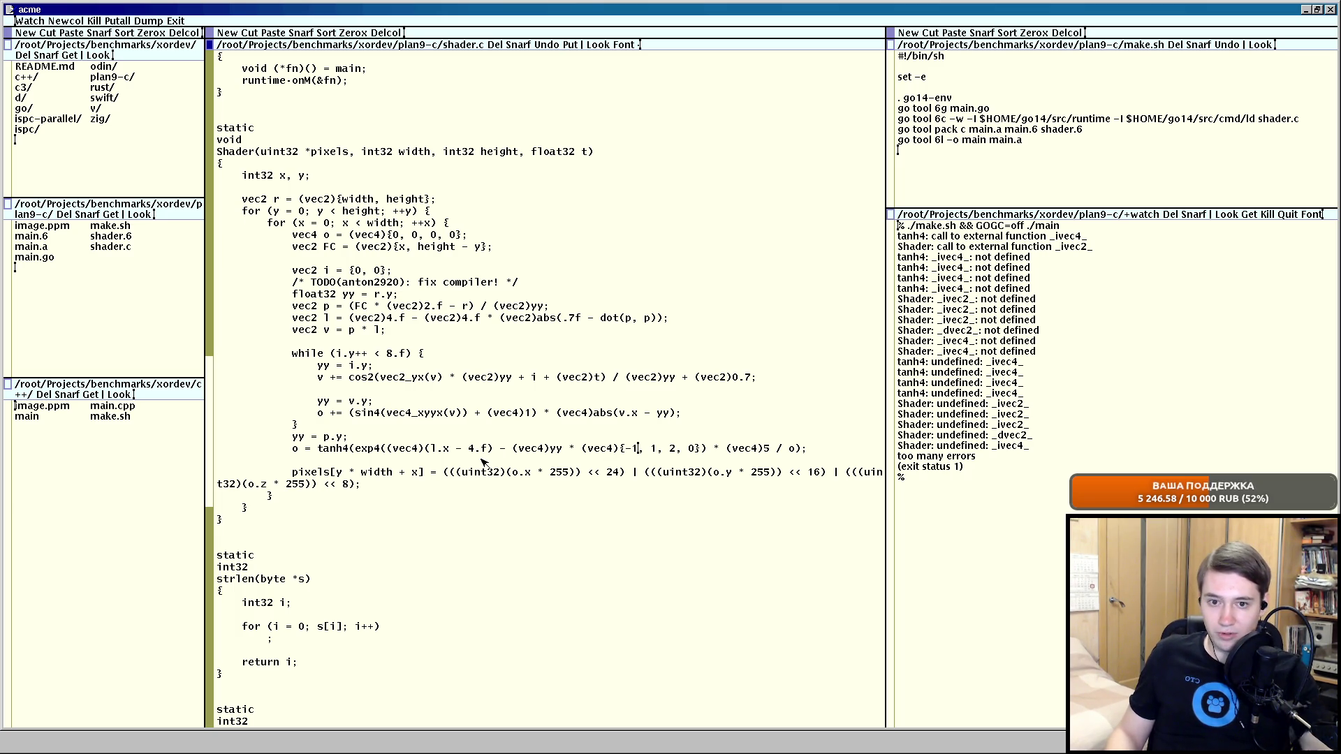
pyautogui.write('.f, 1')
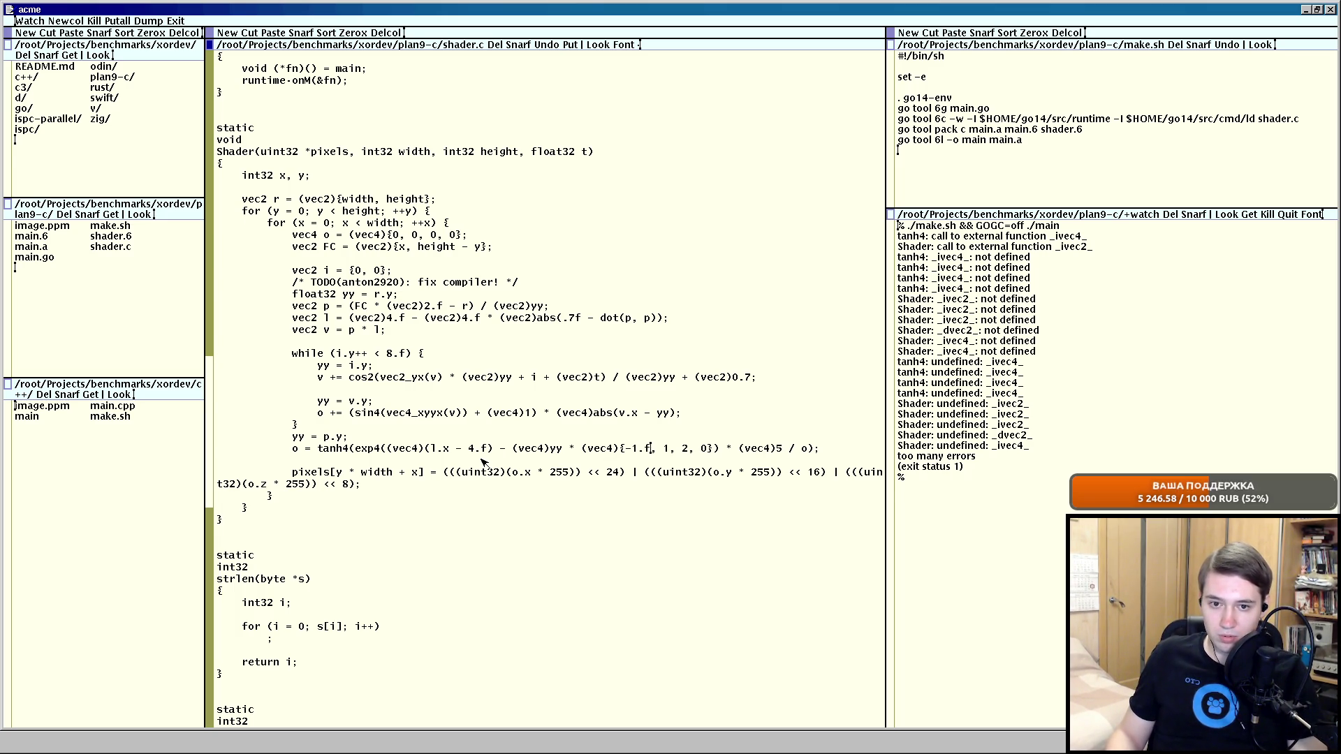
pyautogui.write('.f')
pyautogui.press('Right')
pyautogui.press('Right')
pyautogui.press('Right')
pyautogui.write('.f')
pyautogui.press('Right')
pyautogui.press('Right')
pyautogui.press('Right')
pyautogui.write('.f')
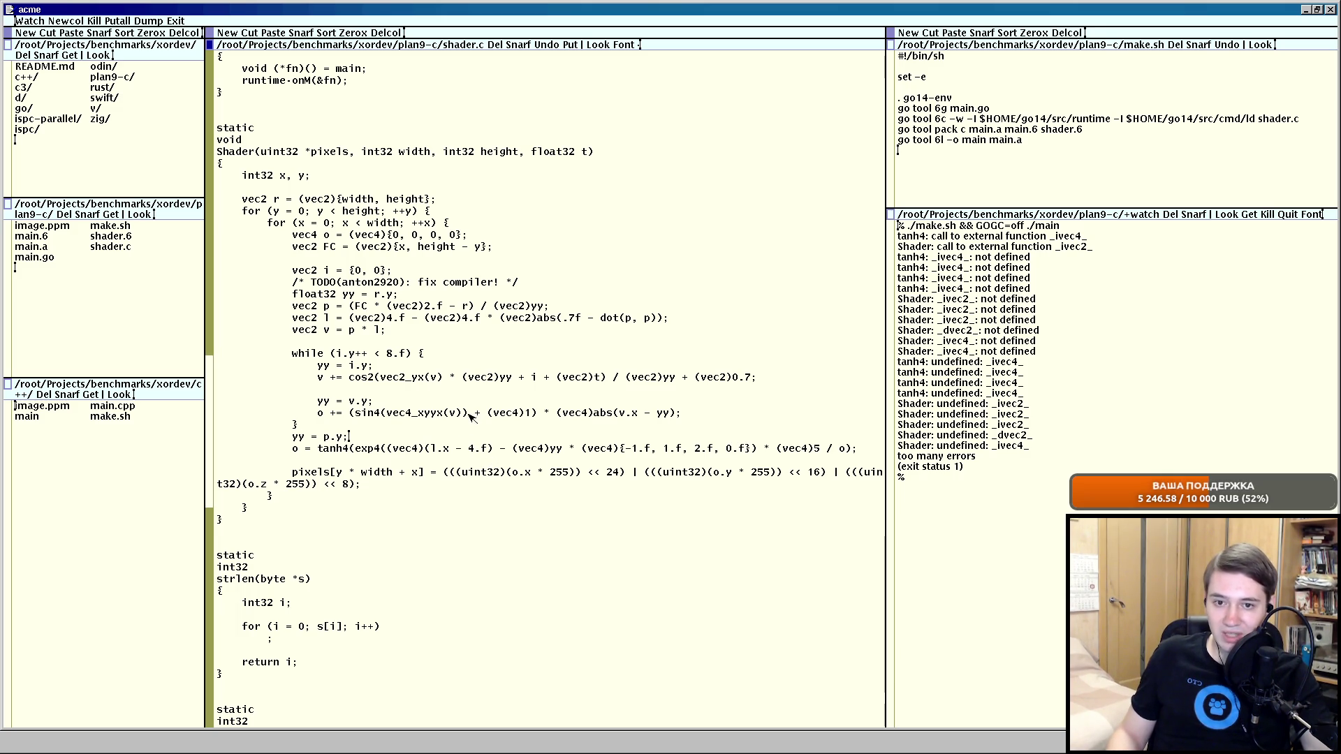
pyautogui.click(532, 413)
pyautogui.write('.f')
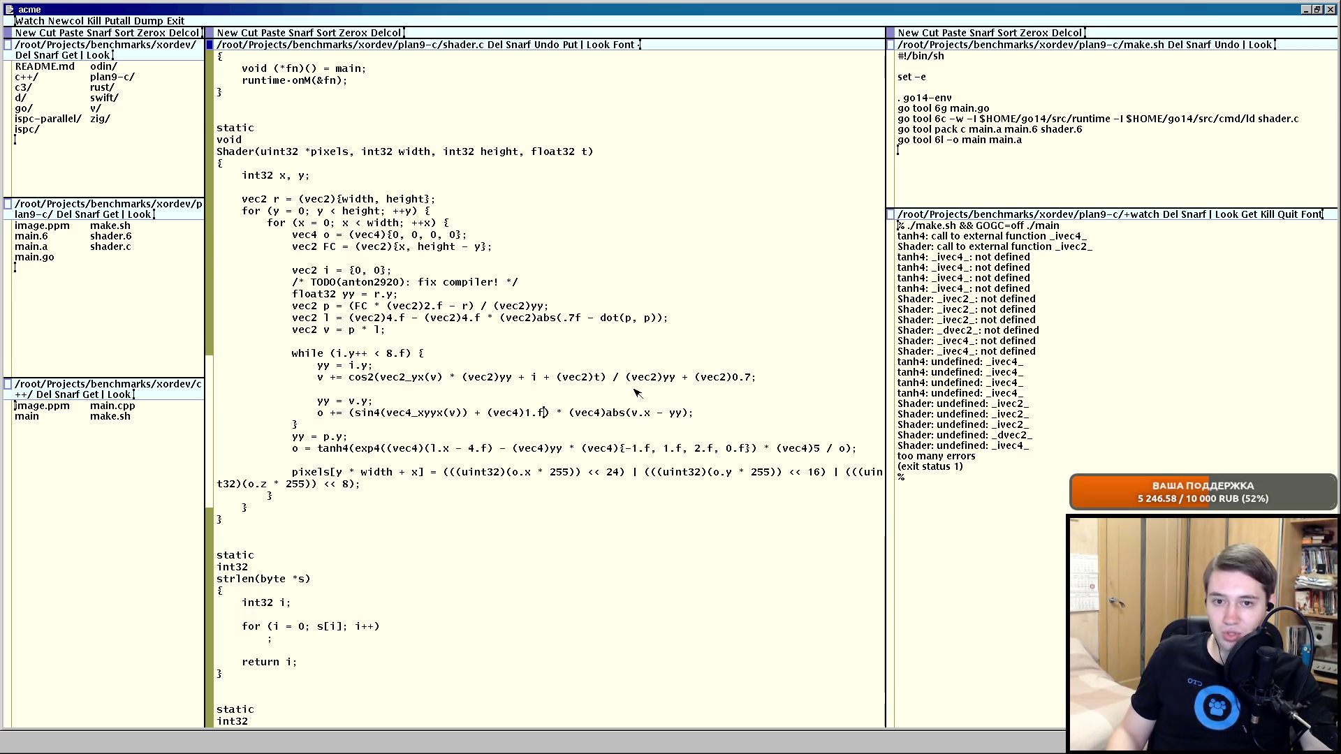
pyautogui.scroll(3, 499, 392)
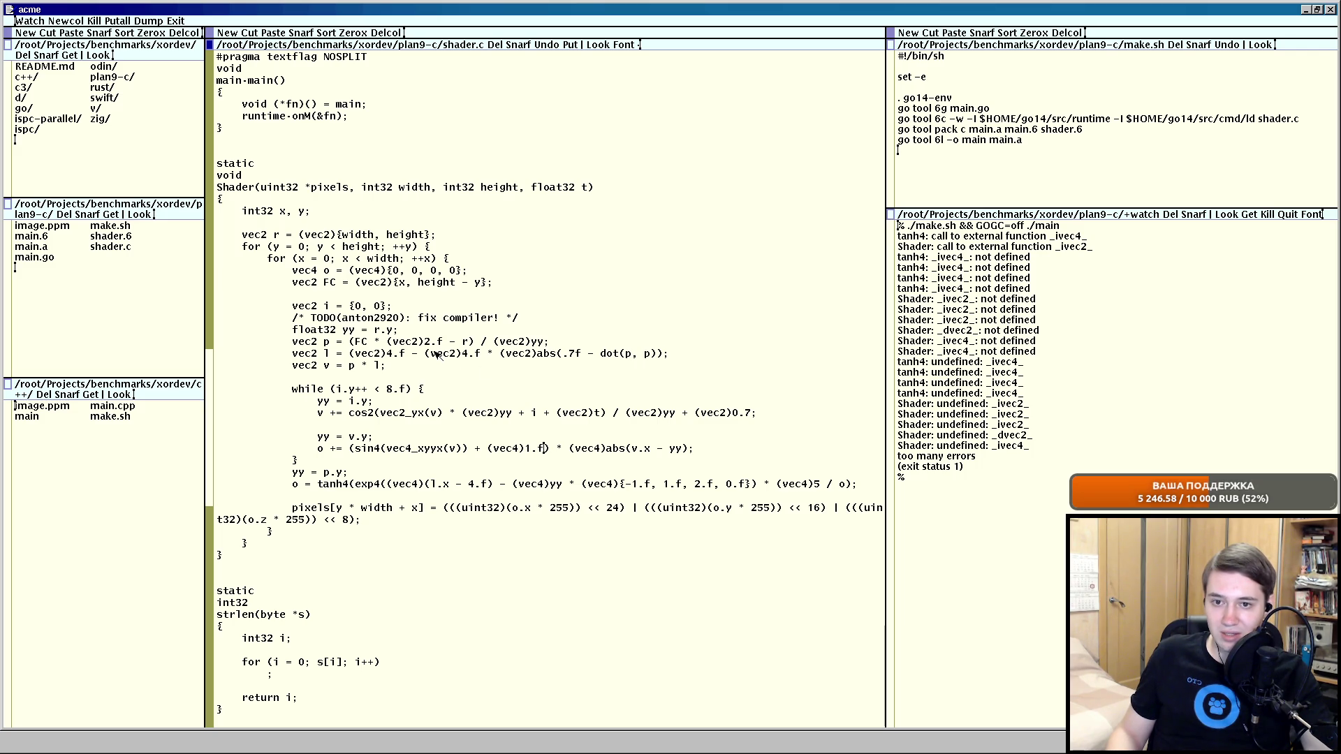
pyautogui.middleClick(570, 44)
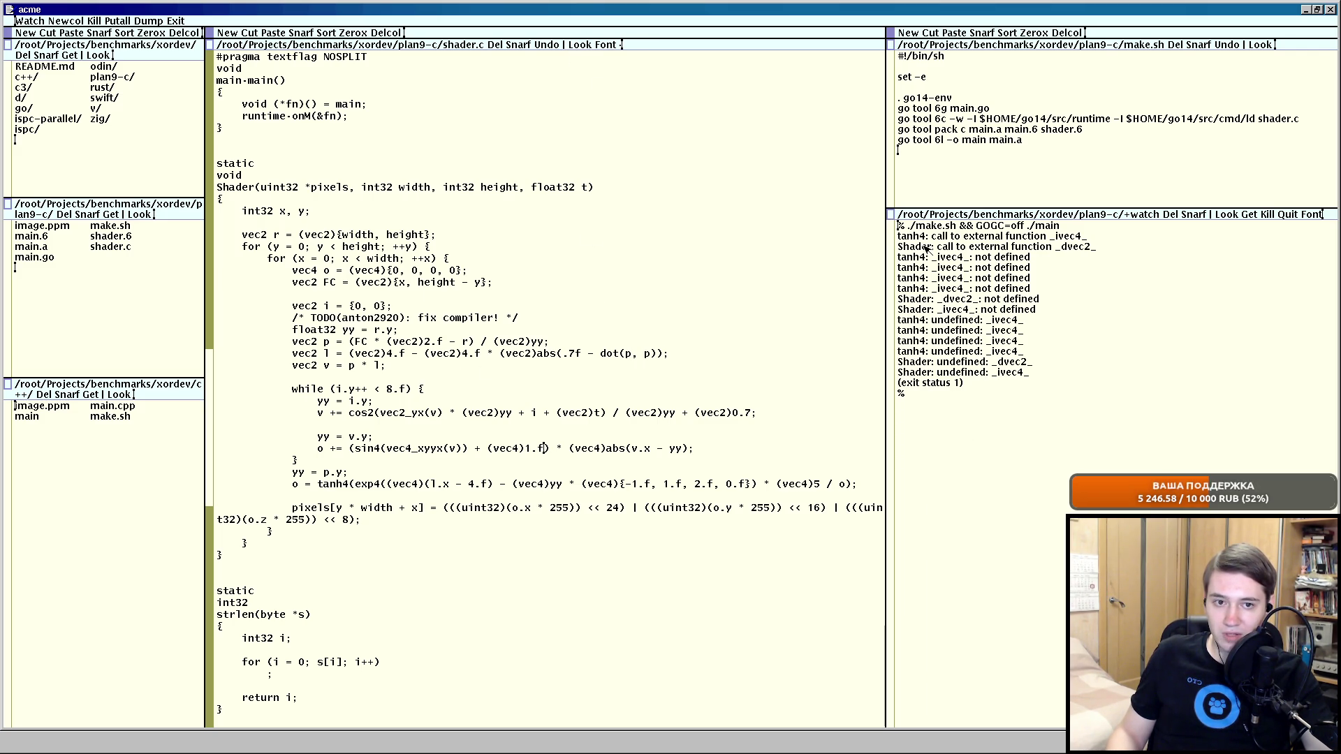
pyautogui.scroll(5, 488, 225)
pyautogui.scroll(3, 513, 304)
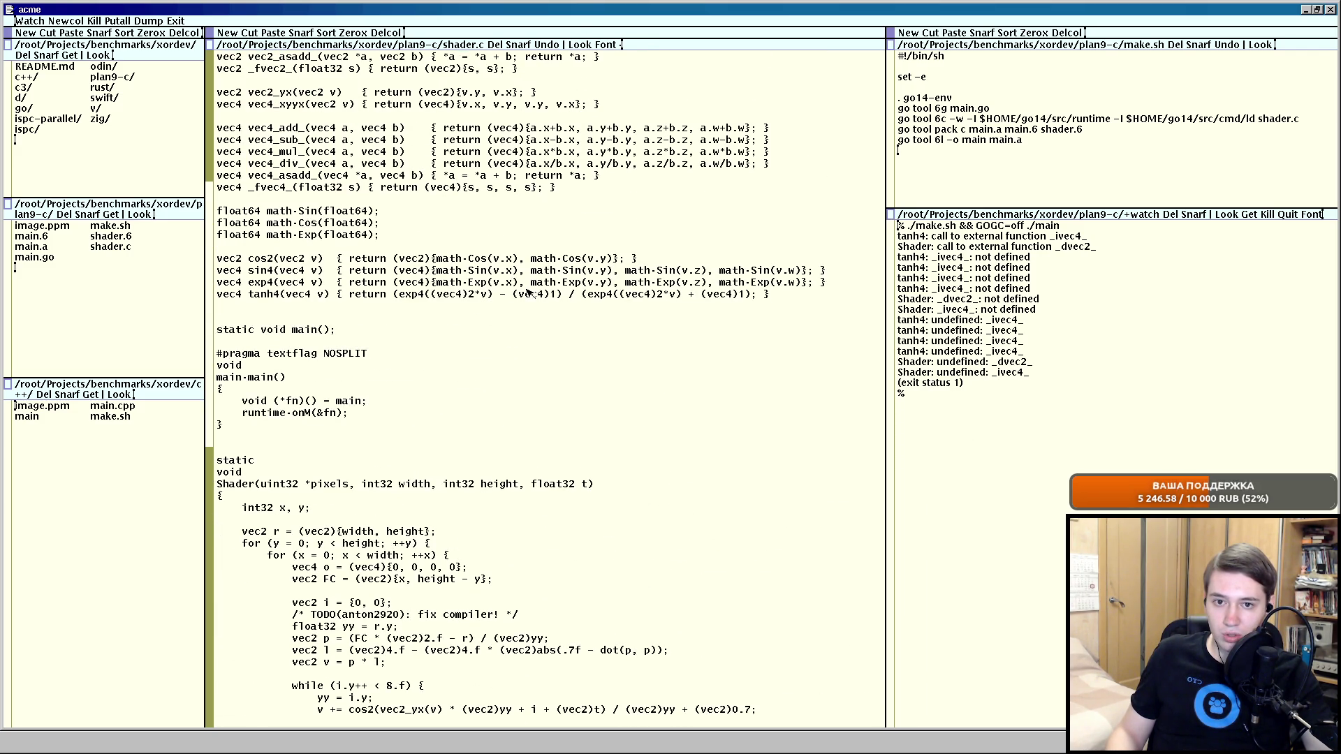
# Make tanh4's constants (vec4)2.f and (vec4)1.f and save shader.c to rebuild.
pyautogui.click(470, 295)
pyautogui.write('.f')
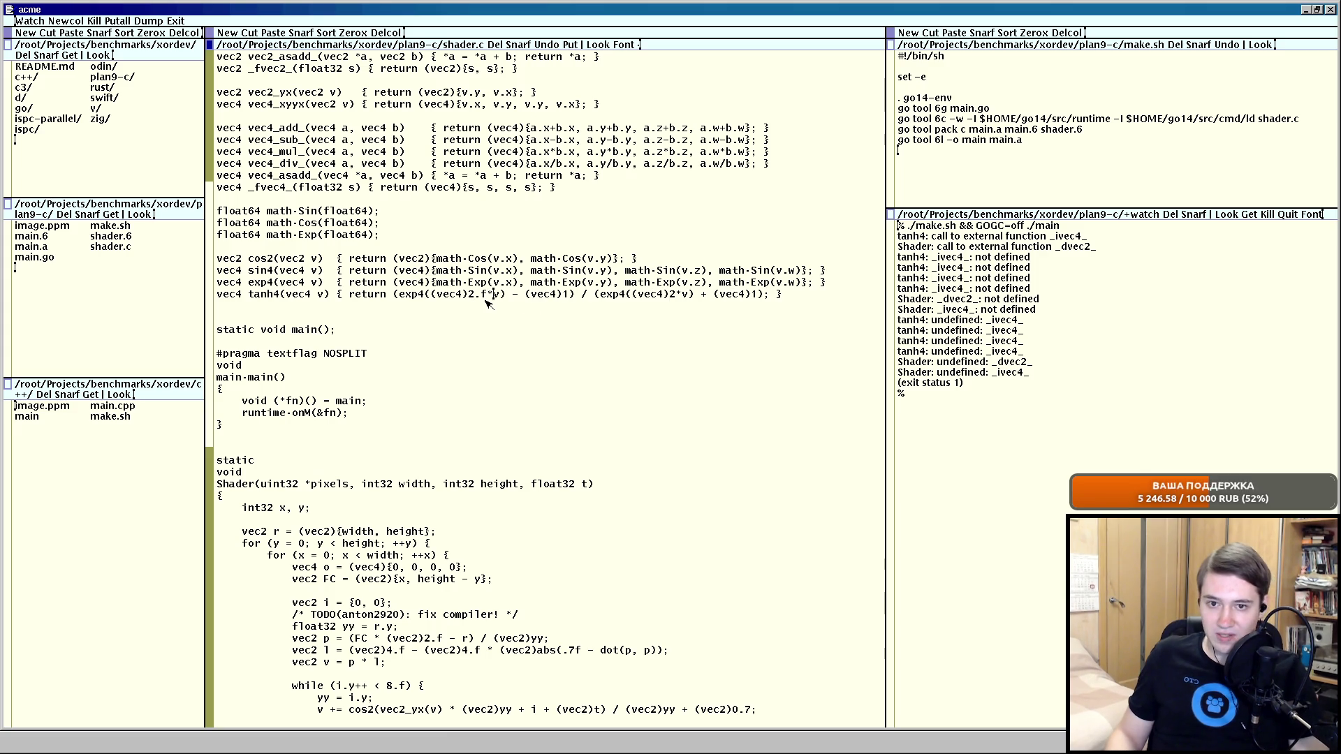
pyautogui.write('.f')
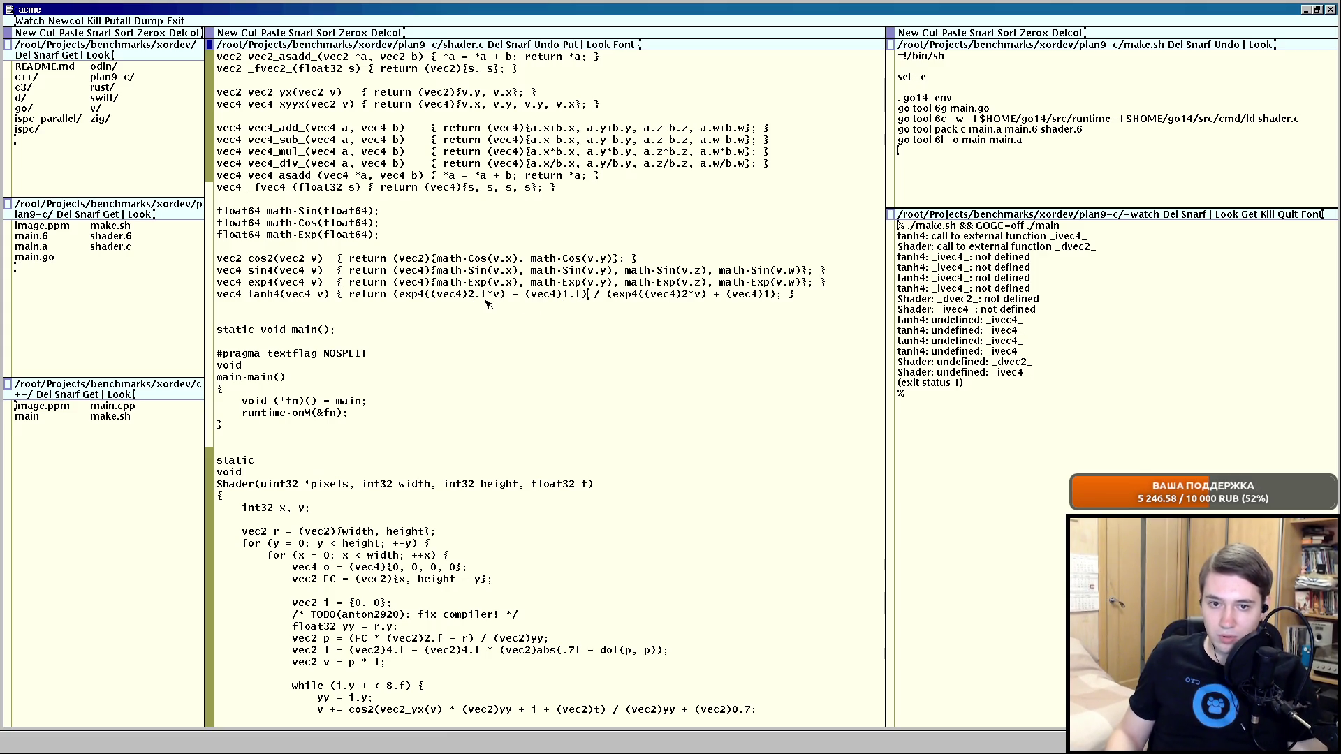
pyautogui.write('.f')
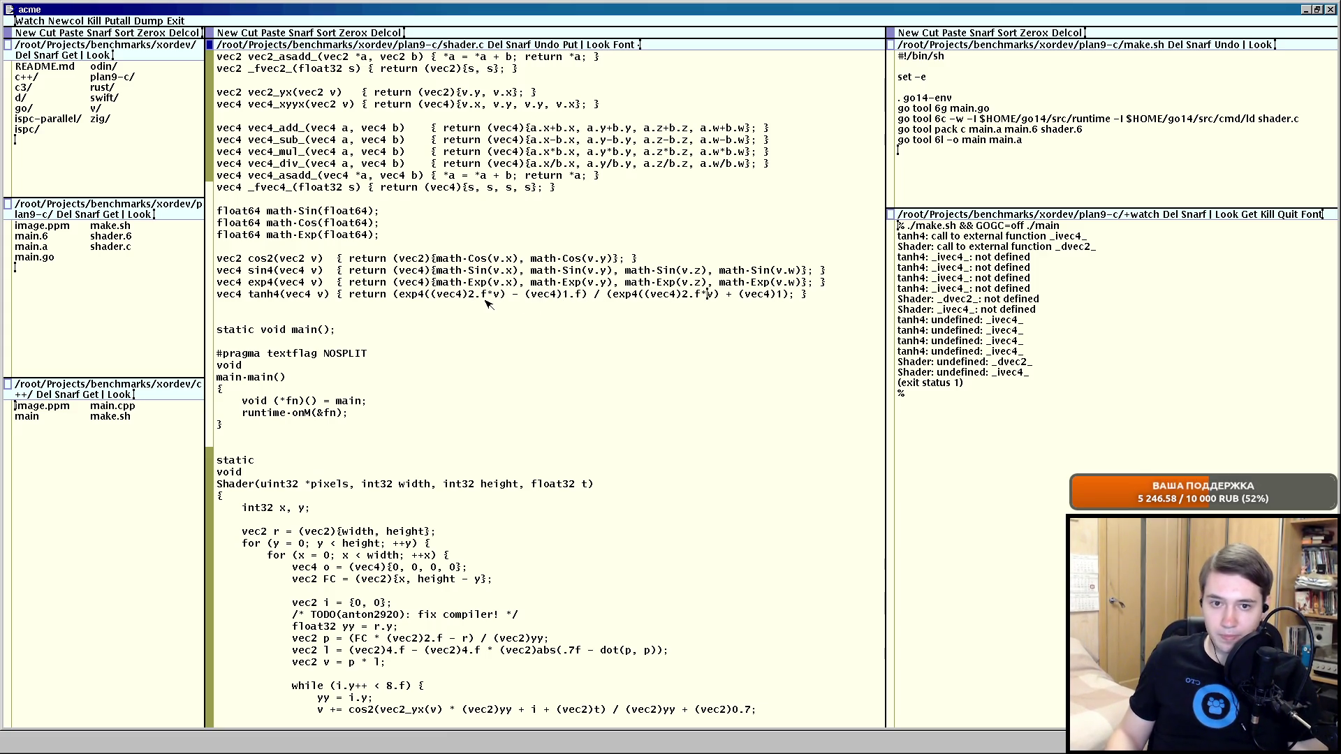
pyautogui.write('.f')
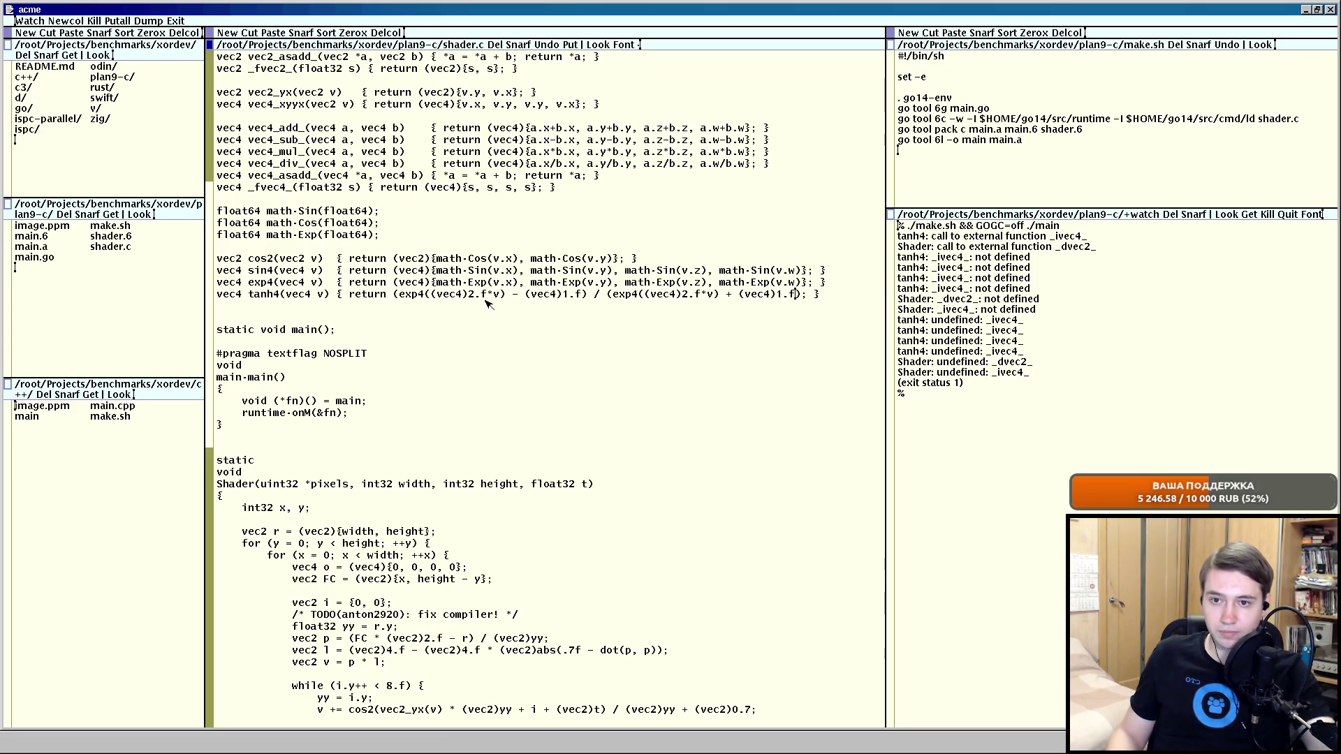
pyautogui.middleClick(577, 45)
pyautogui.scroll(-3, 545, 281)
pyautogui.scroll(-3, 547, 279)
pyautogui.scroll(-3, 547, 276)
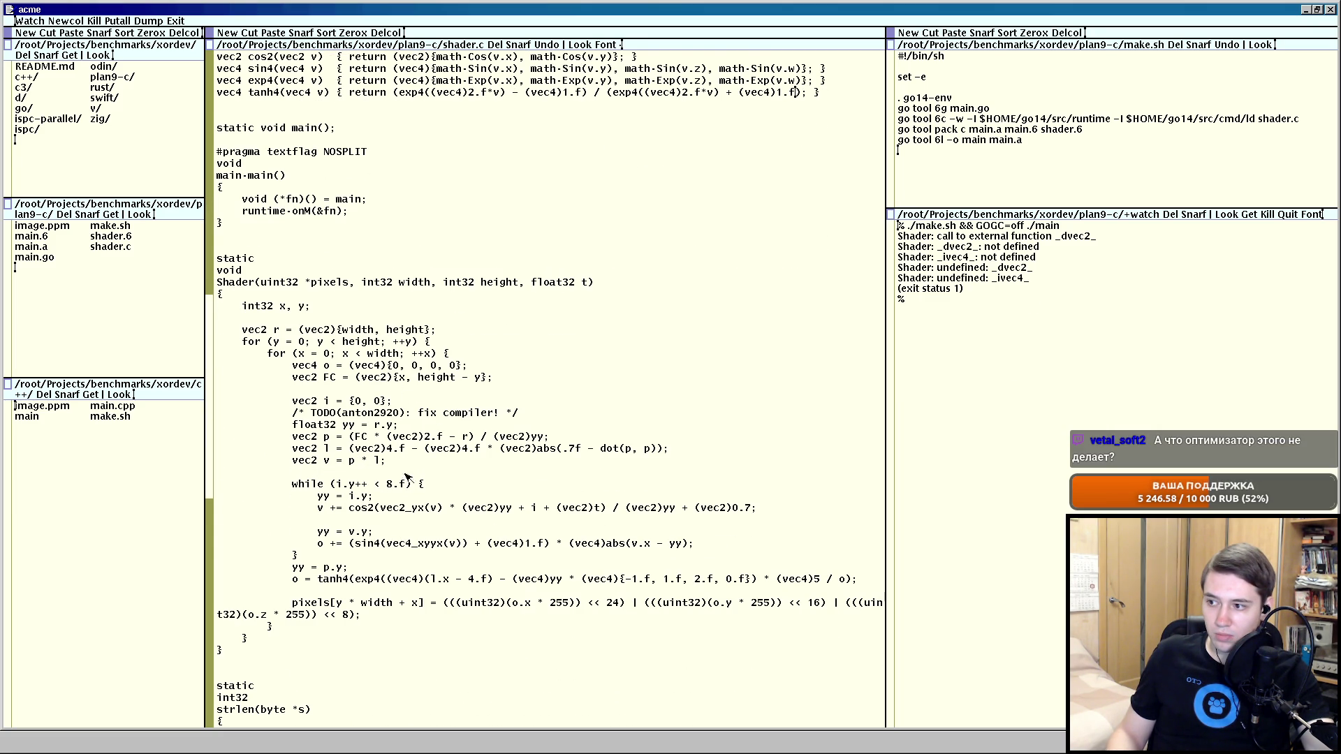
pyautogui.scroll(-1, 419, 445)
pyautogui.scroll(-1, 429, 445)
pyautogui.scroll(-1, 445, 445)
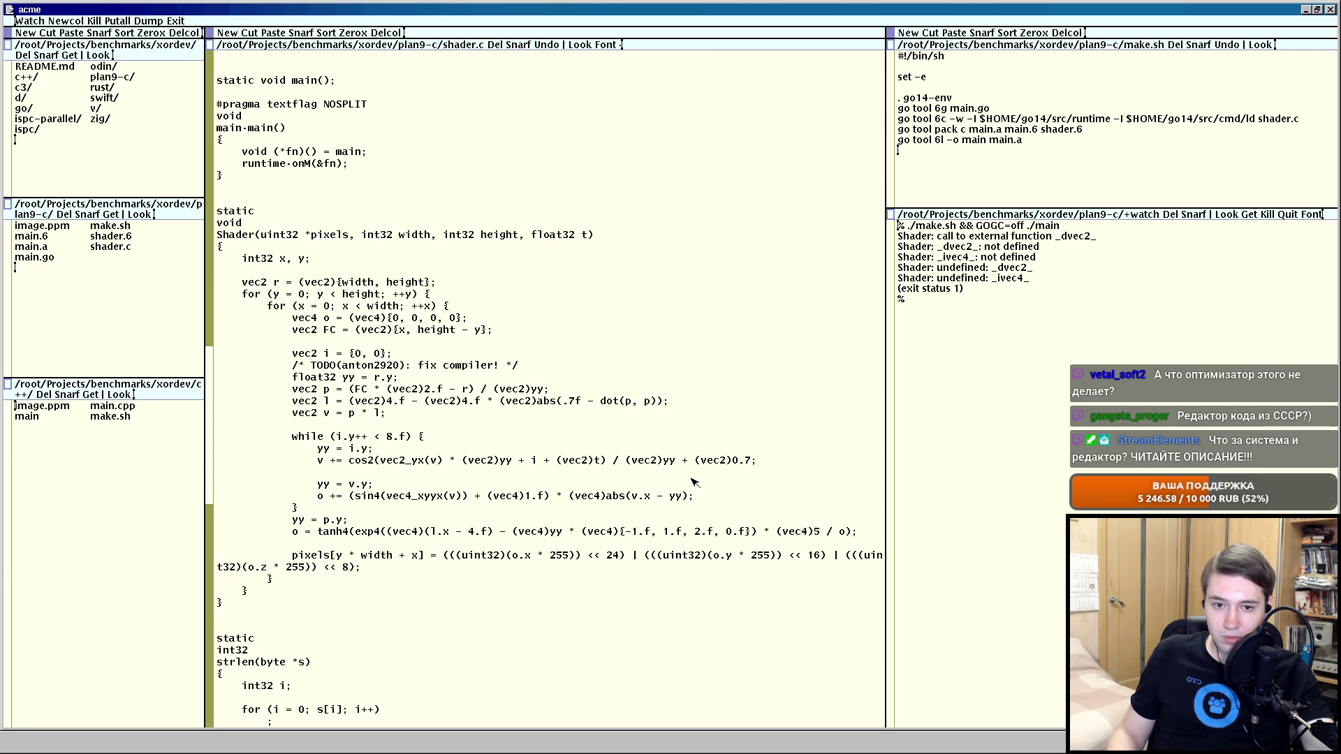
pyautogui.write('.')
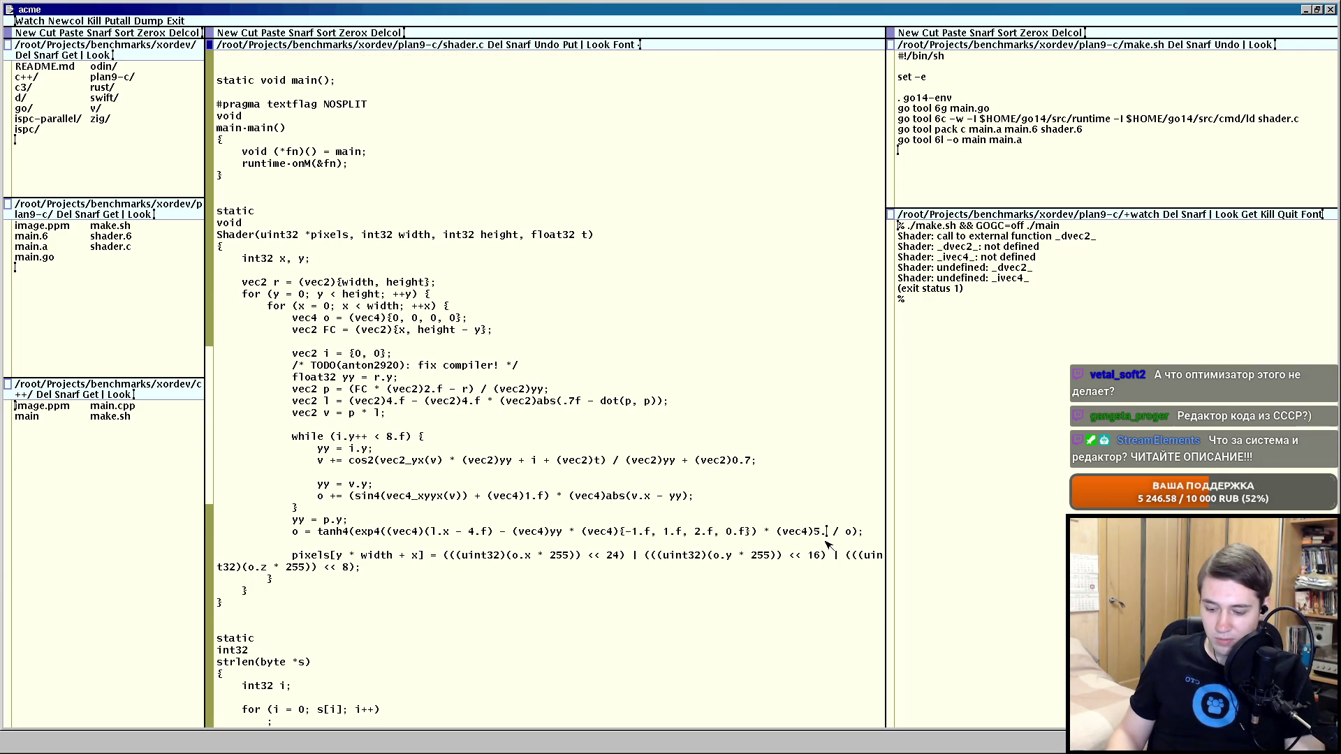
pyautogui.write('f')
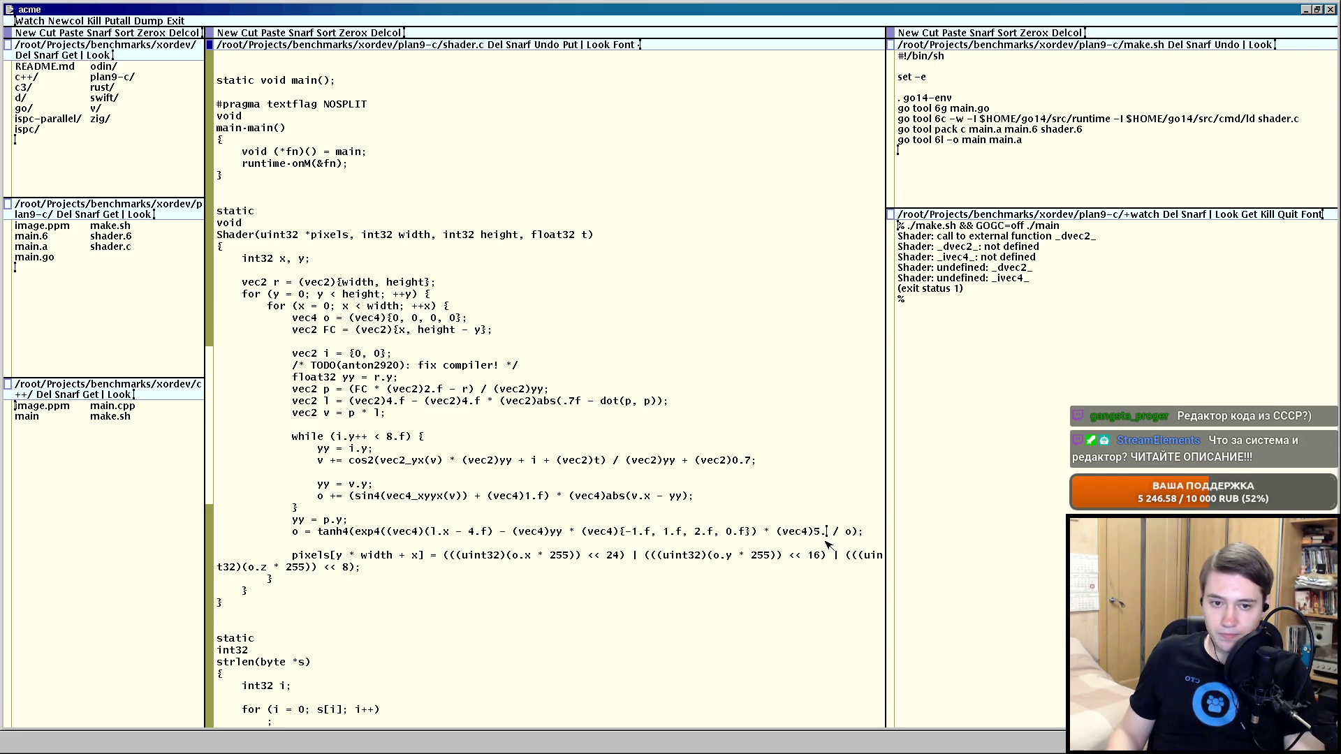
# Undo and redo to restore (vec4)5.f, make the cos2 constant 0.7f, and save to rebuild.
pyautogui.middleClick(572, 45)
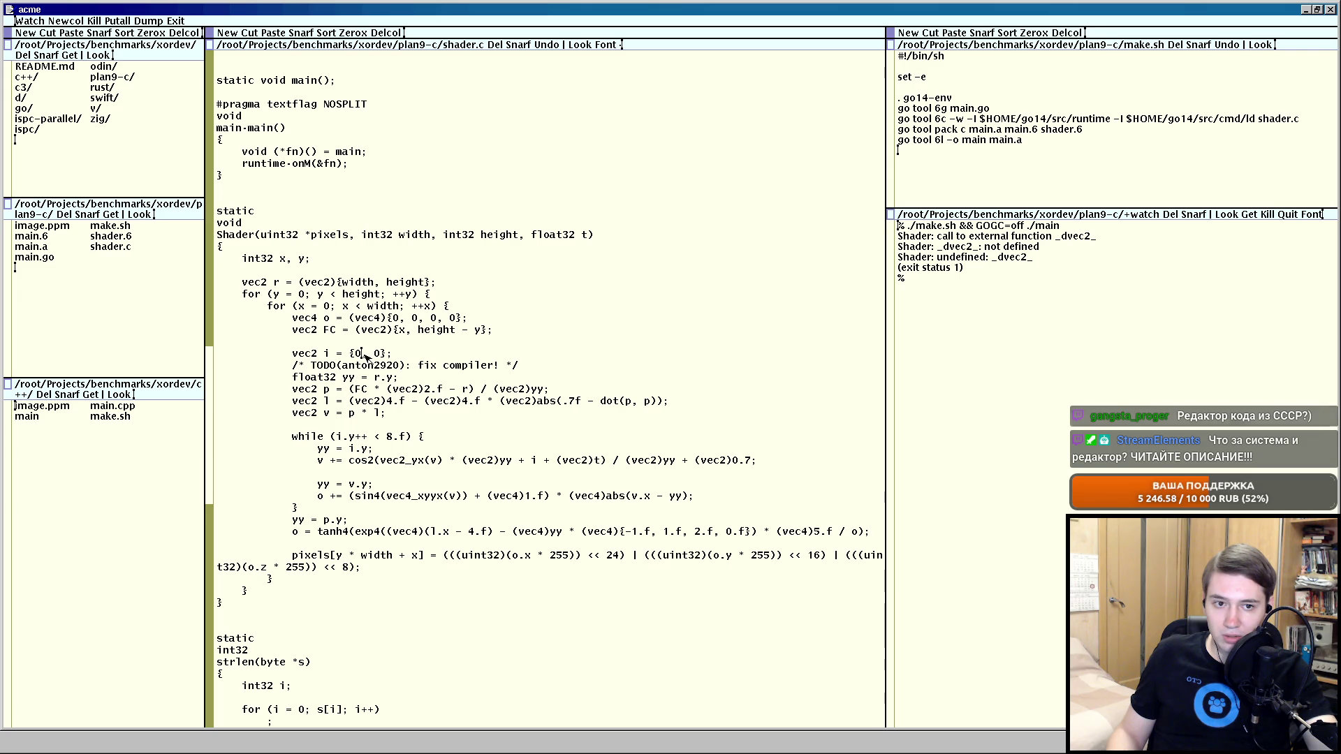
pyautogui.write('.f, 0')
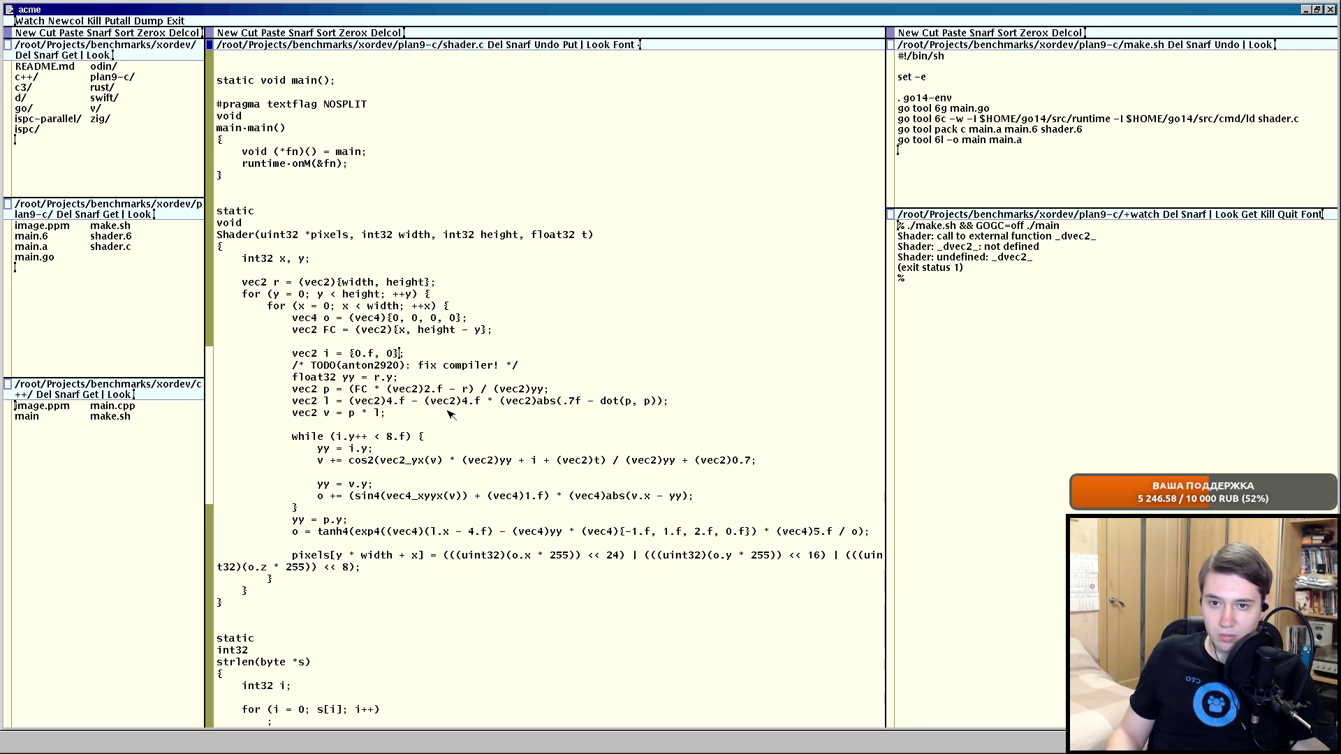
pyautogui.write('.f')
pyautogui.middleClick(572, 46)
pyautogui.middleClick(556, 46)
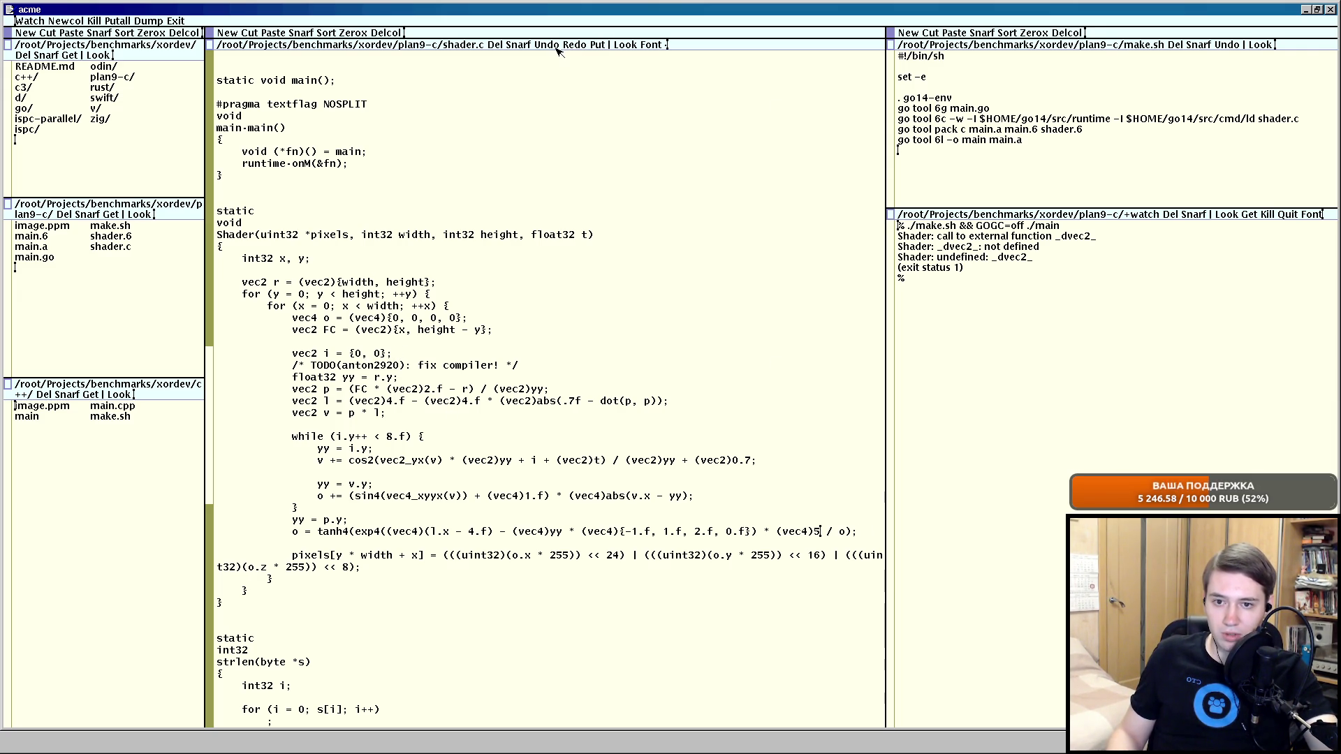
pyautogui.middleClick(572, 45)
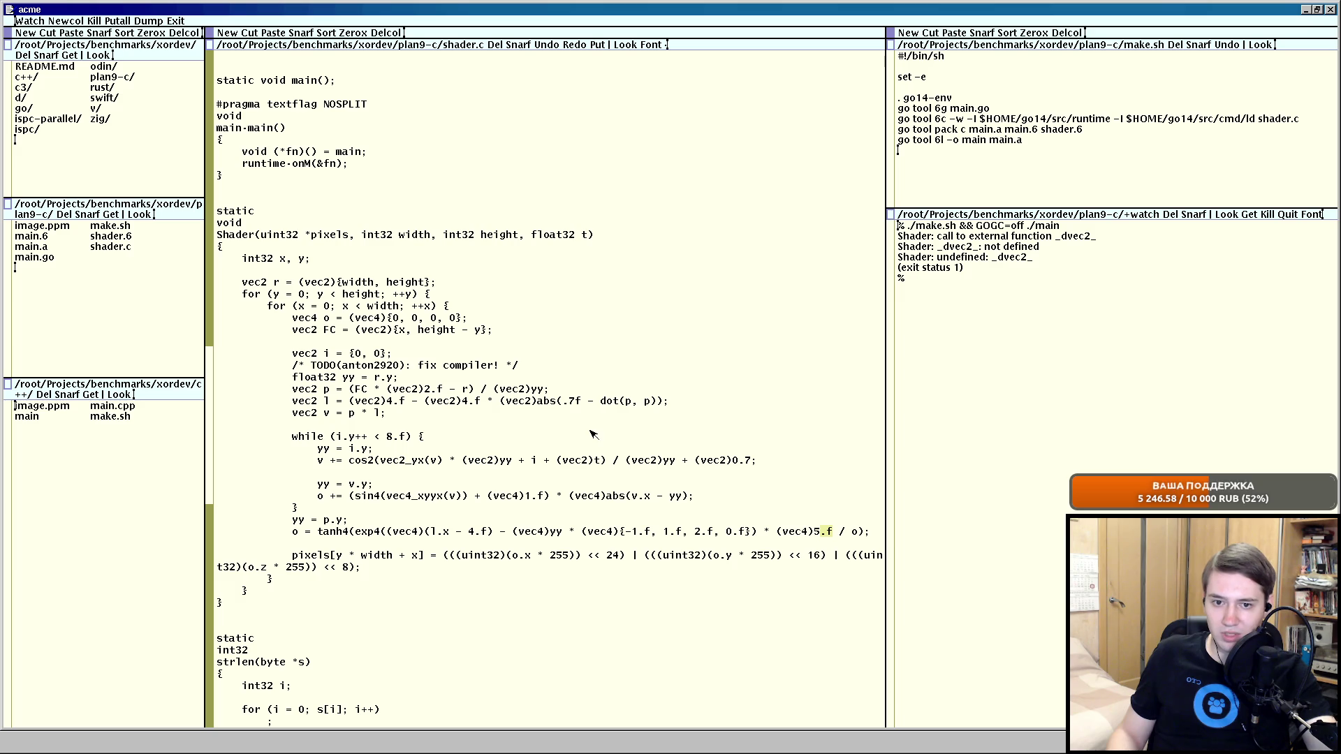
pyautogui.click(756, 466)
pyautogui.write('f')
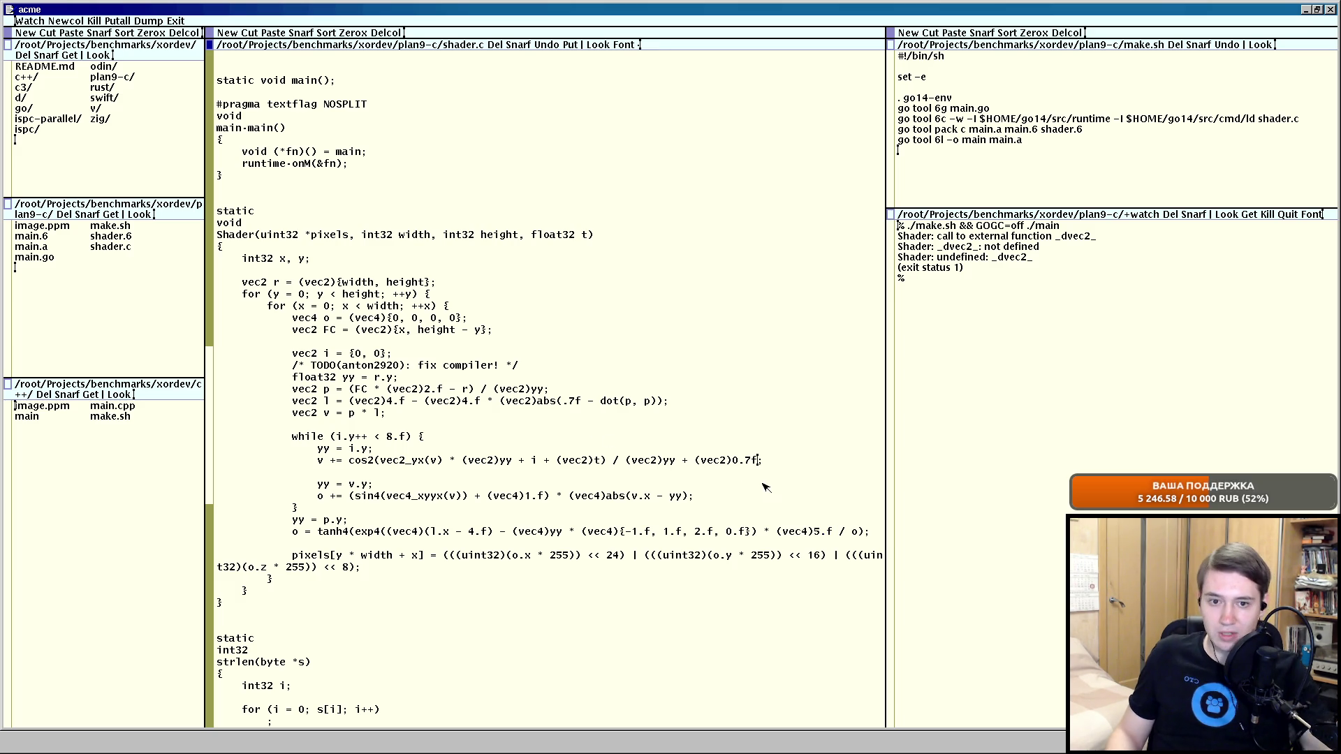
pyautogui.middleClick(572, 45)
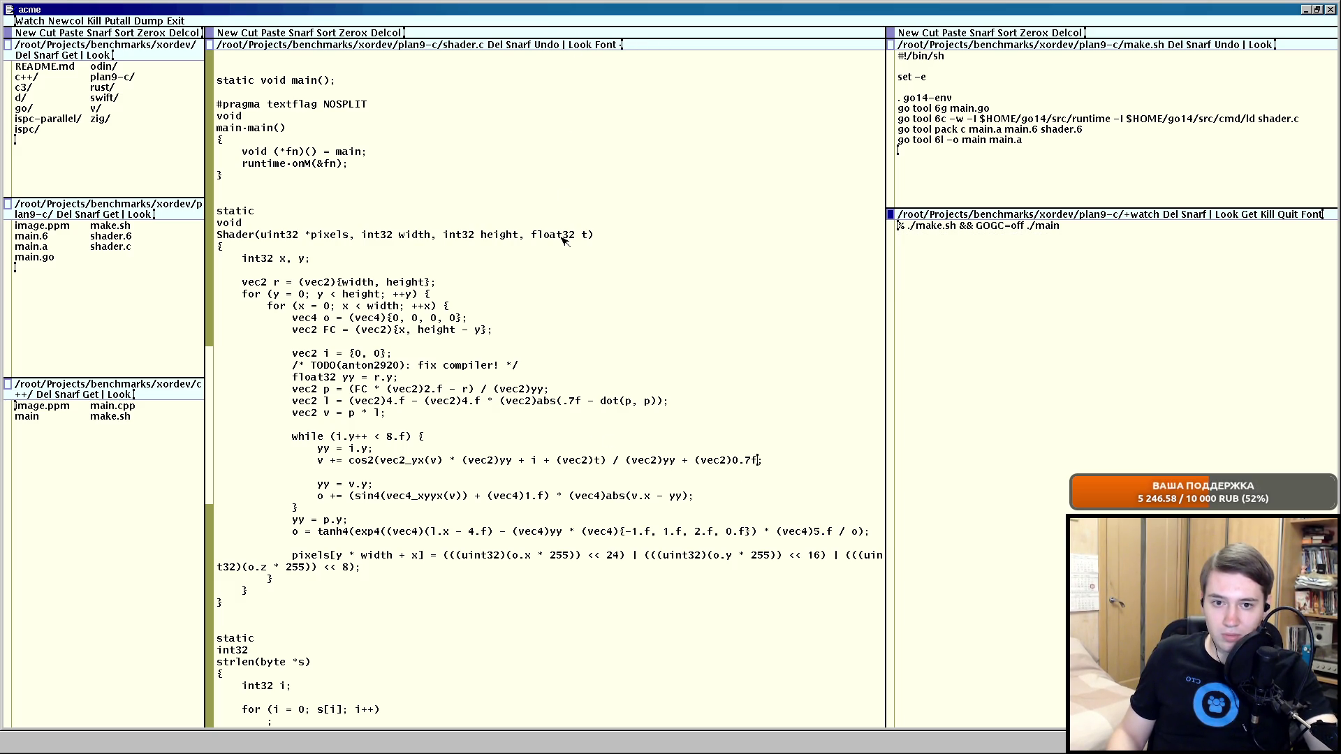
pyautogui.scroll(5, 524, 294)
pyautogui.scroll(5, 479, 343)
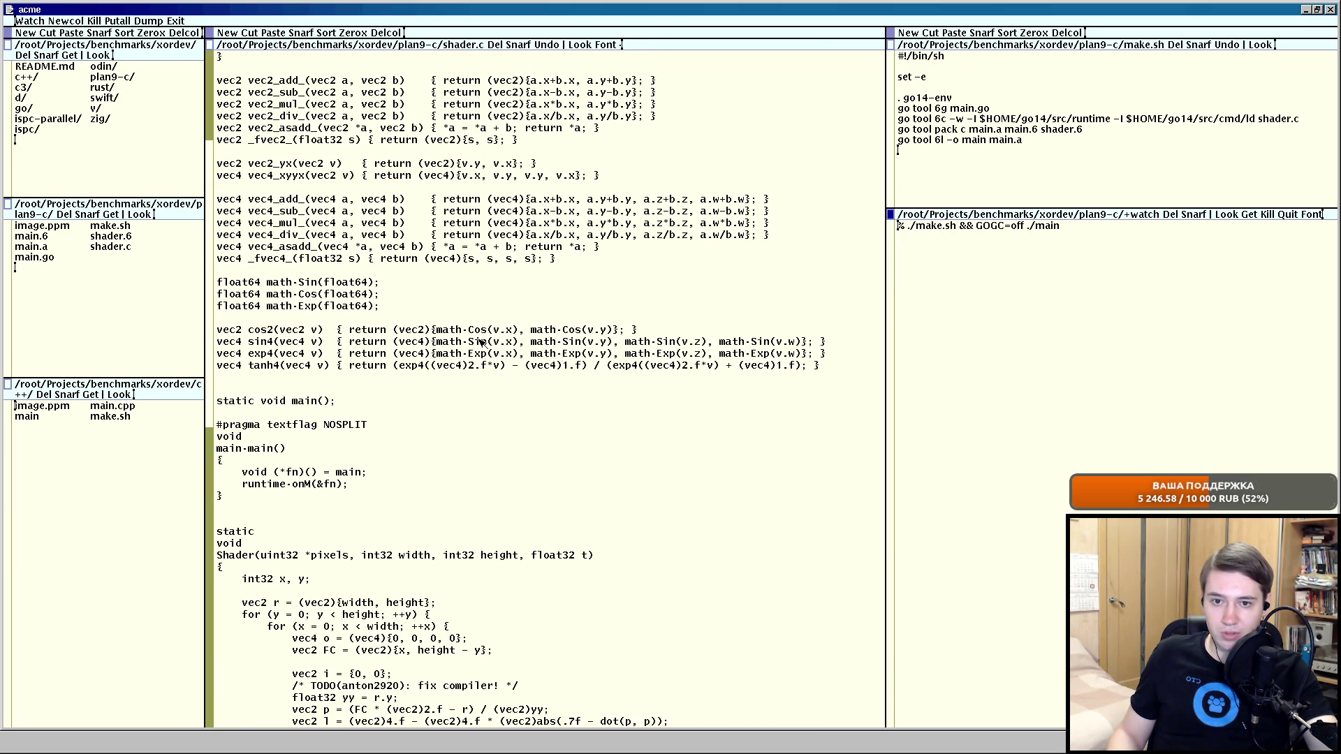
pyautogui.scroll(-5, 354, 337)
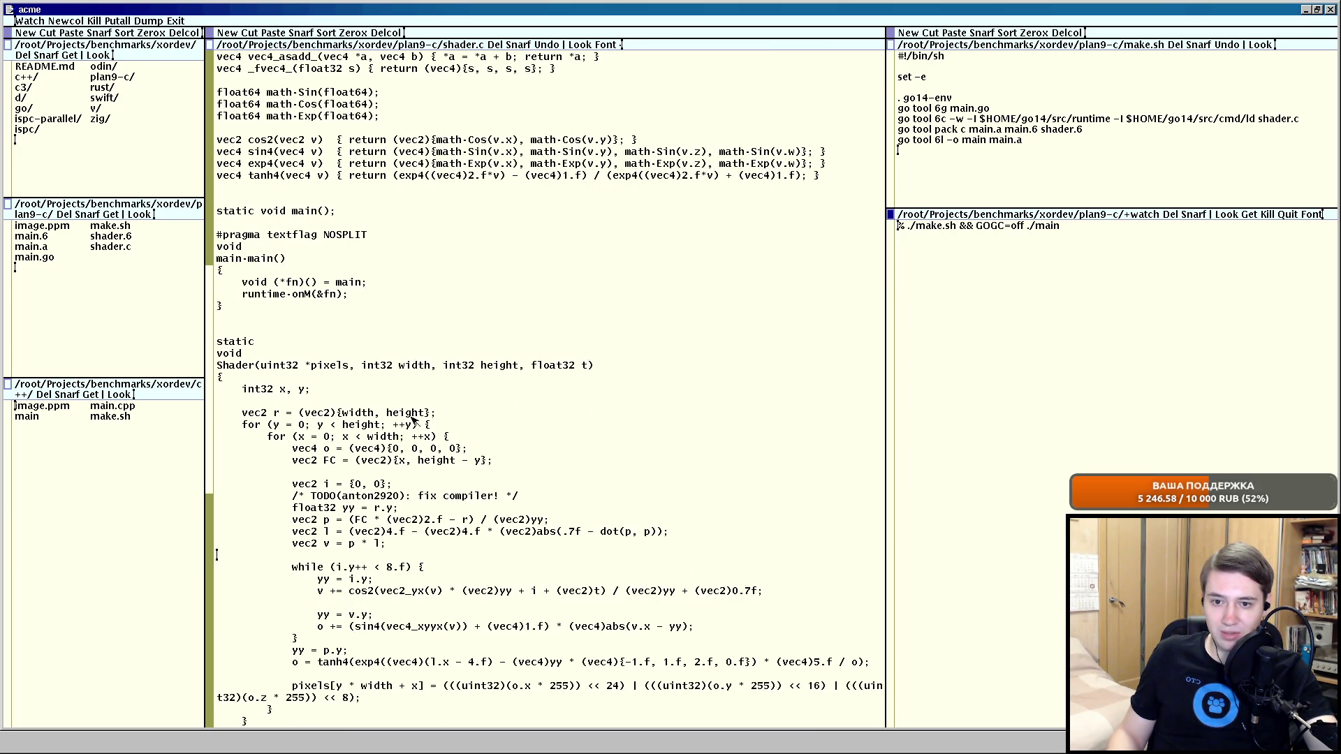
pyautogui.scroll(-1, 398, 397)
# Strip the .f suffixes so the vec4 color literal reads -1, 1, 2, 0, save to rebuild, then switch to the terminal.
pyautogui.click(652, 555)
pyautogui.press('BackSpace')
pyautogui.press('BackSpace')
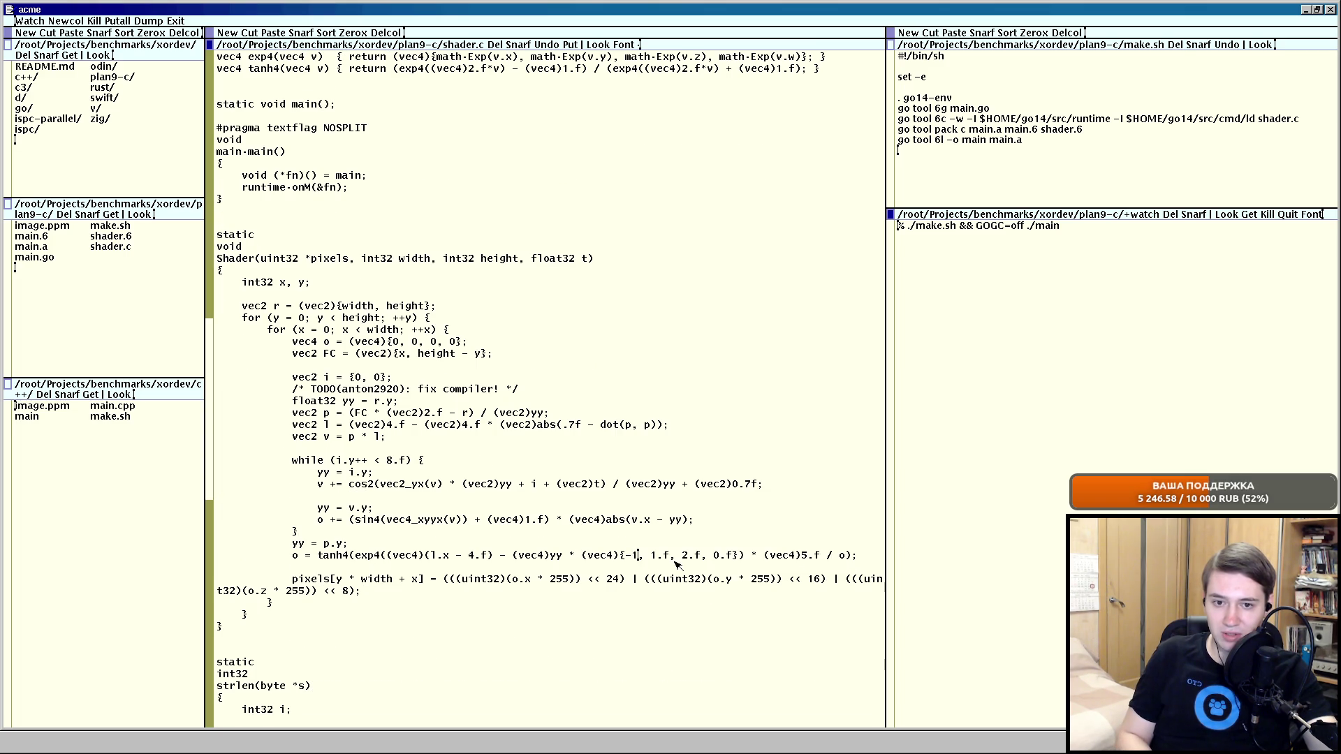
pyautogui.press('BackSpace')
pyautogui.press('BackSpace')
pyautogui.click(691, 555)
pyautogui.press('BackSpace')
pyautogui.press('BackSpace')
pyautogui.press('BackSpace')
pyautogui.press('BackSpace')
pyautogui.scroll(-1, 613, 159)
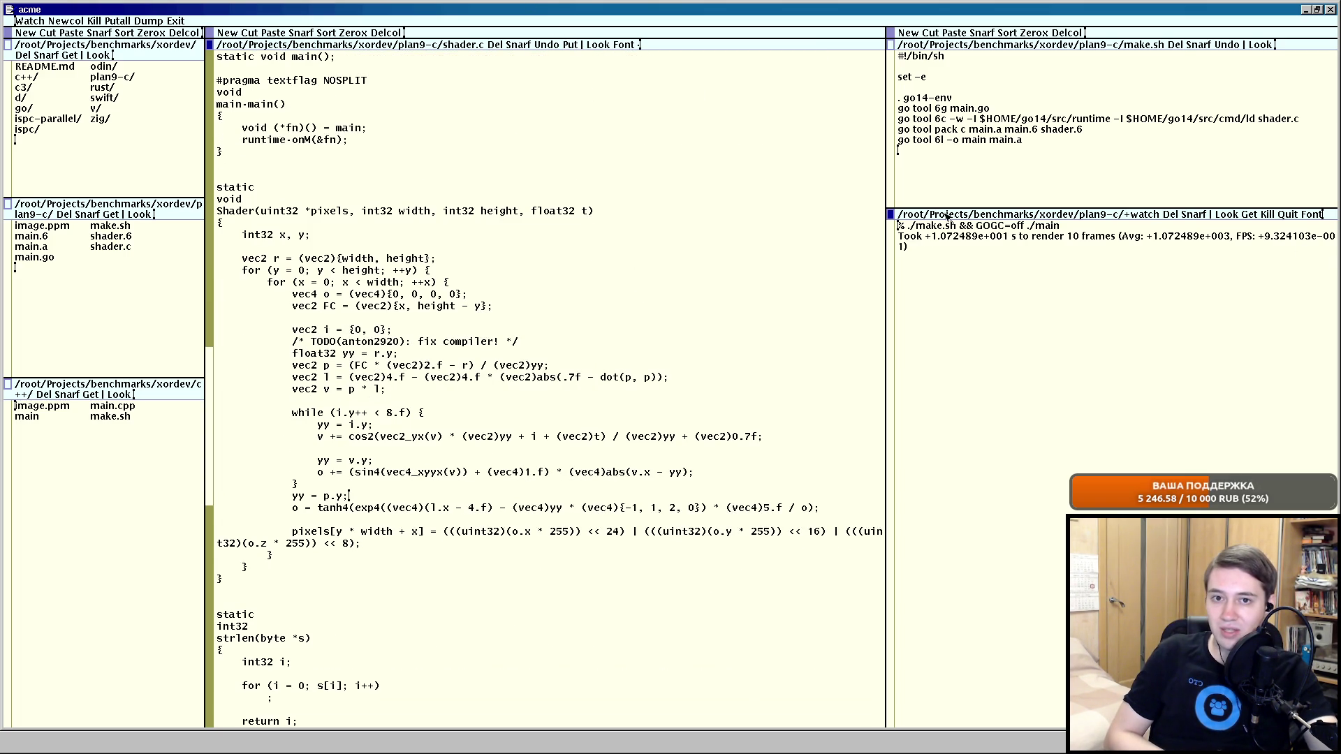
pyautogui.middleClick(574, 45)
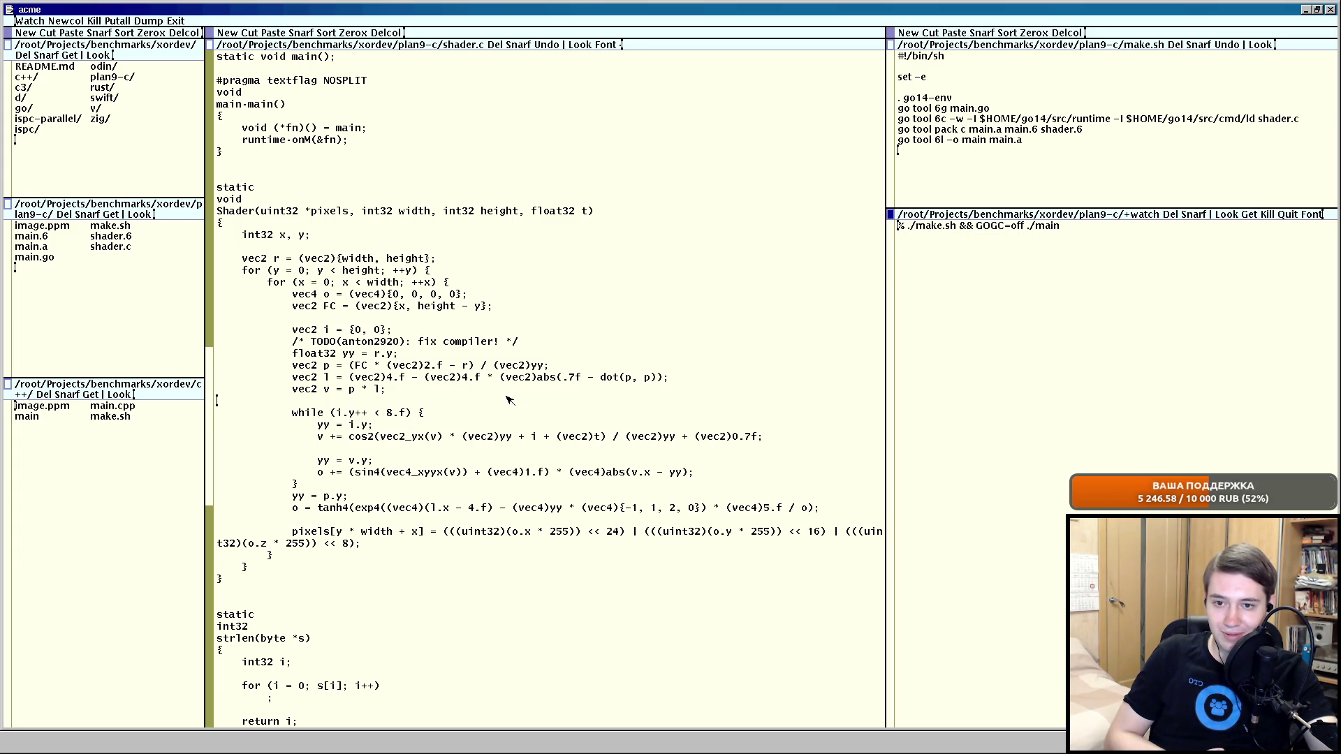
pyautogui.scroll(-1, 511, 394)
pyautogui.scroll(-1, 513, 394)
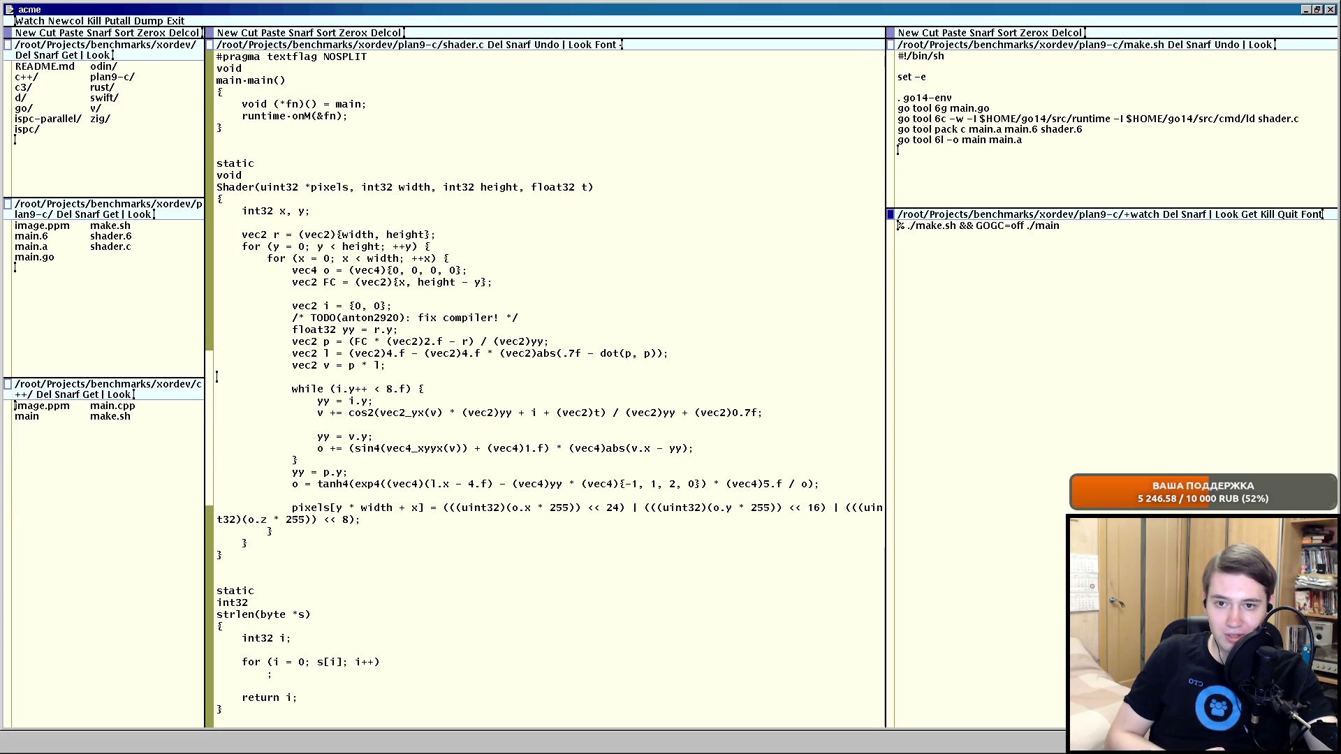
pyautogui.hotkey('alt', 'Tab')
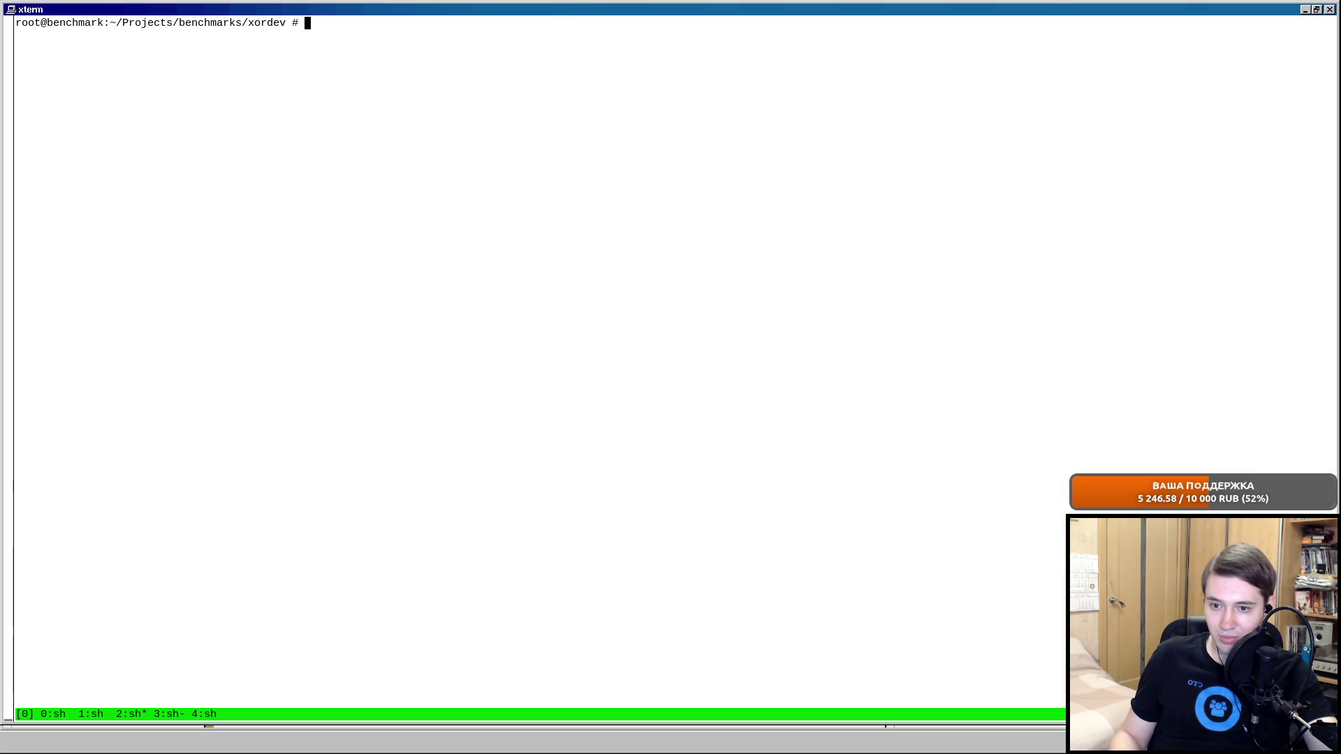
pyautogui.write('cd ')
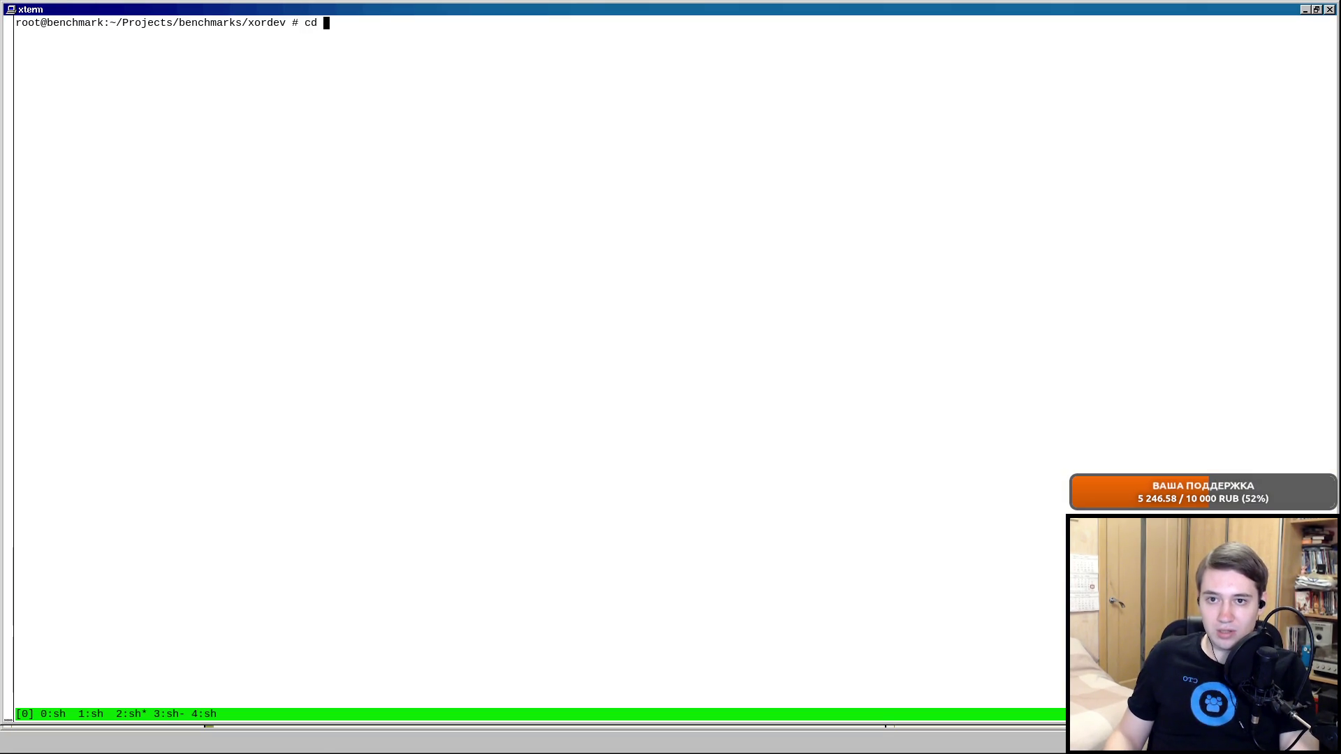
pyautogui.write('plan9-c/l')
# cd into plan9-c, run main in an endless loop to time 10 frames, then kill the tmux window.
pyautogui.press('Return')
pyautogui.press('Up')
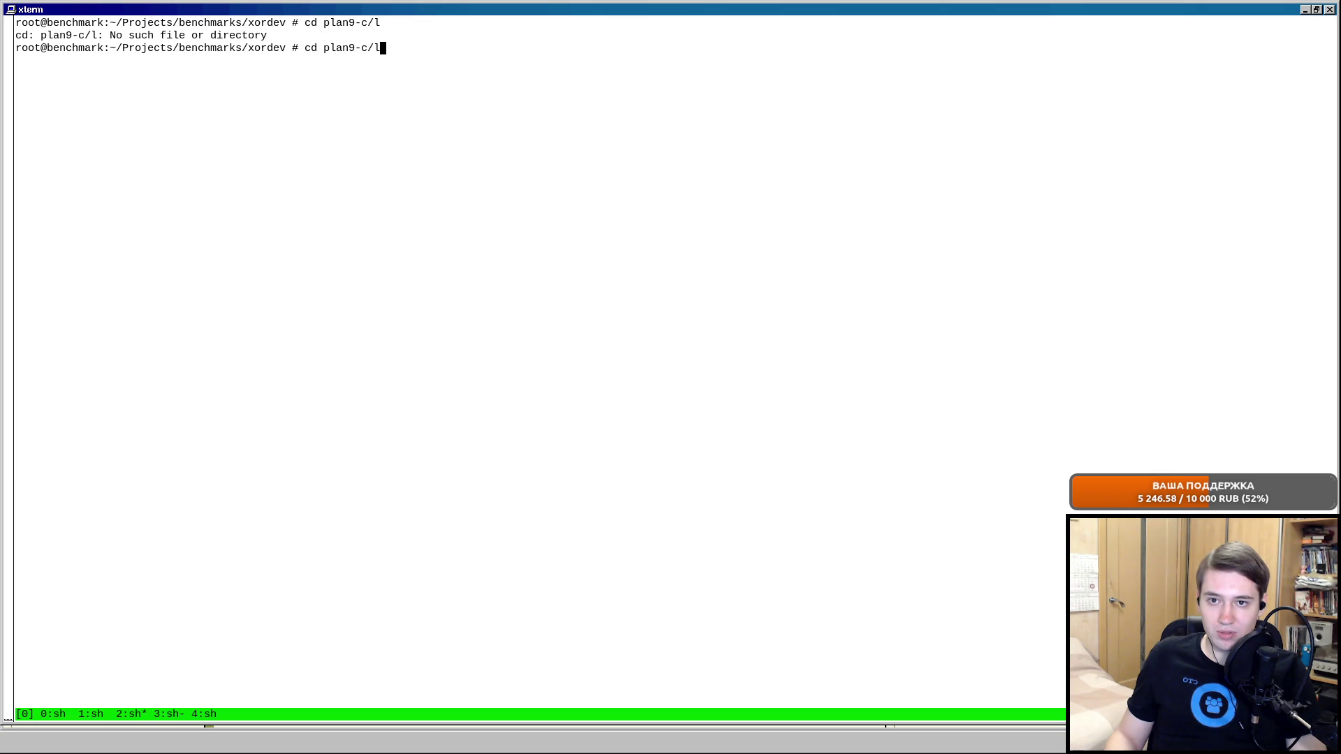
pyautogui.press('BackSpace')
pyautogui.press('Return')
pyautogui.write('while true; do ./main; done')
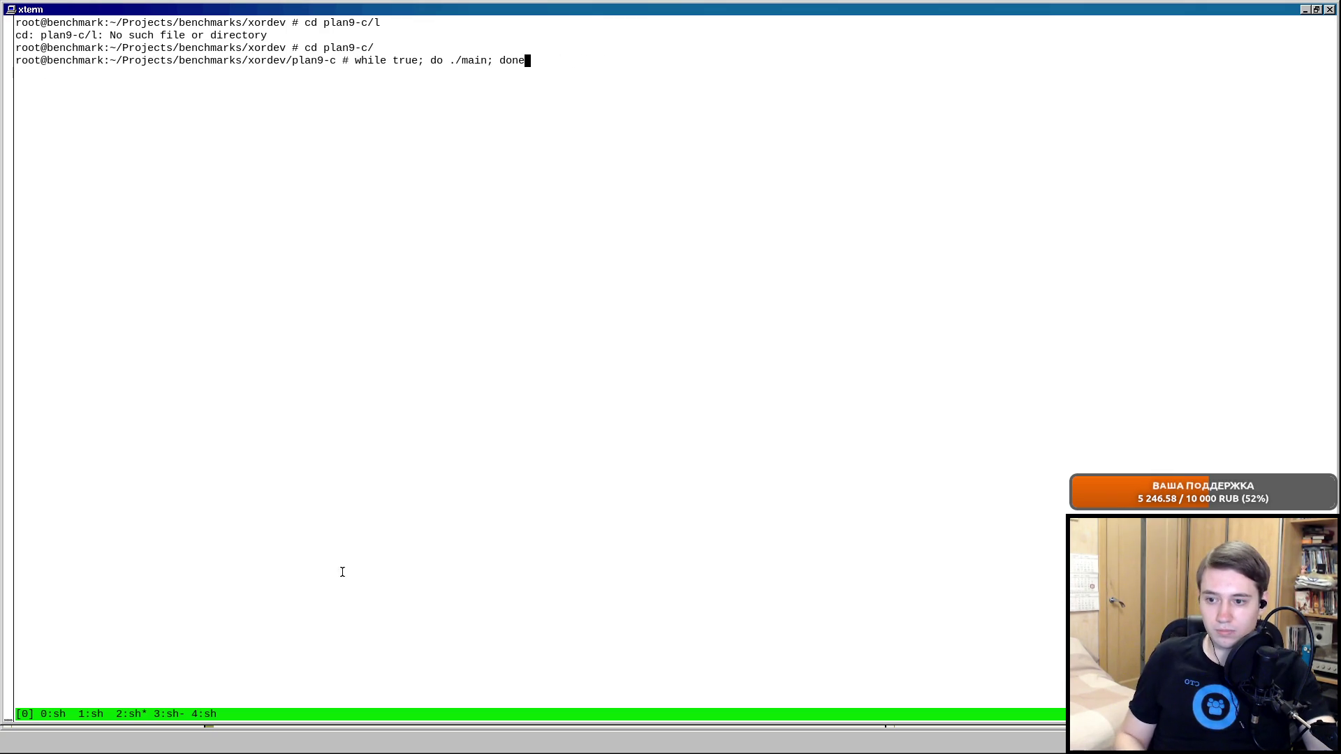
pyautogui.press('Return')
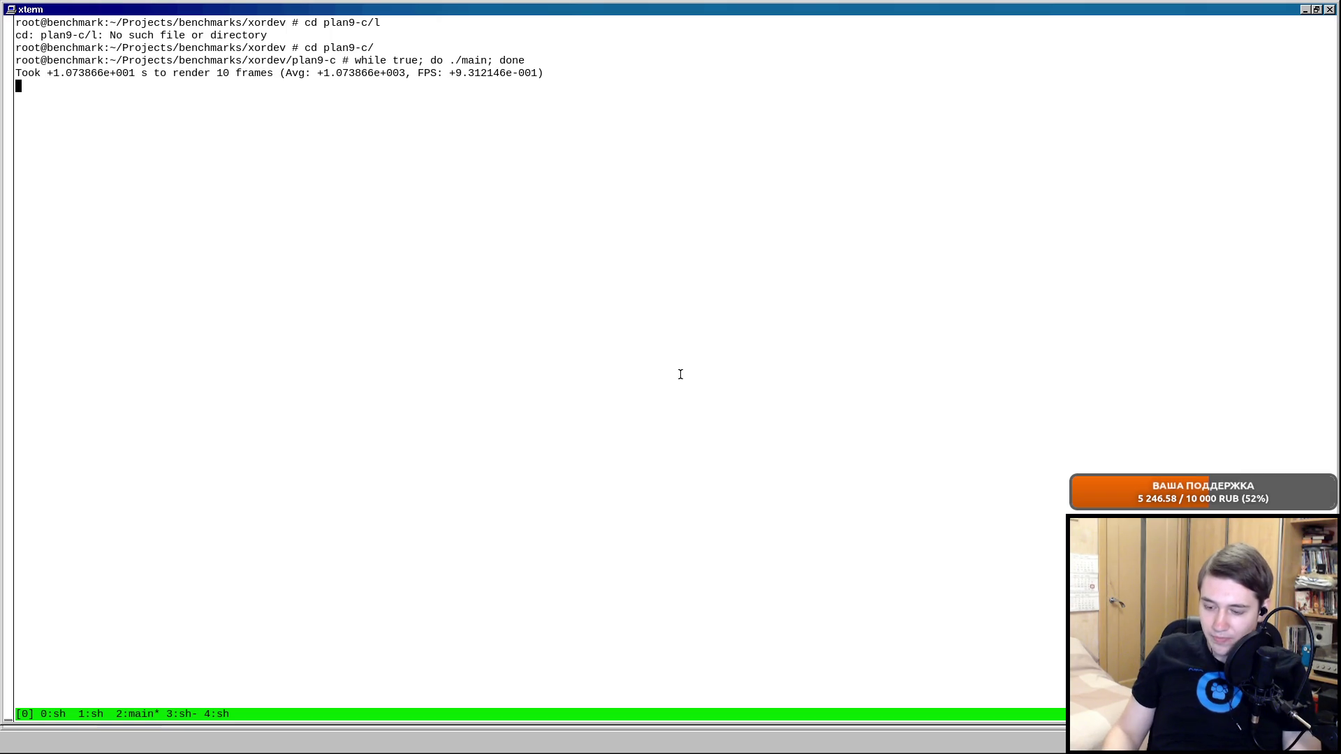
pyautogui.hotkey('ctrl', 'b')
pyautogui.press('>')
pyautogui.hotkey('shift', 'x')
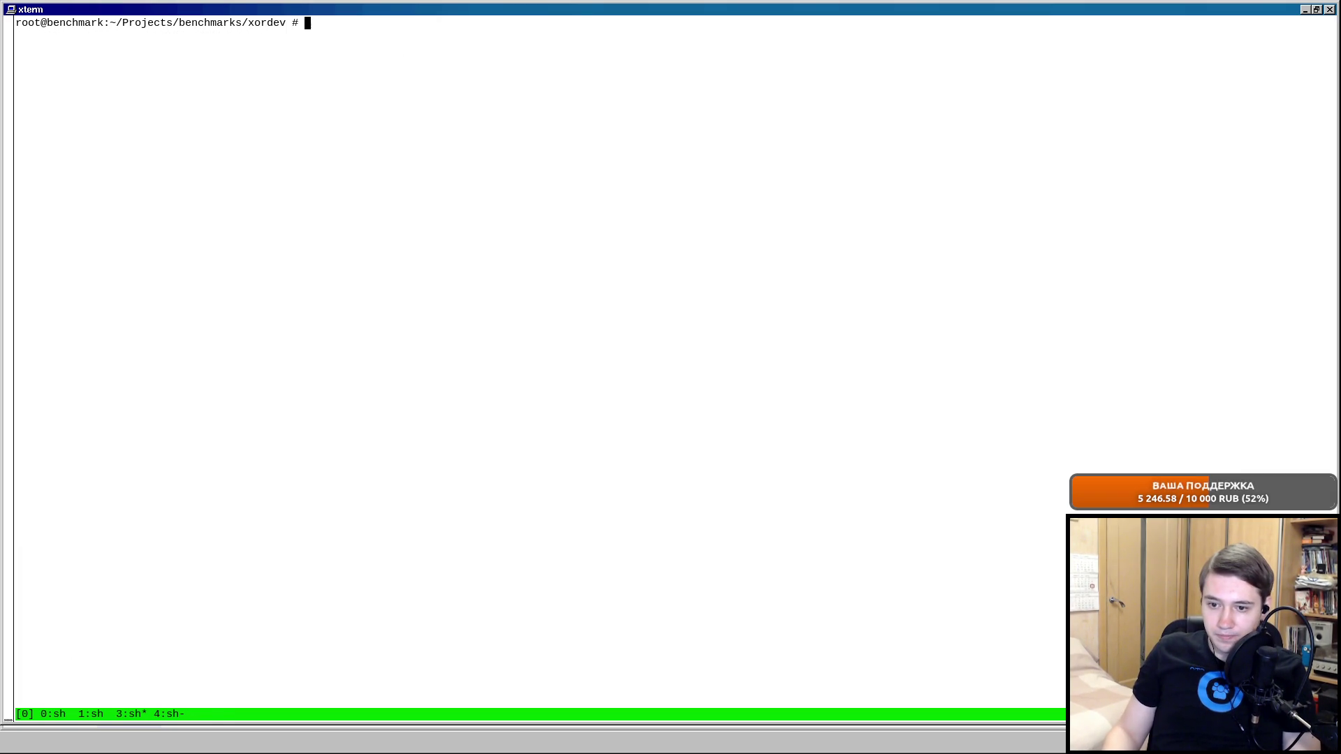
# Open a fresh tmux window in the plan9-c project directory and clear the screen.
pyautogui.hotkey('ctrl', 'b')
pyautogui.write('chmark:~ # cd Projects/benchmarks/pl')
pyautogui.press('Return')
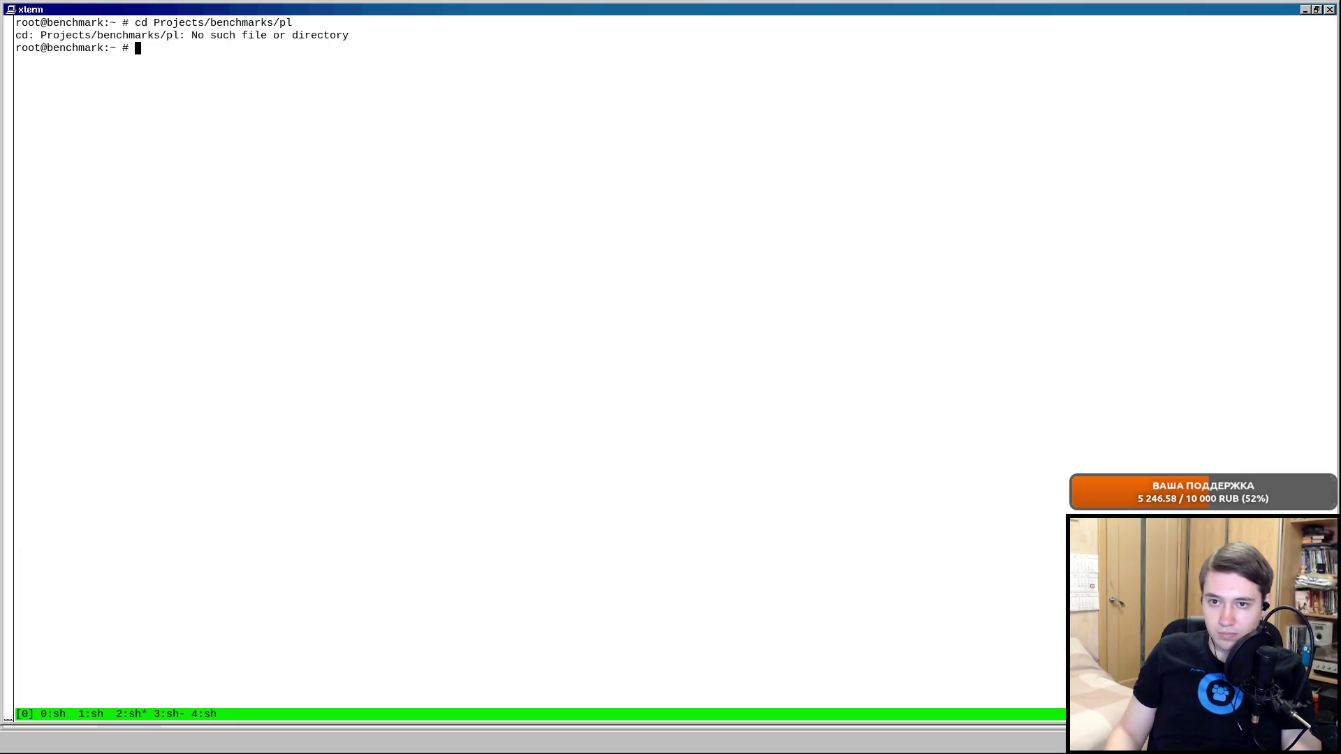
pyautogui.press('Up')
pyautogui.press('BackSpace')
pyautogui.press('BackSpace')
pyautogui.write('xordev/plan9-c/')
pyautogui.press('Return')
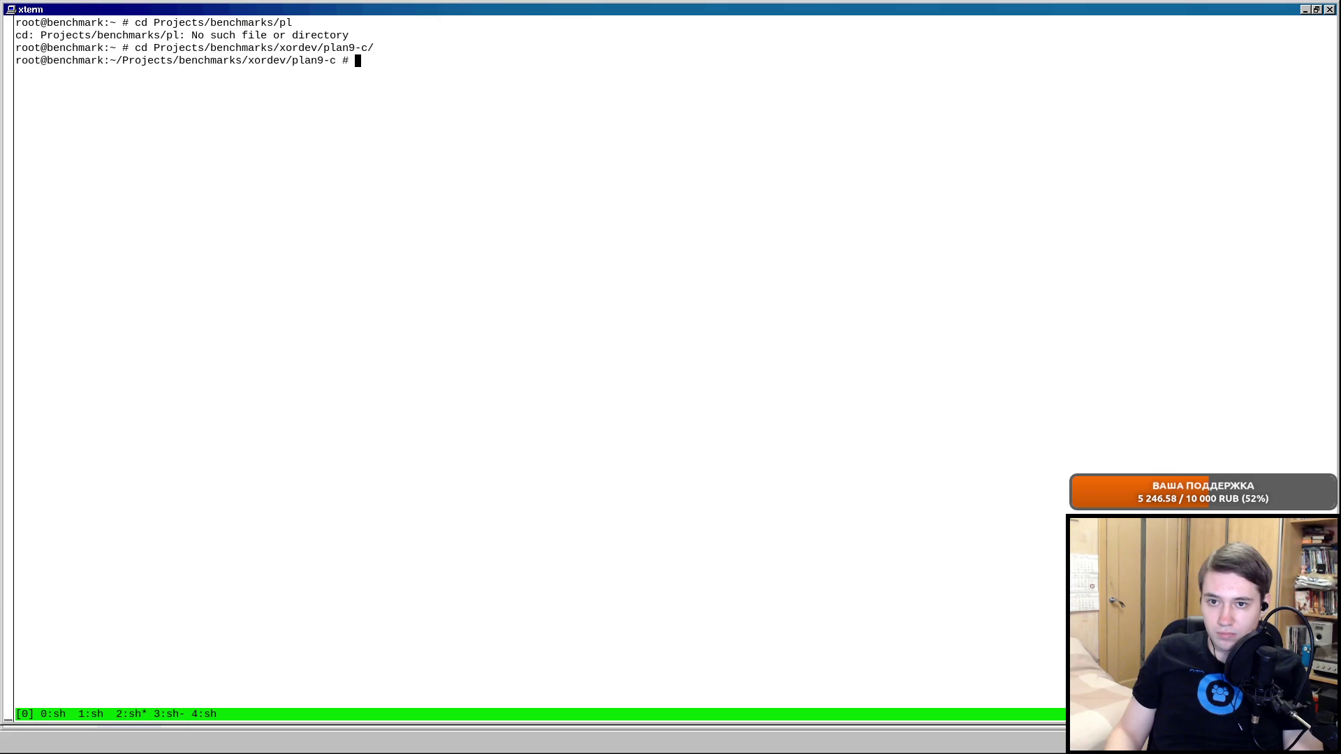
pyautogui.hotkey('ctrl', 'l')
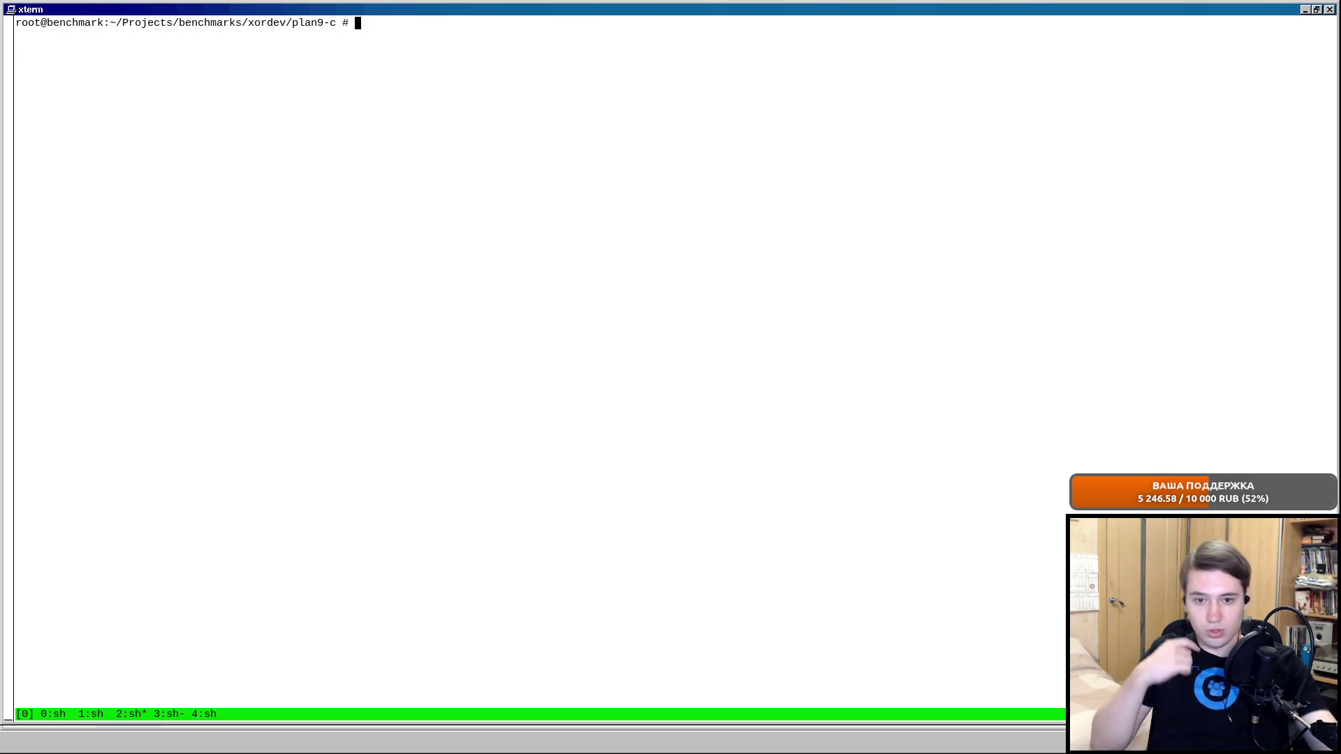
pyautogui.hotkey('alt', 'Tab')
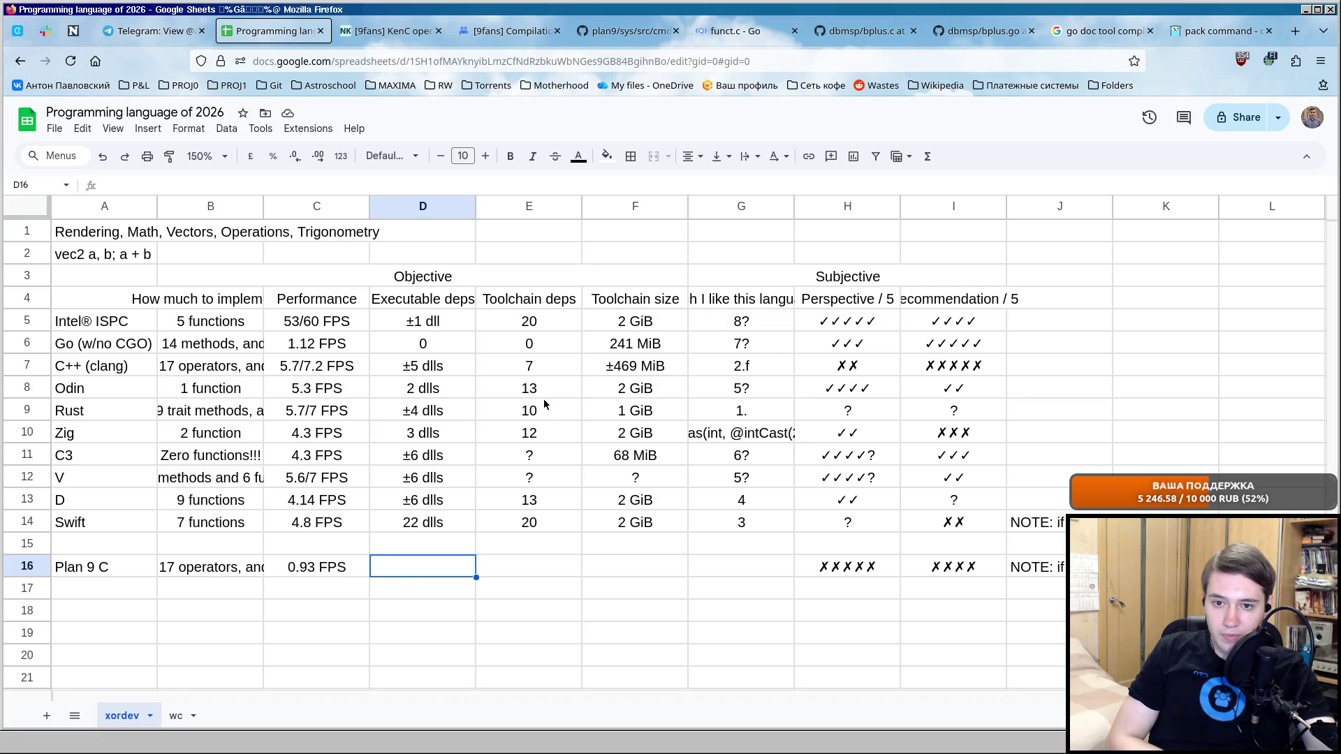
pyautogui.hotkey('alt', 'Tab')
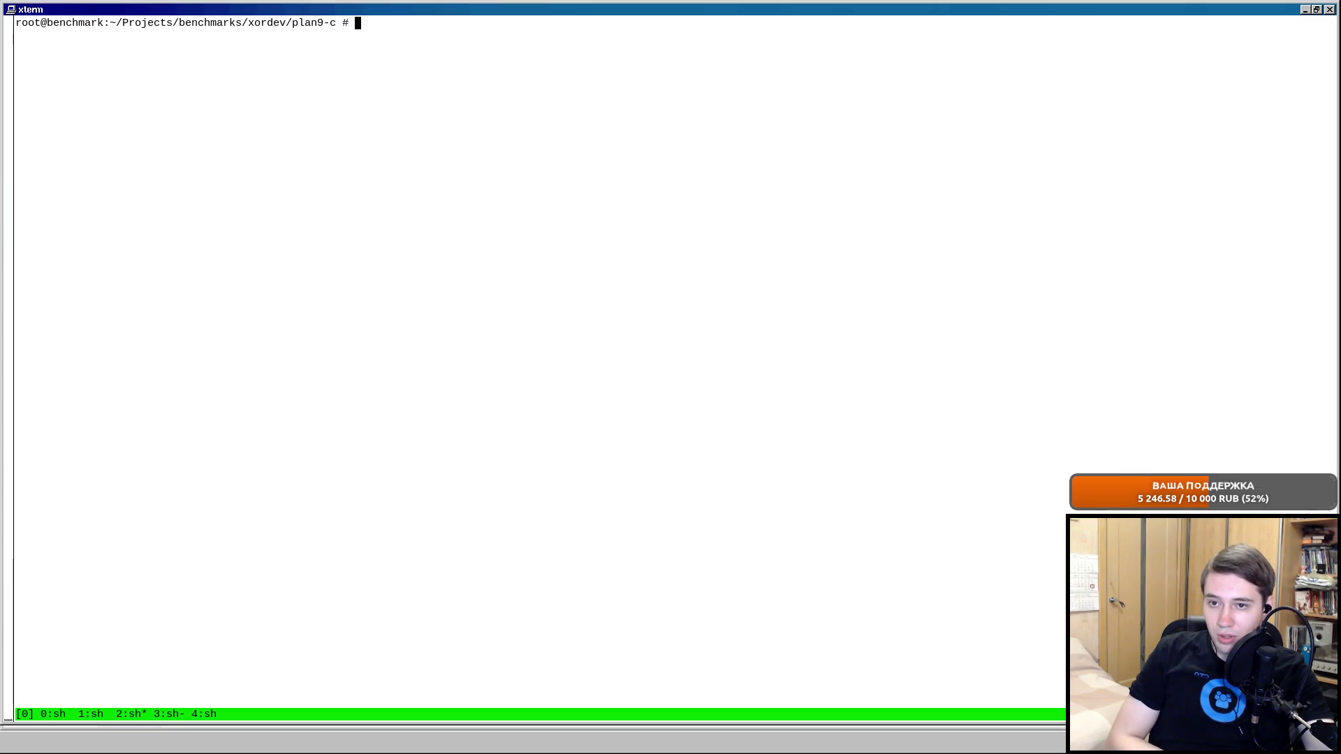
pyautogui.write('ldd main')
# Run ldd main and file main to confirm a statically linked FreeBSD x86-64 ELF, then switch to the spreadsheet.
pyautogui.press('Return')
pyautogui.write('file main')
pyautogui.press('Return')
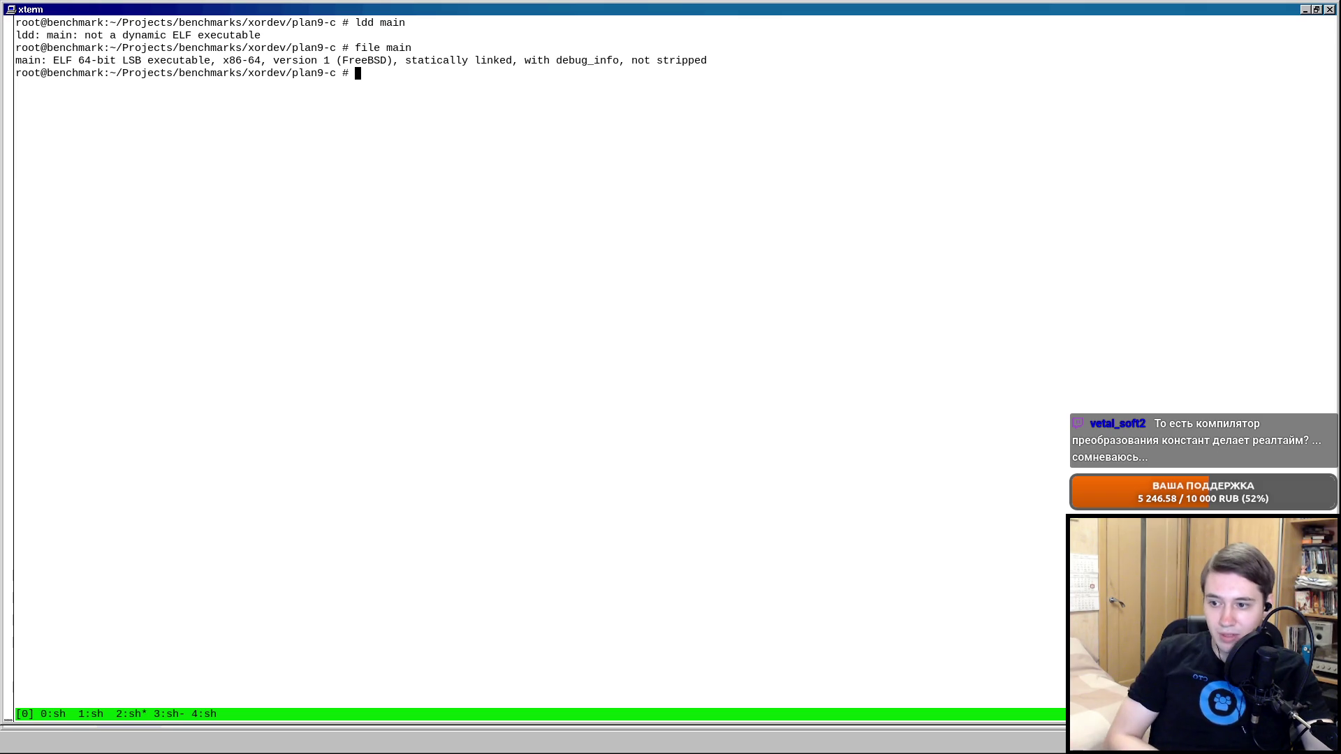
pyautogui.hotkey('alt', 'Tab')
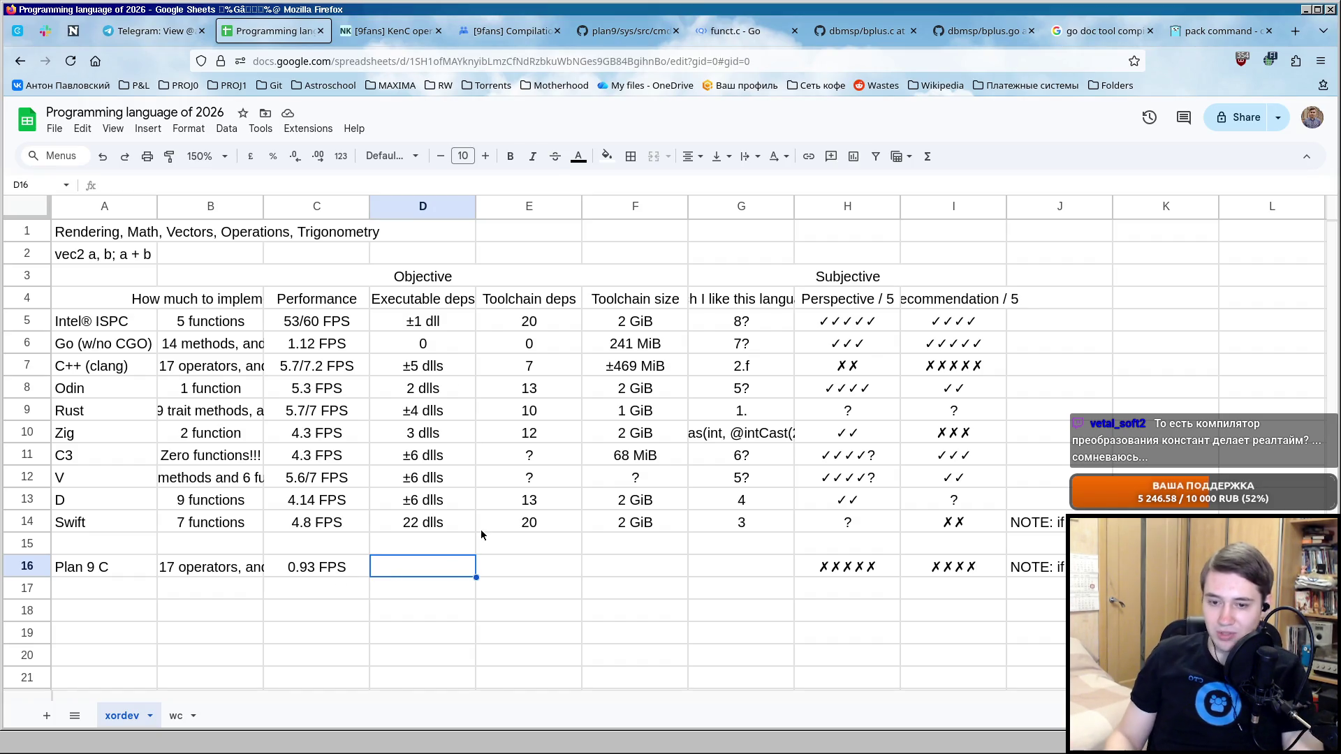
pyautogui.write('0`')
# Enter 0 executable deps in D16 and 0 toolchain deps in E16 for Plan 9 C, then return to the terminal.
pyautogui.press('BackSpace')
pyautogui.press('Return')
pyautogui.click(524, 574)
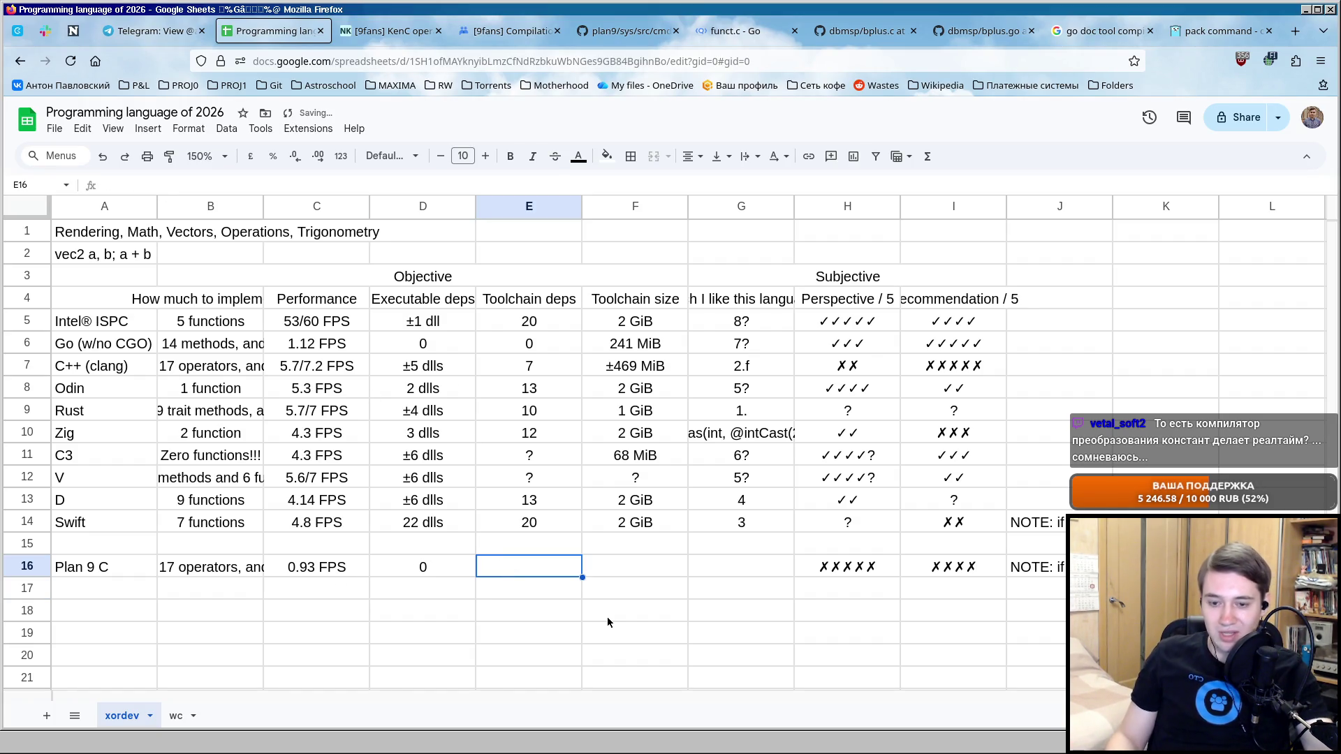
pyautogui.write('0')
pyautogui.press('Tab')
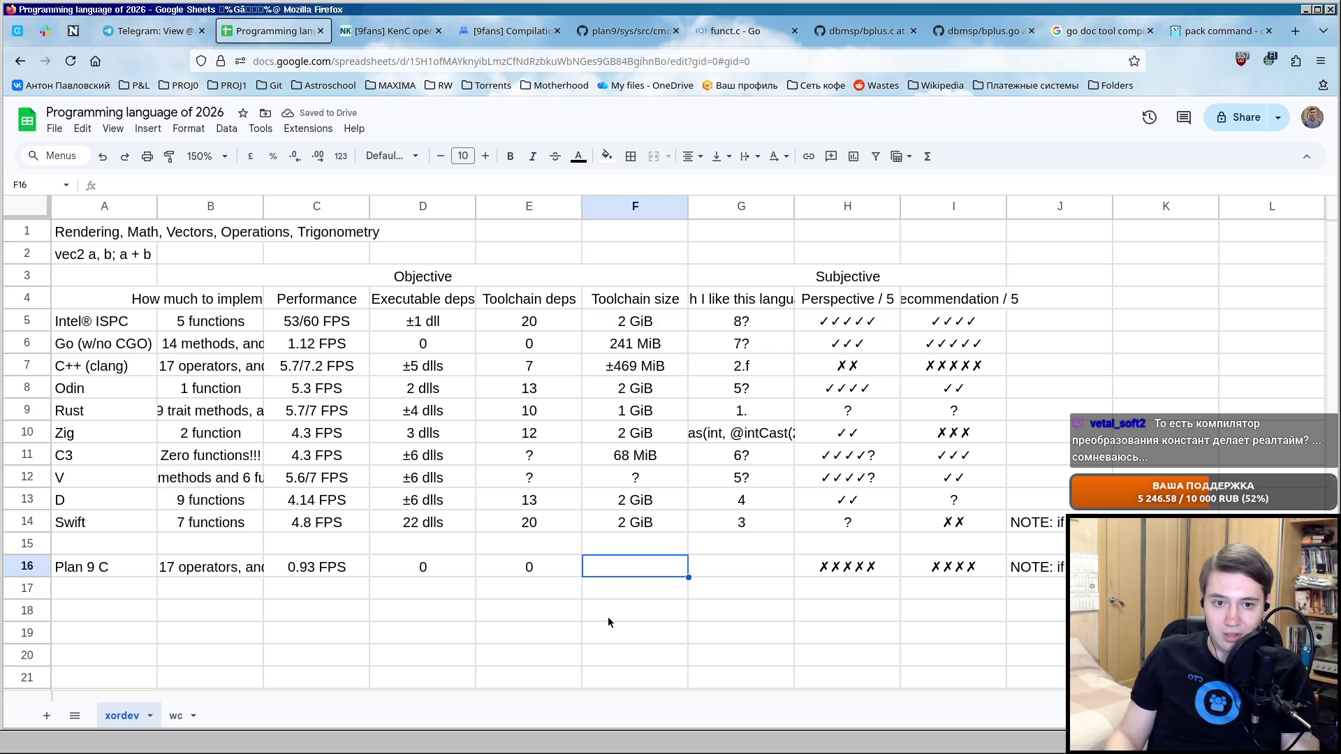
pyautogui.hotkey('alt', 'Tab')
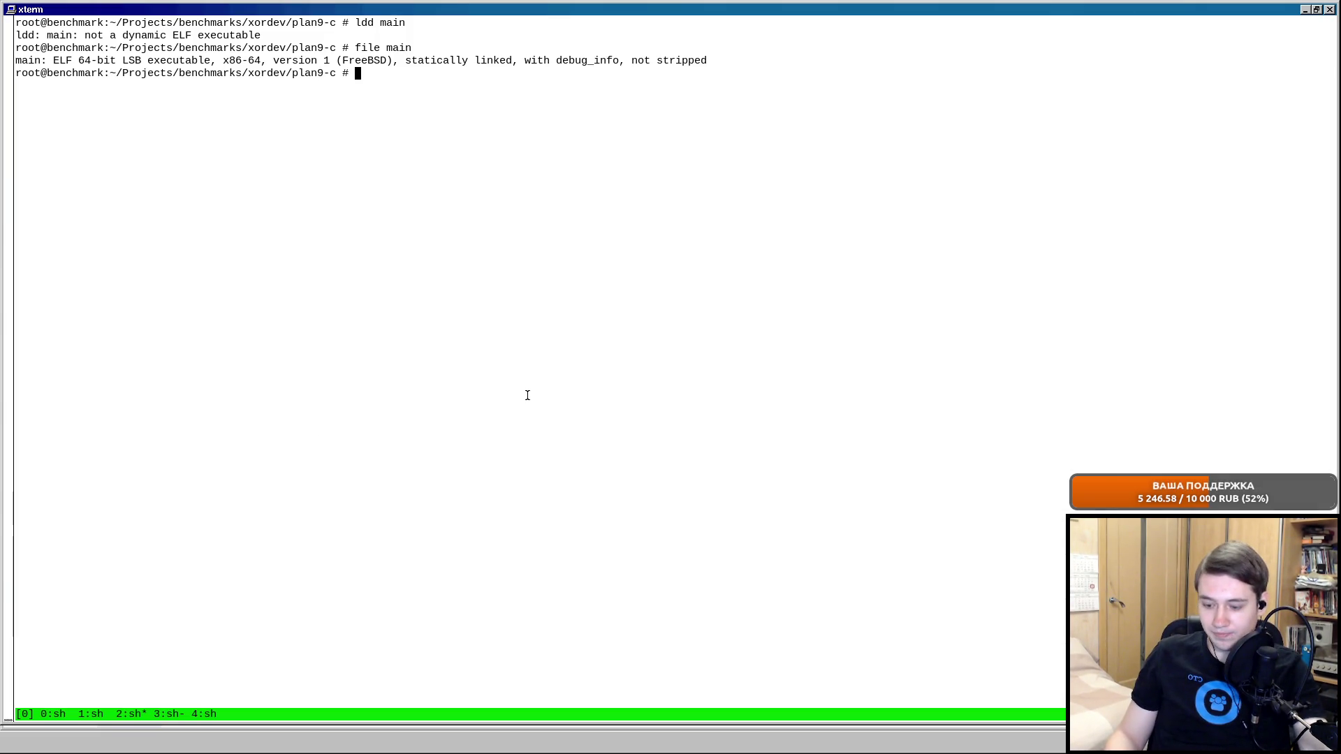
pyautogui.write('go version')
# Load the go14 environment and run ldd `which go`, noting it dynamically links libthr and libc.
pyautogui.press('Return')
pyautogui.write('go14-env')
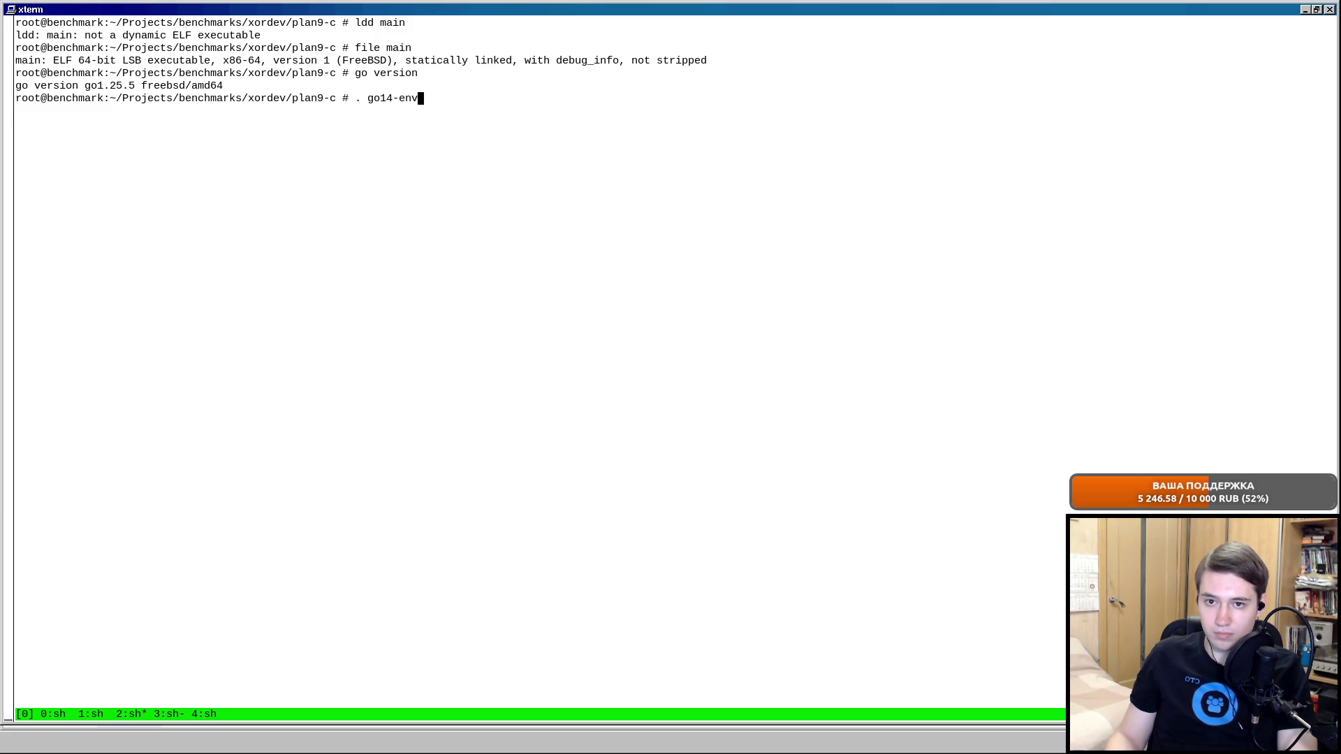
pyautogui.press('Return')
pyautogui.write('which ')
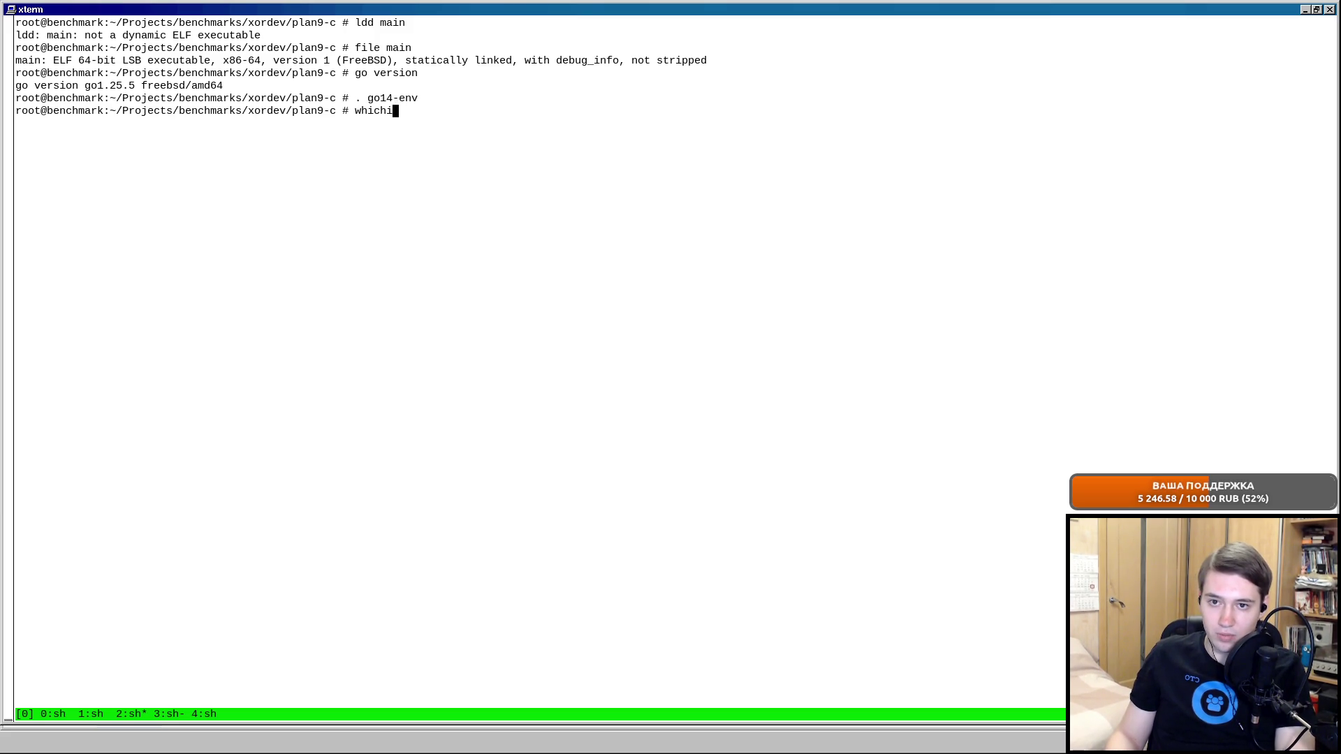
pyautogui.write('go')
pyautogui.press('Return')
pyautogui.press('Up')
pyautogui.hotkey('ctrl', 'a')
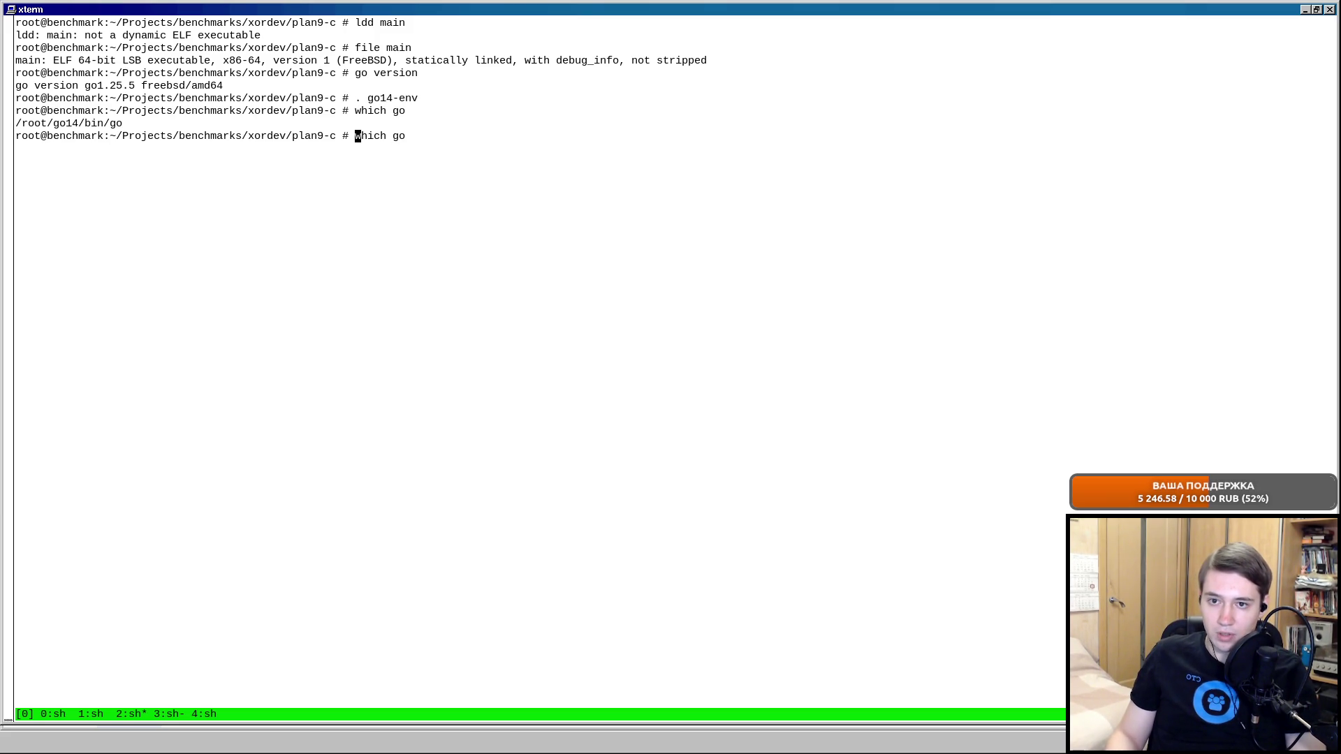
pyautogui.write('`')
pyautogui.write('ldd')
pyautogui.hotkey('ctrl', 'e')
pyautogui.write('`')
pyautogui.press('Return')
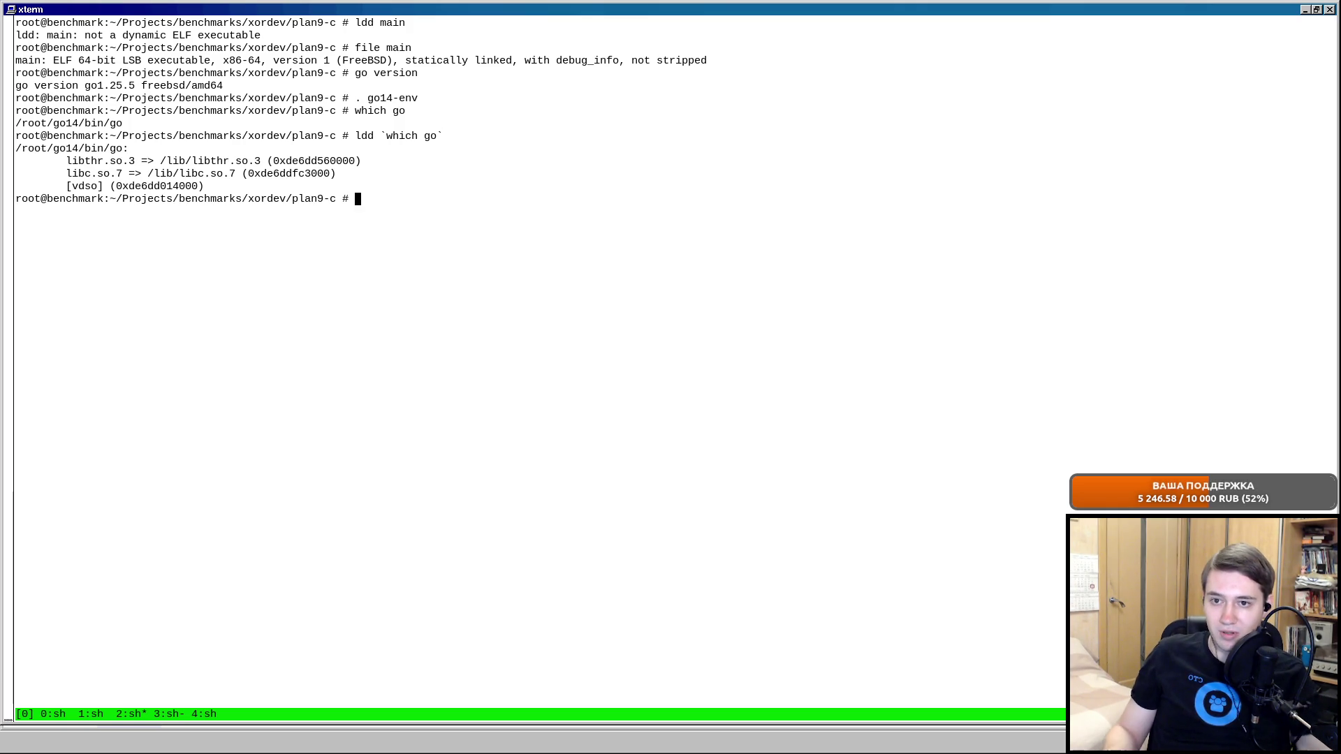
pyautogui.moveTo(54, 150); pyautogui.dragTo(206, 158)
pyautogui.click(110, 161)
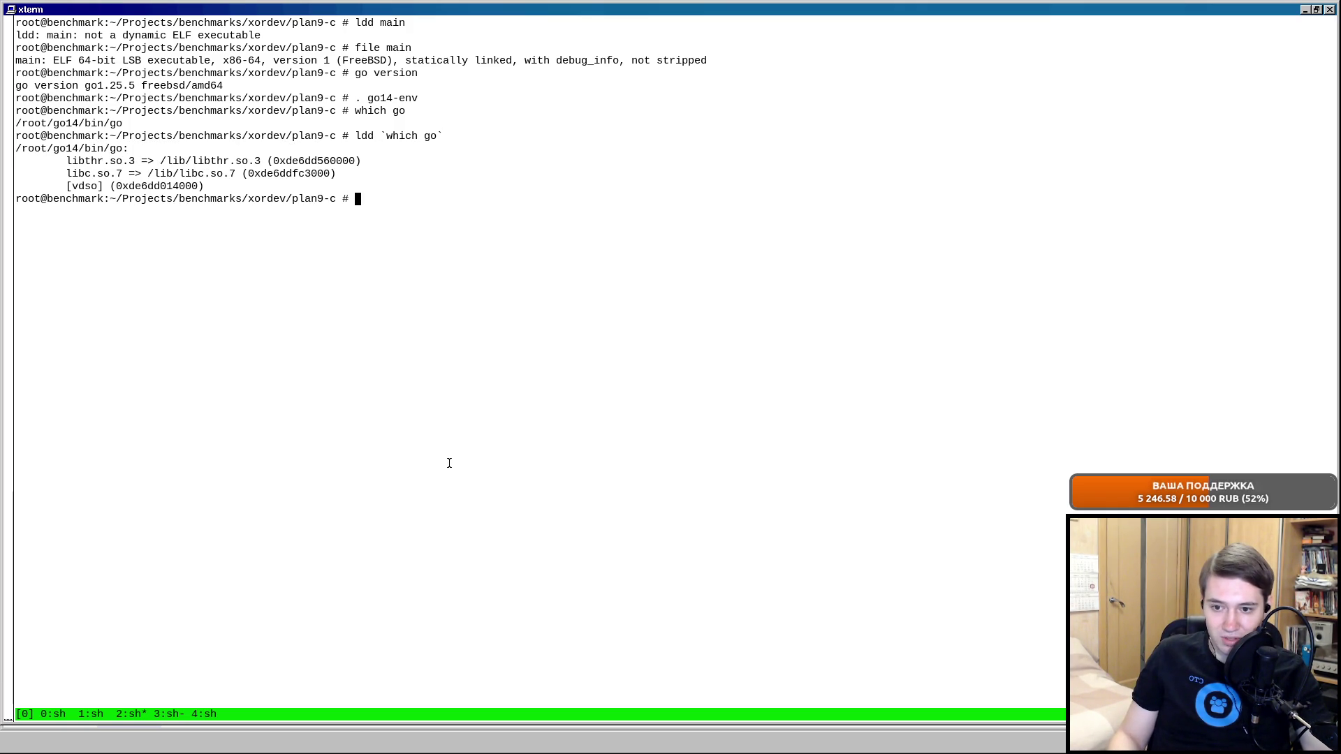
pyautogui.press('Up')
pyautogui.press('Down')
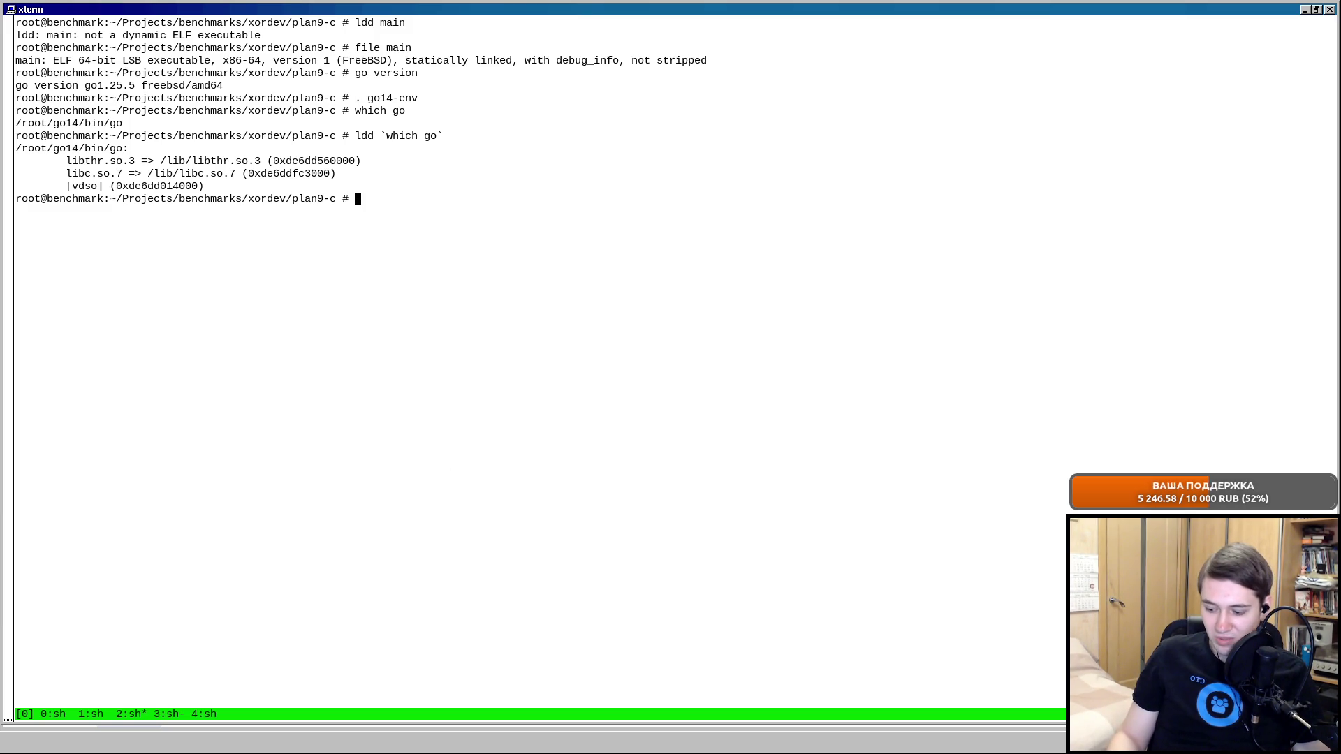
# In another tmux window confirm go1.25.5 and that its go binary is static, then return to the spreadsheet.
pyautogui.hotkey('ctrl', 'b')
pyautogui.write('n')
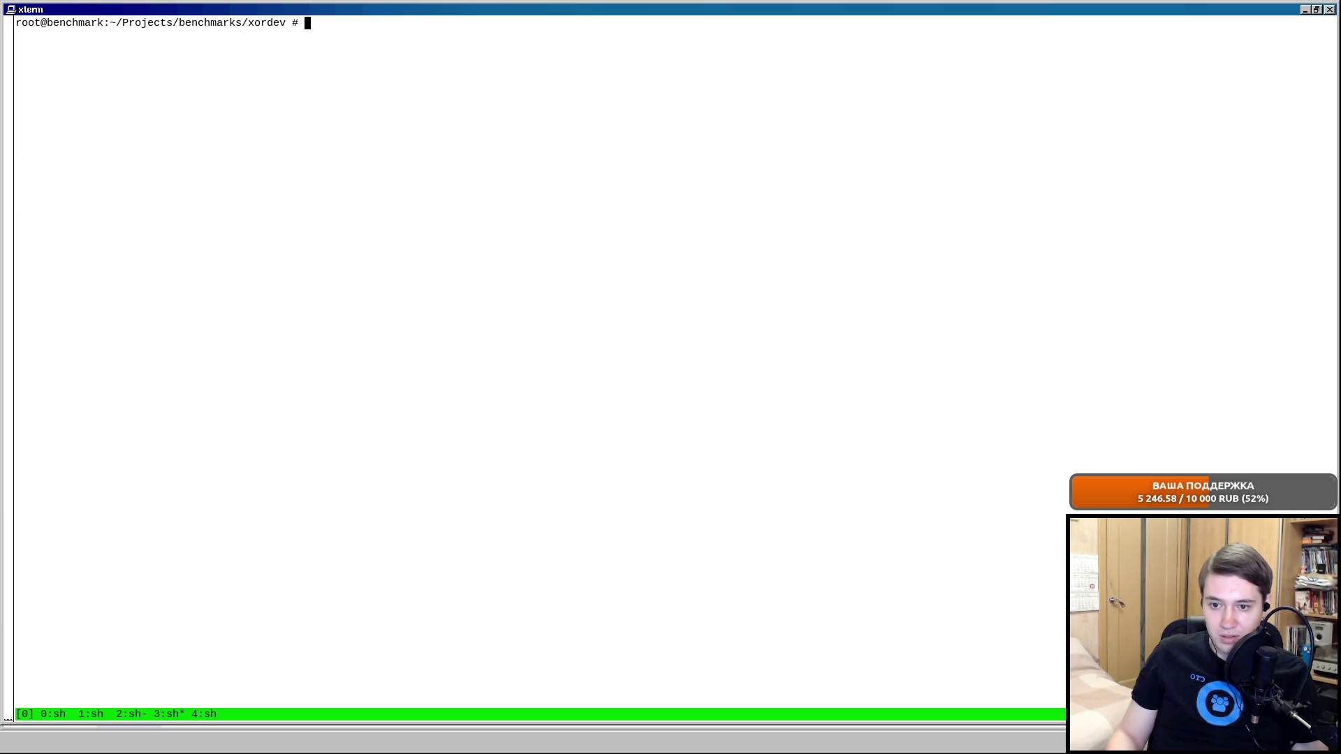
pyautogui.write('go verison')
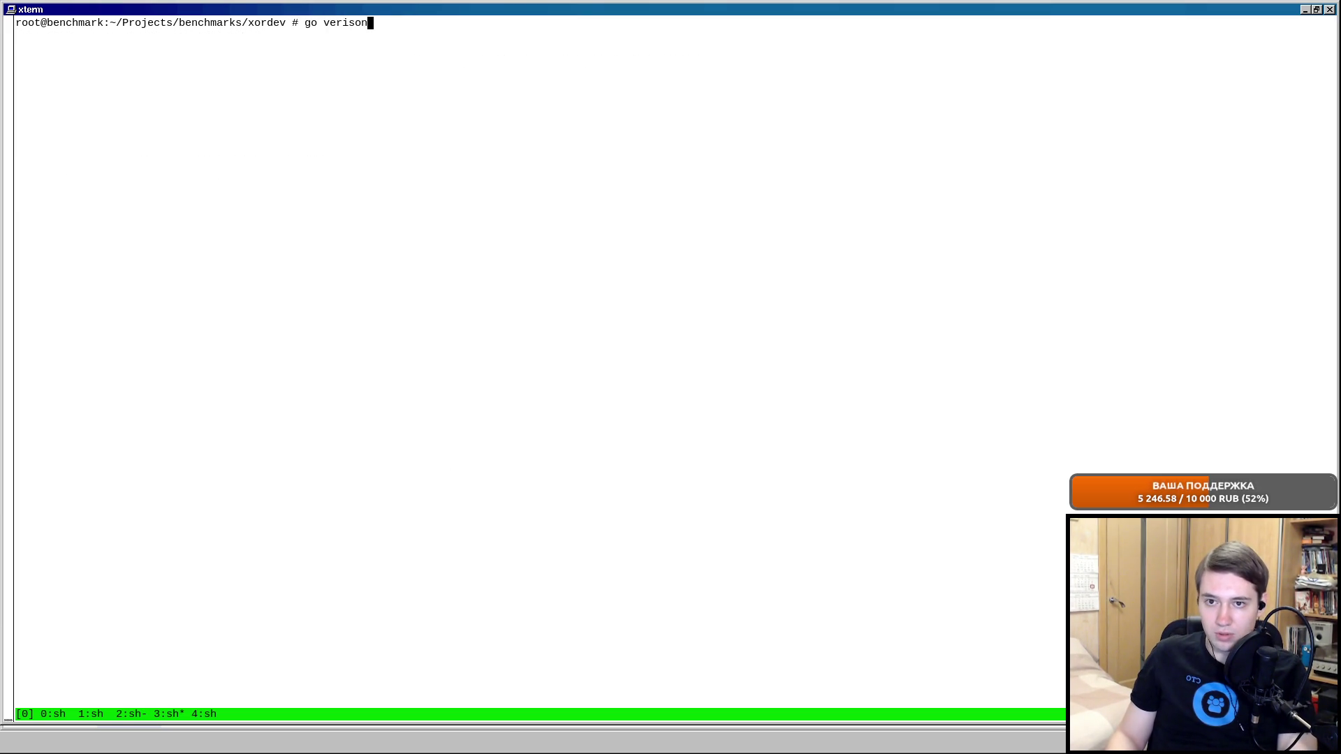
pyautogui.press('Return')
pyautogui.press('Up')
pyautogui.press('BackSpace')
pyautogui.press('BackSpace')
pyautogui.press('BackSpace')
pyautogui.write('rsion')
pyautogui.press('Return')
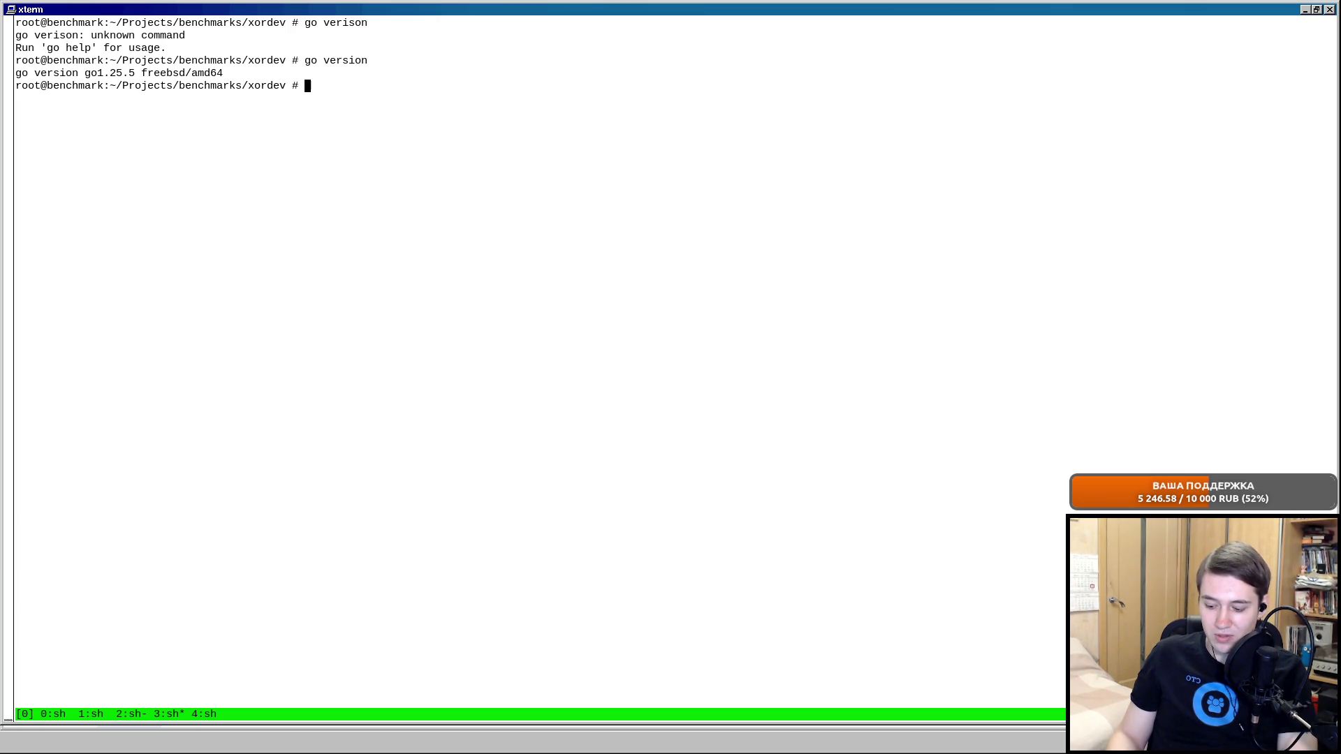
pyautogui.write('ldd `which go')
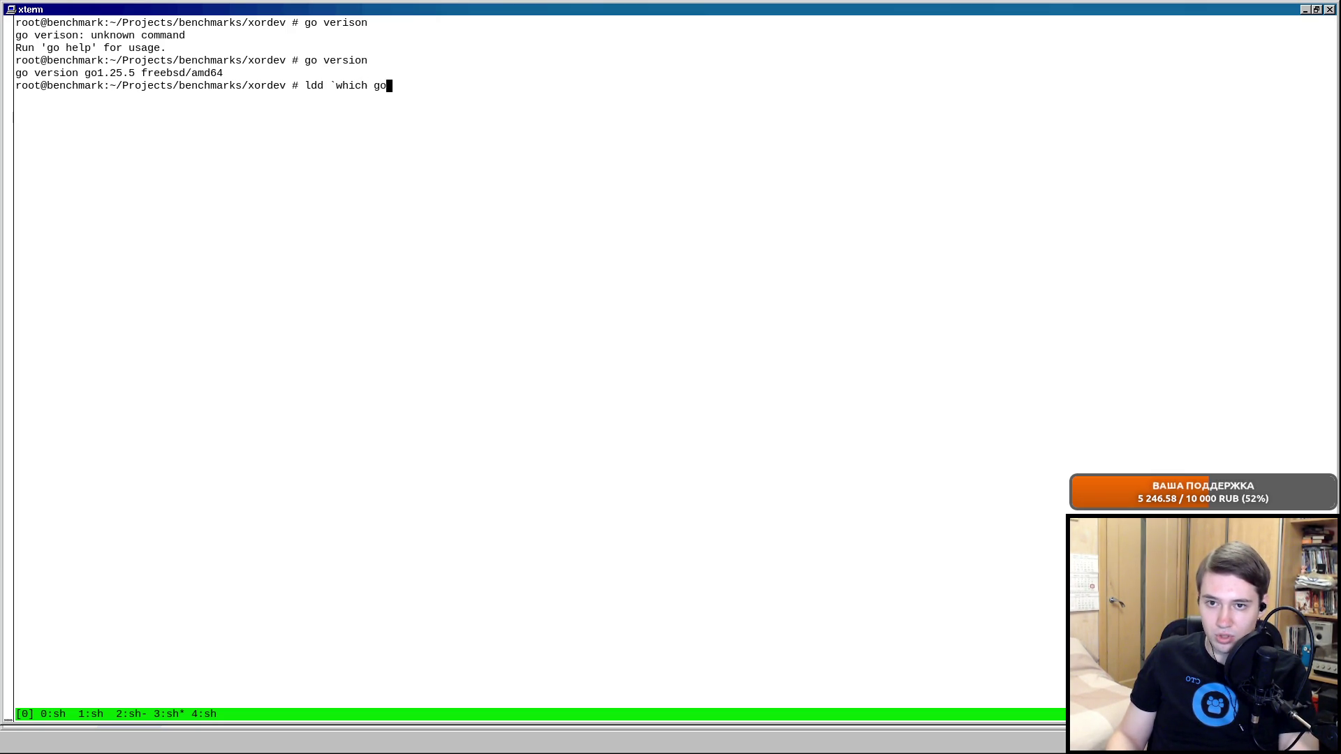
pyautogui.write('`')
pyautogui.press('Return')
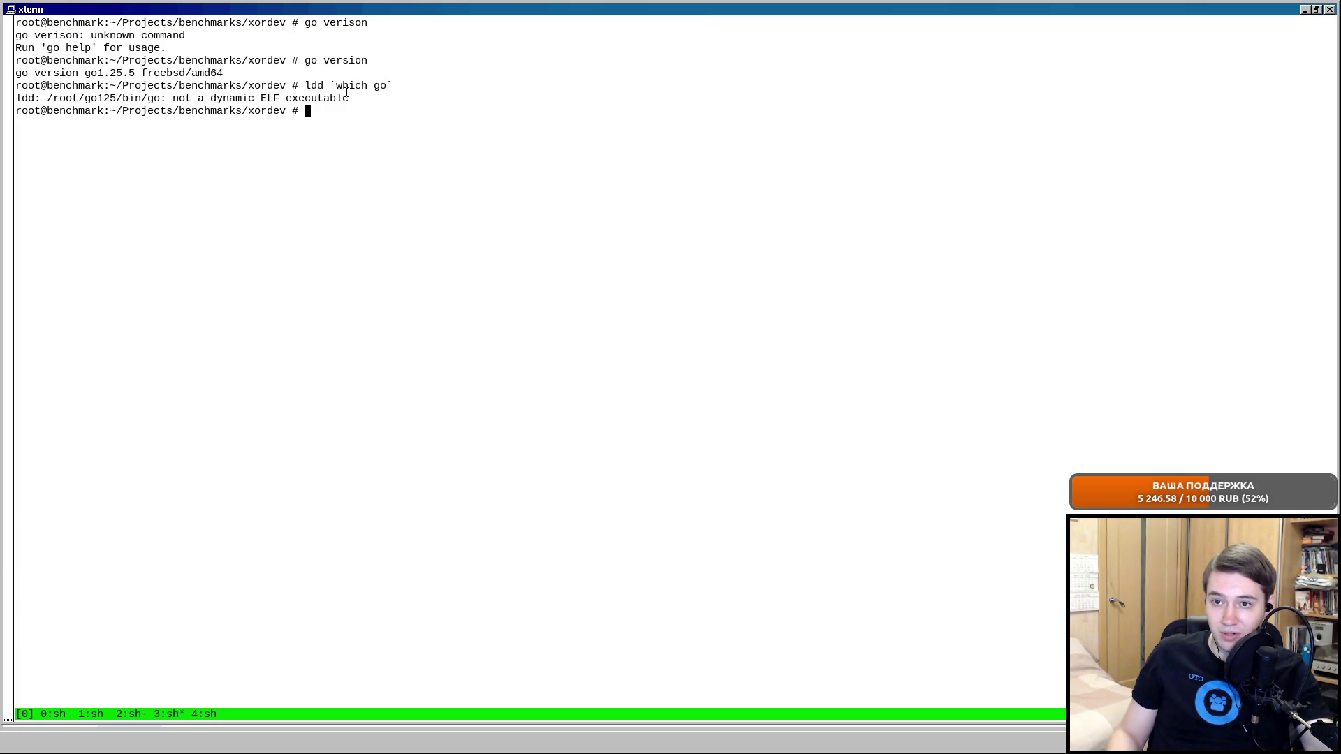
pyautogui.hotkey('ctrl', 'b')
pyautogui.press('p')
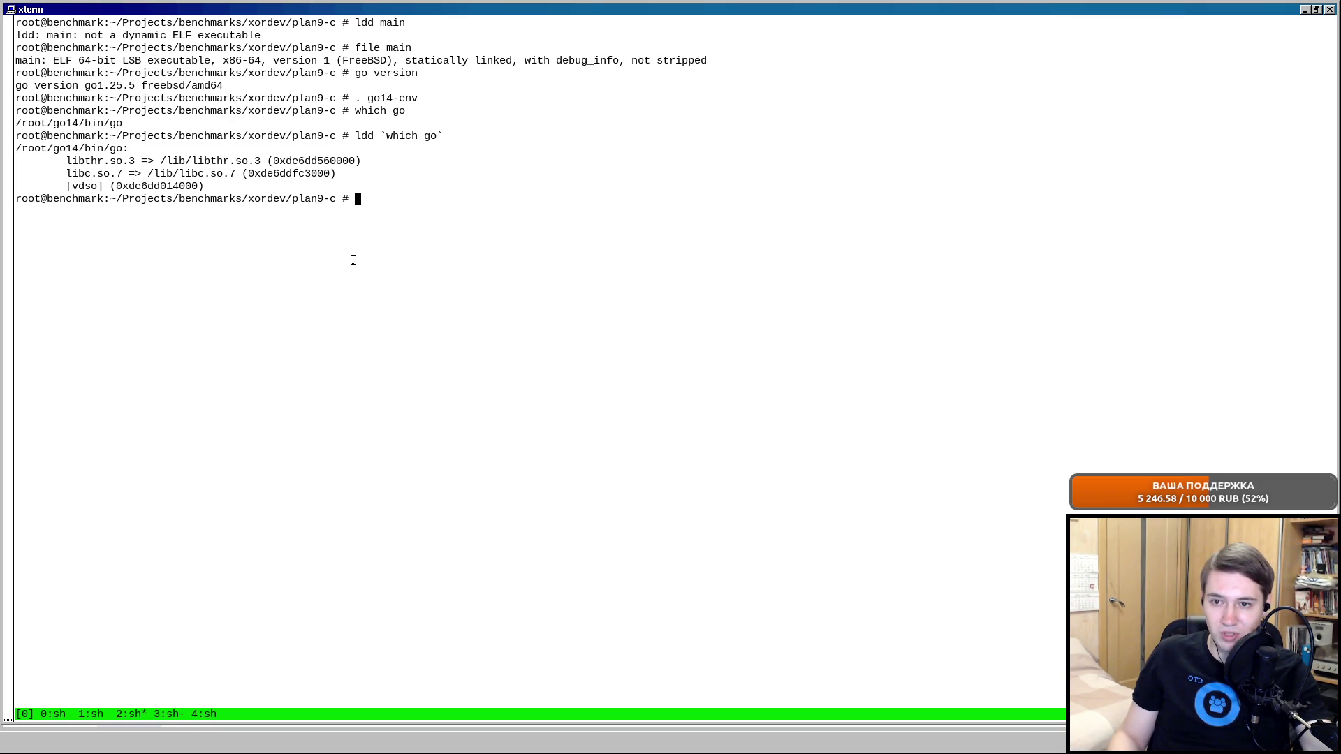
pyautogui.hotkey('alt', 'Tab')
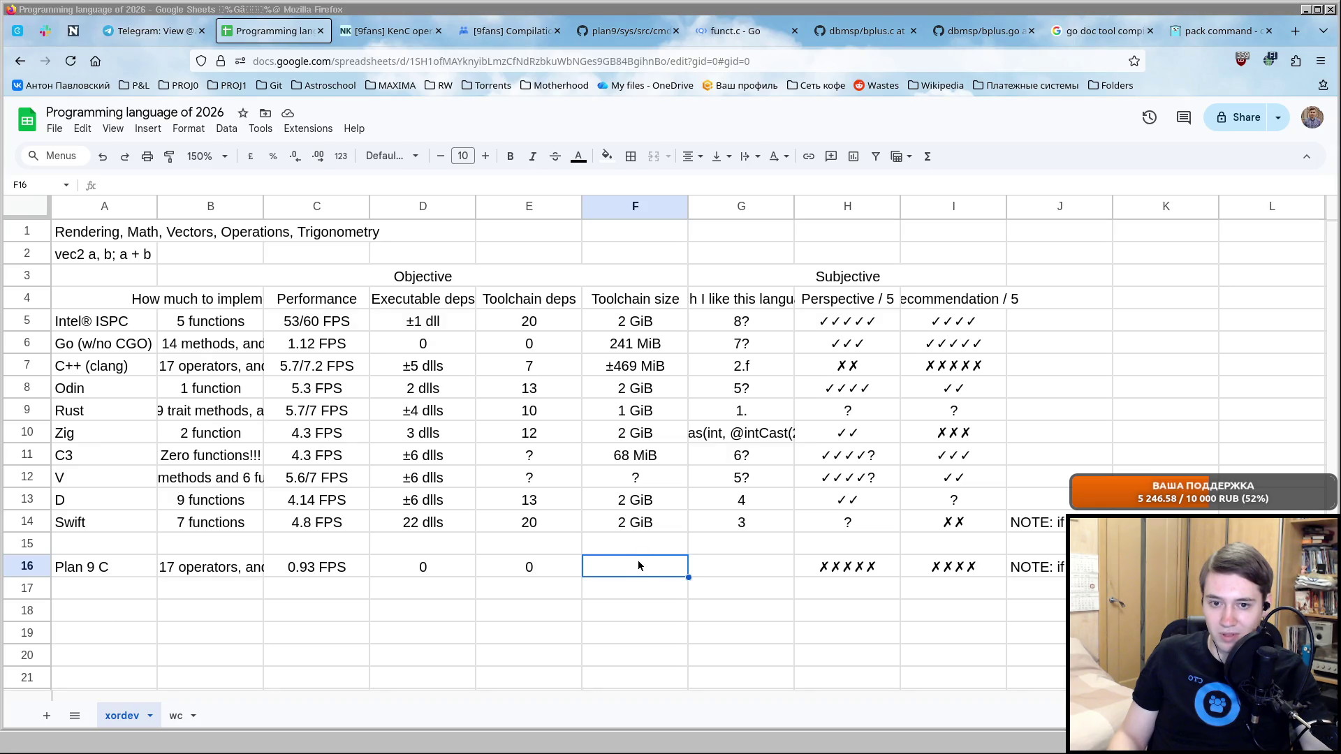
pyautogui.write('±2 dlls')
# Erase the mistaken dlls entry and record ? as Plan 9 C's toolchain size in F16.
pyautogui.press('BackSpace')
pyautogui.press('BackSpace')
pyautogui.press('BackSpace')
pyautogui.press('BackSpace')
pyautogui.press('BackSpace')
pyautogui.press('BackSpace')
pyautogui.press('BackSpace')
pyautogui.press('Escape')
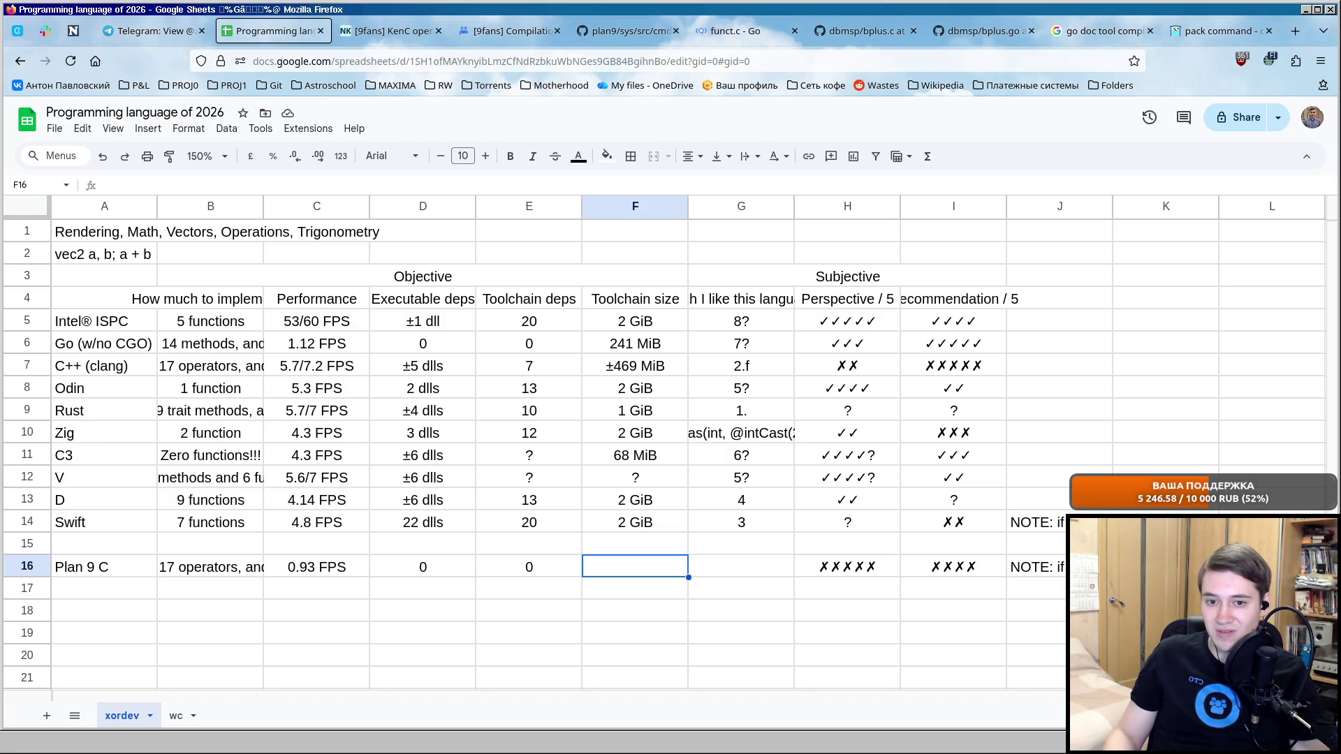
pyautogui.press('Left')
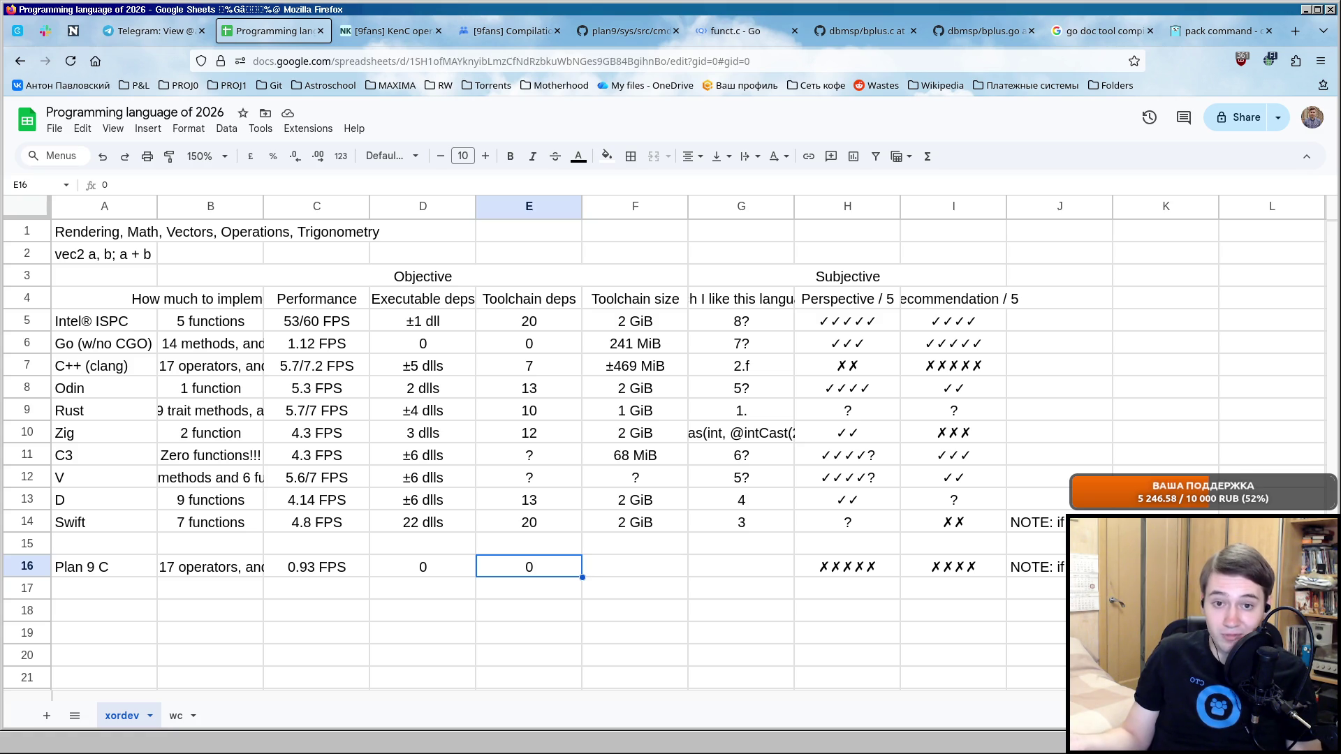
pyautogui.press('Right')
pyautogui.write('?')
pyautogui.press('Tab')
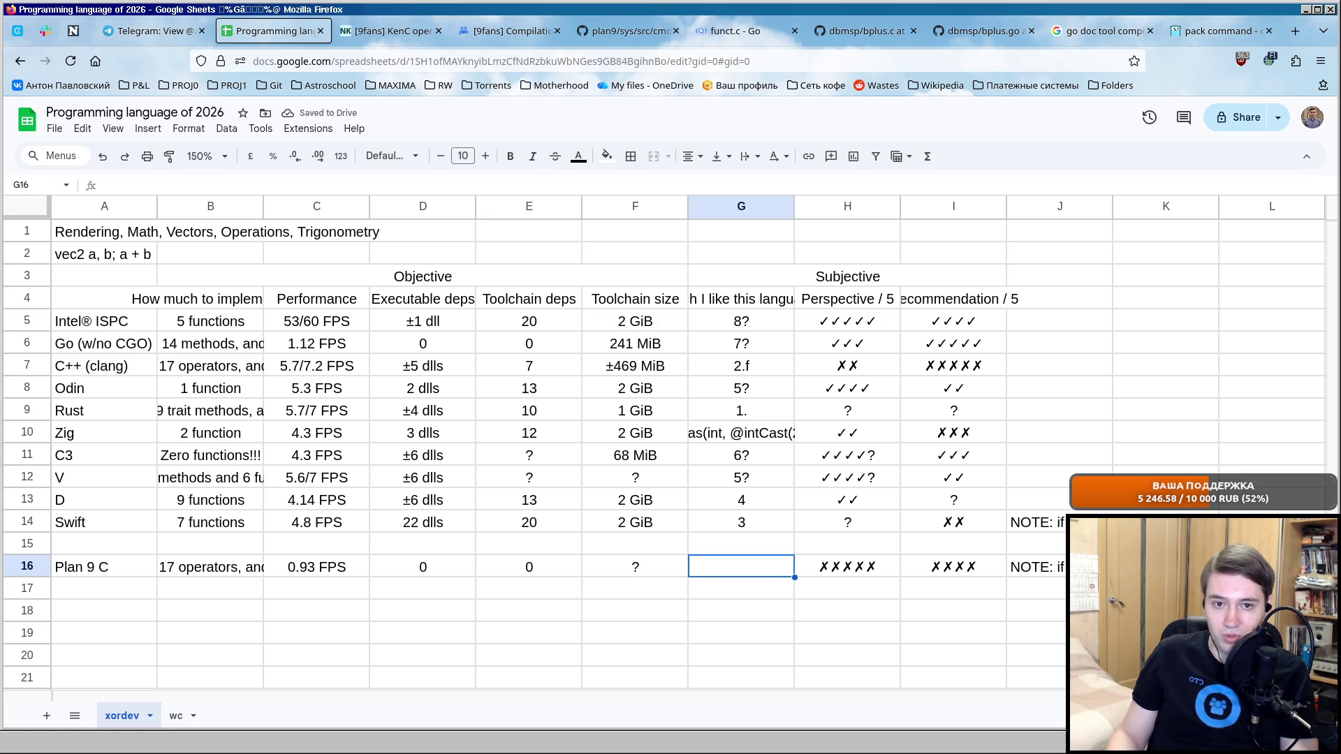
pyautogui.write('8?')
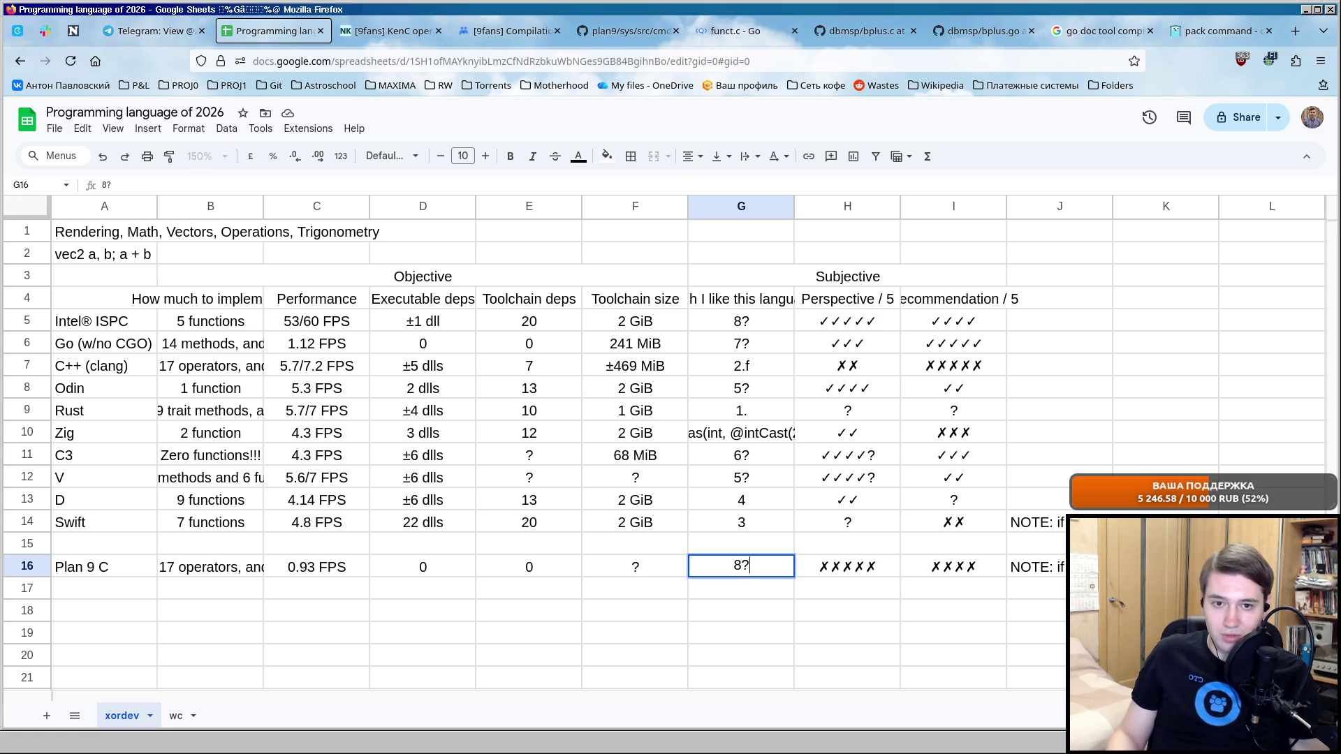
# Enter an 8? liking score in G16, then revise it to 6?
pyautogui.press('Return')
pyautogui.press('Up')
pyautogui.press('Right')
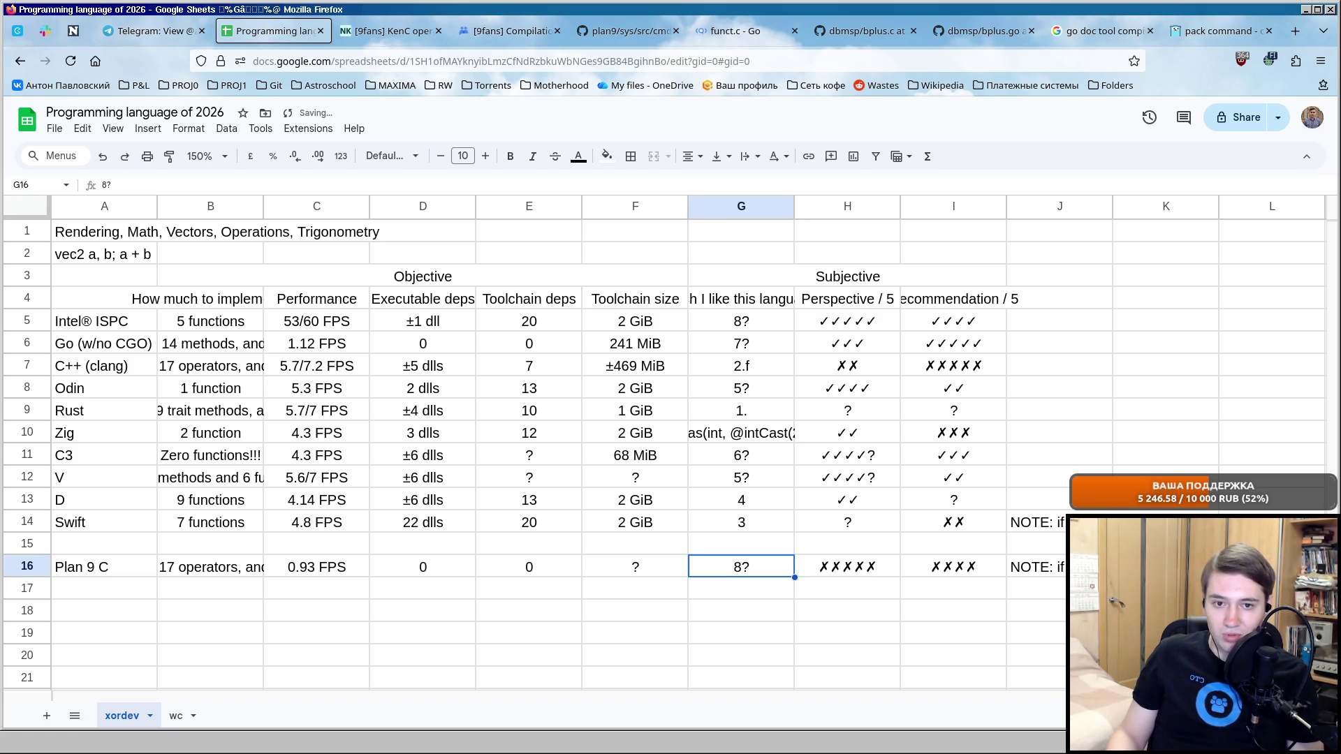
pyautogui.press('Down')
pyautogui.press('Up')
pyautogui.write('7?')
pyautogui.press('BackSpace')
pyautogui.press('BackSpace')
pyautogui.write('6?')
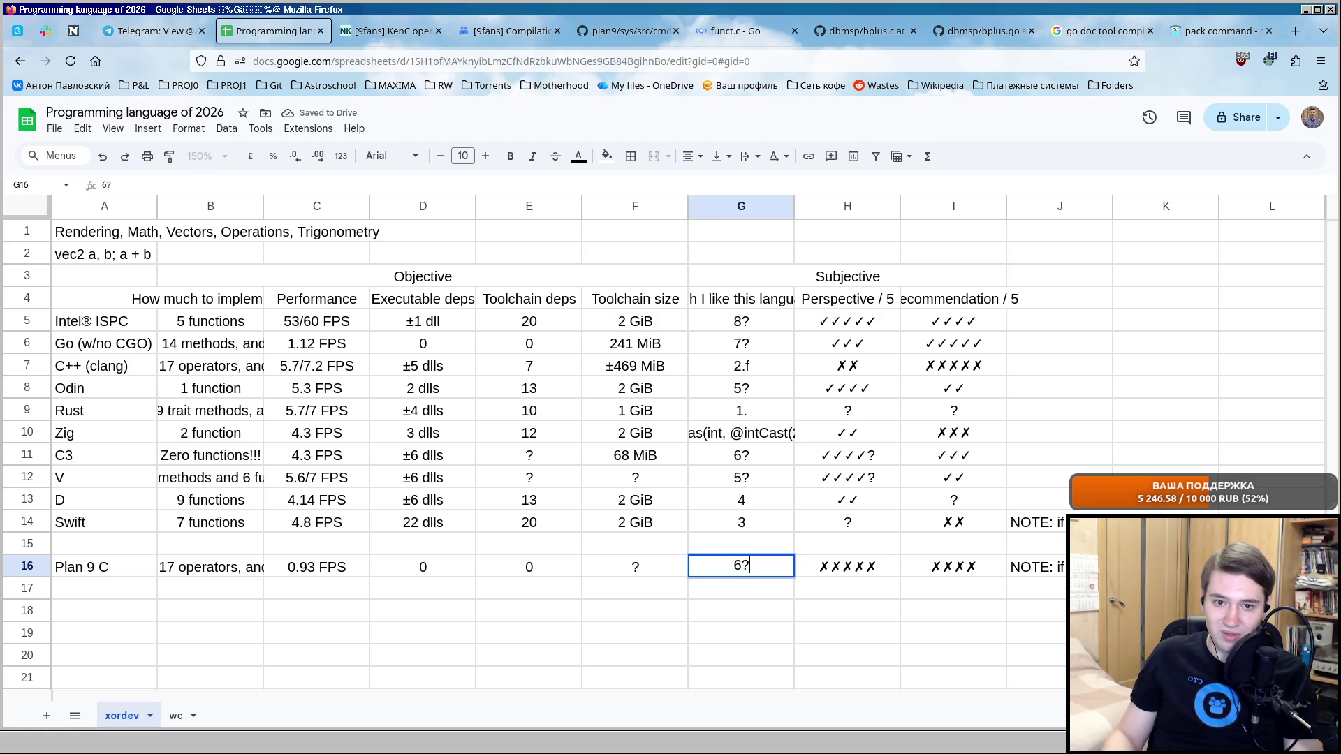
pyautogui.press('Return')
# Compare the 6? score with the C3 and perspective scores above, then leave the Plan 9 C row.
pyautogui.press('Up')
pyautogui.press('Up')
pyautogui.press('Up')
pyautogui.press('Up')
pyautogui.press('Up')
pyautogui.press('Up')
pyautogui.press('Down')
pyautogui.press('Down')
pyautogui.press('Down')
pyautogui.press('Down')
pyautogui.press('Down')
pyautogui.press('Up')
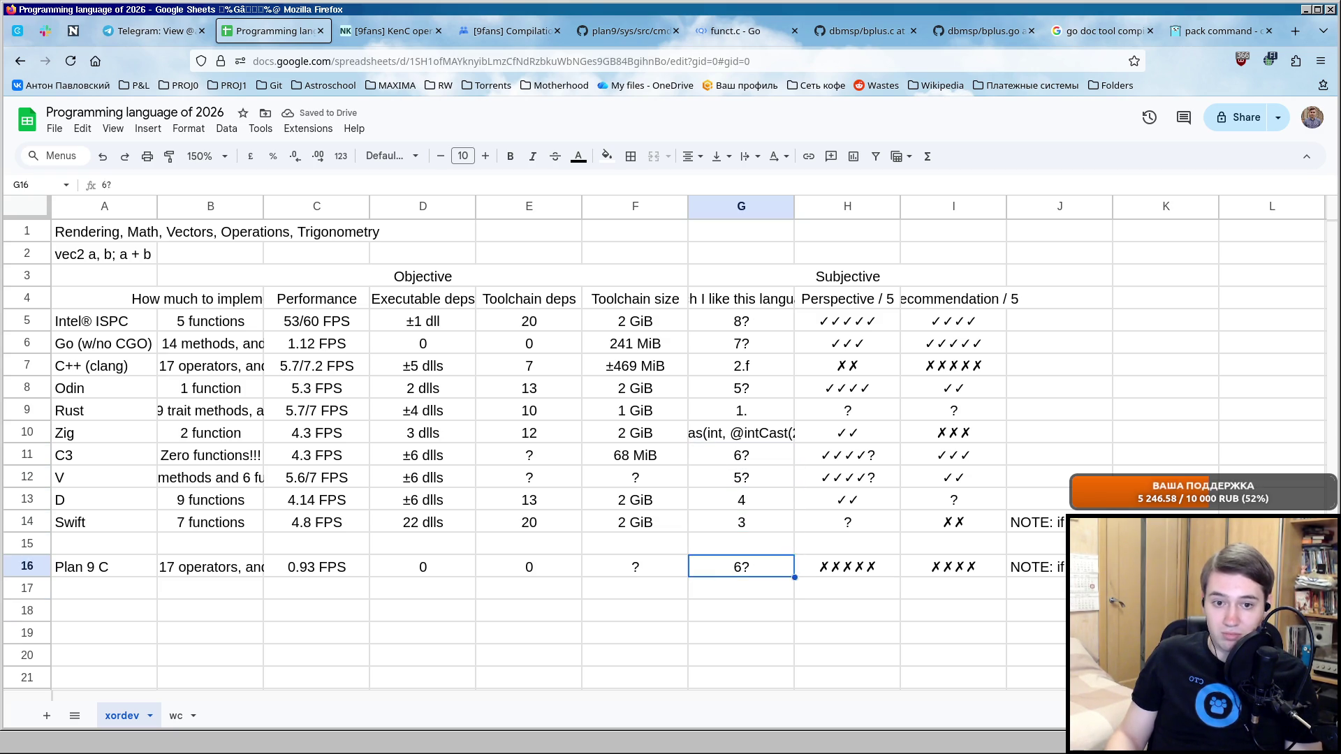
pyautogui.press('Right')
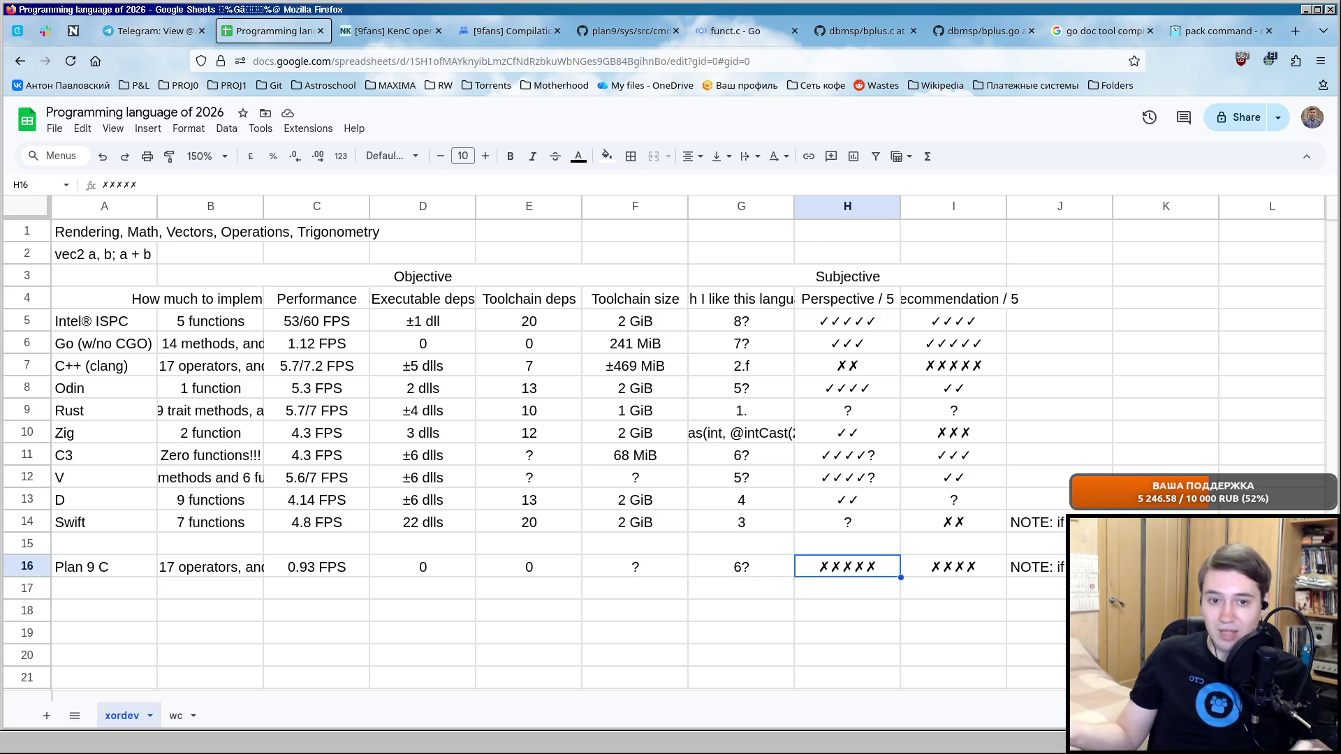
pyautogui.press('Left')
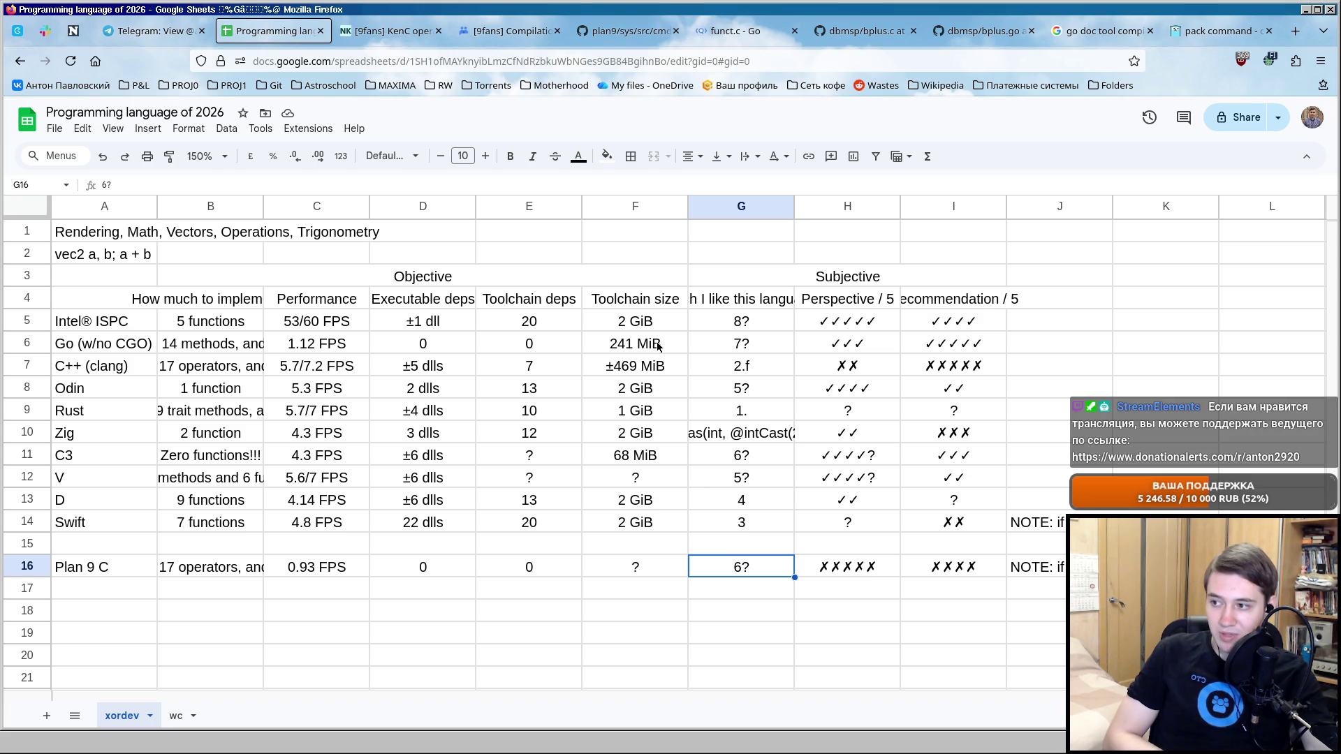
pyautogui.click(116, 595)
# Switch to acme and look over the while loop block in shader.c.
pyautogui.hotkey('alt', 'Tab')
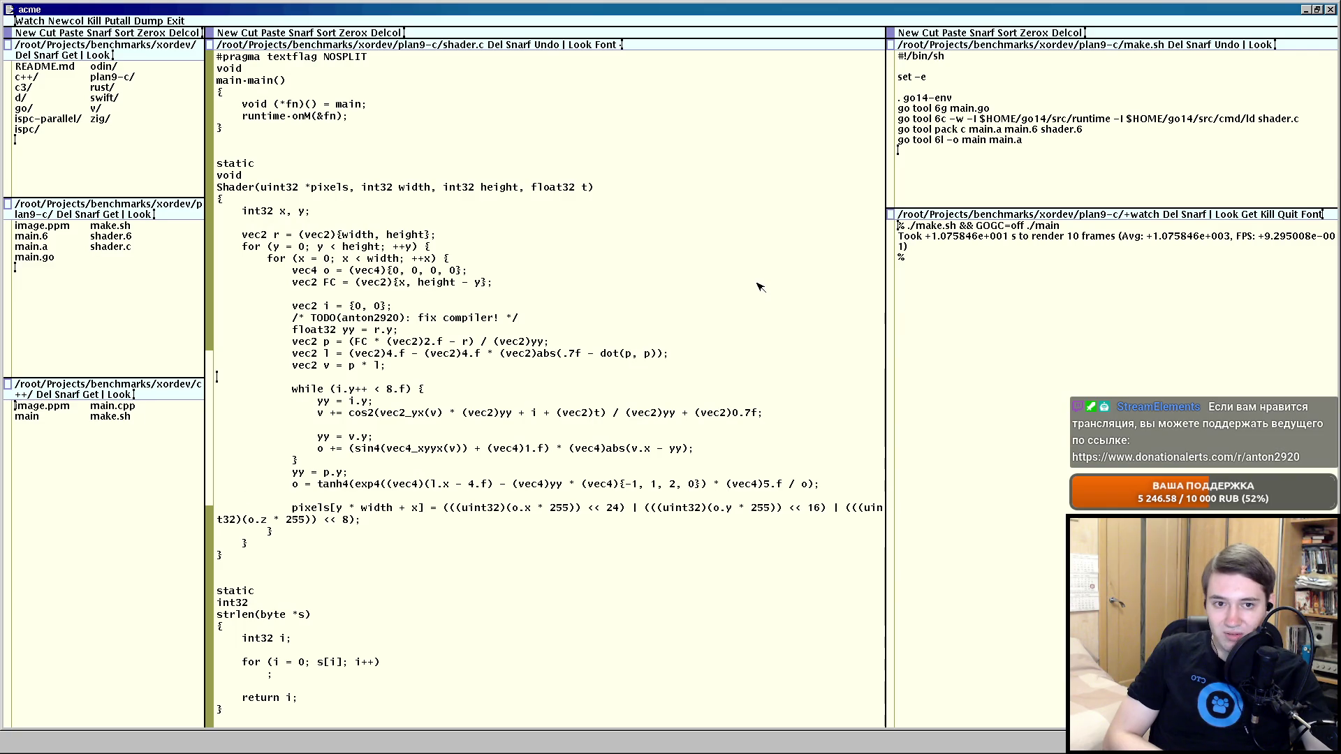
pyautogui.click(814, 415)
pyautogui.doubleClick(448, 390)
pyautogui.click(449, 390)
pyautogui.doubleClick(448, 389)
pyautogui.click(448, 391)
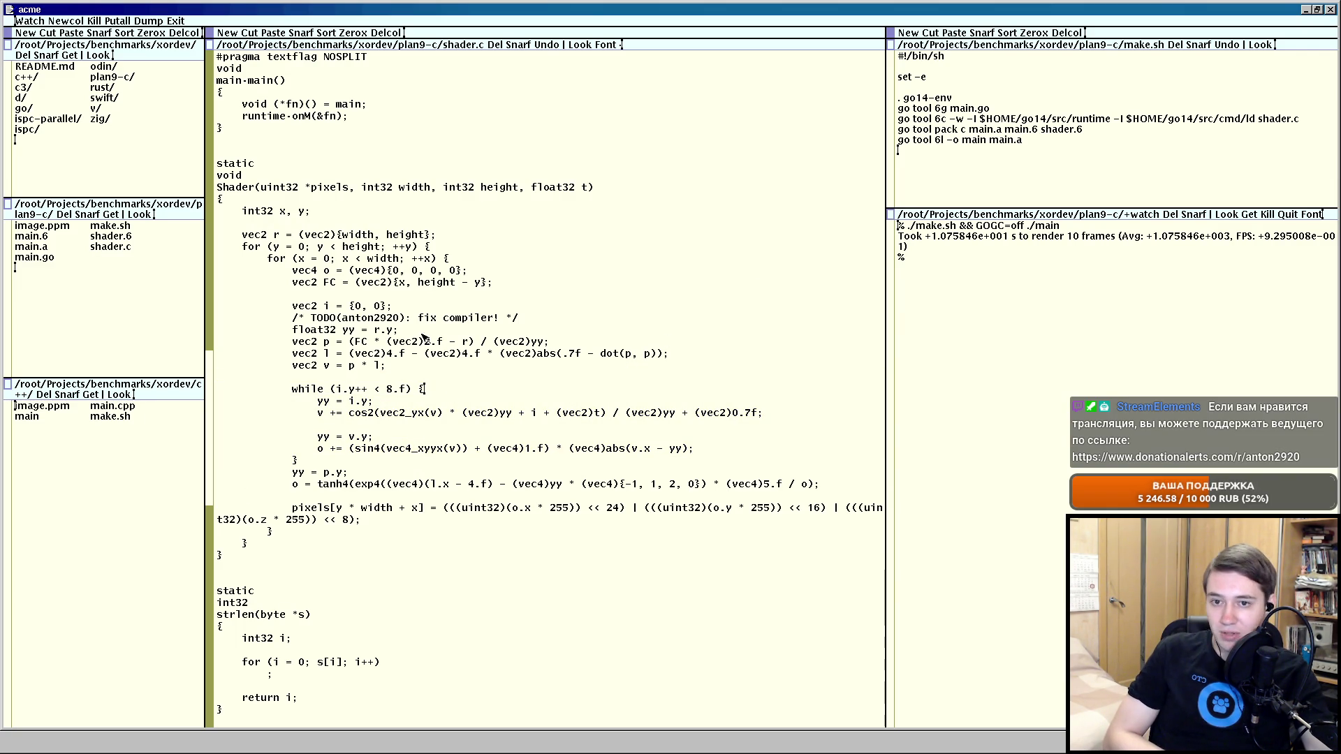
# Check the compiler TODO comment line in shader.c, then return to the terminal.
pyautogui.click(351, 297)
pyautogui.scroll(1, 467, 329)
pyautogui.doubleClick(518, 353)
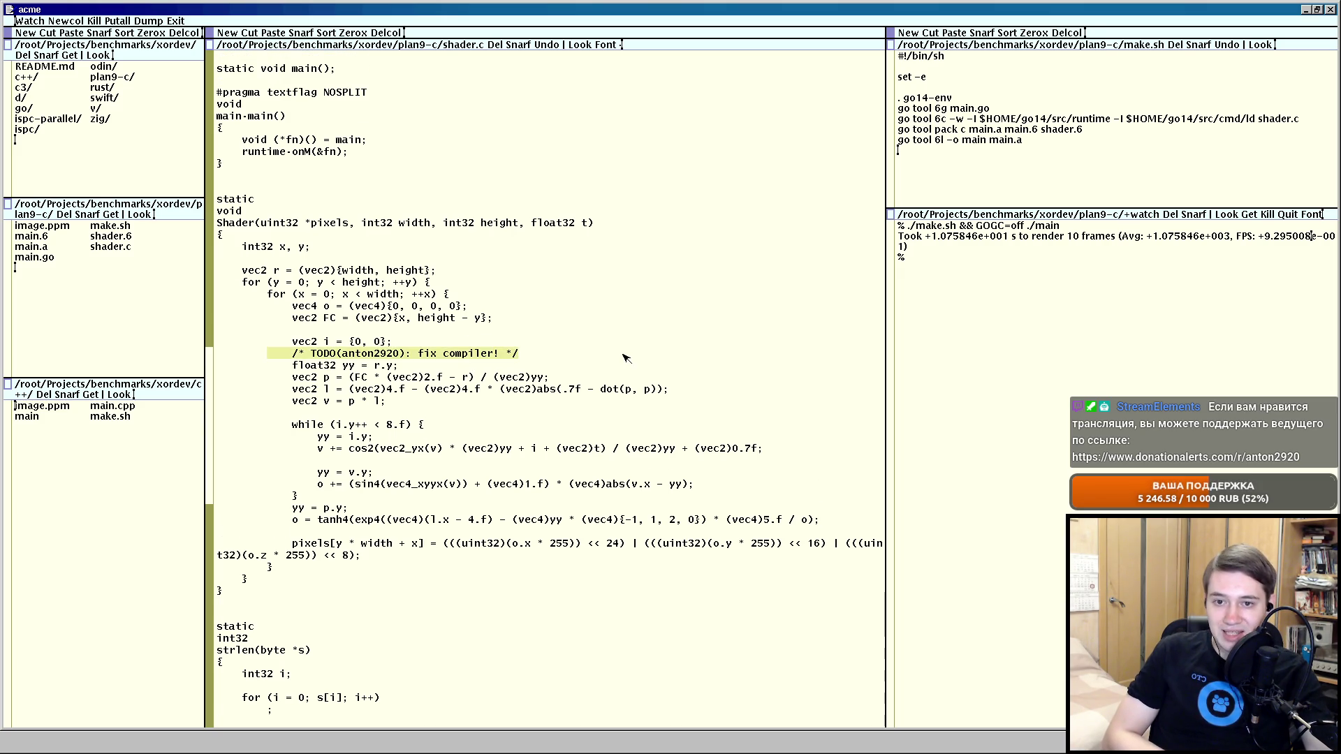
pyautogui.click(519, 352)
pyautogui.scroll(-1, 519, 353)
pyautogui.hotkey('alt', 'Tab')
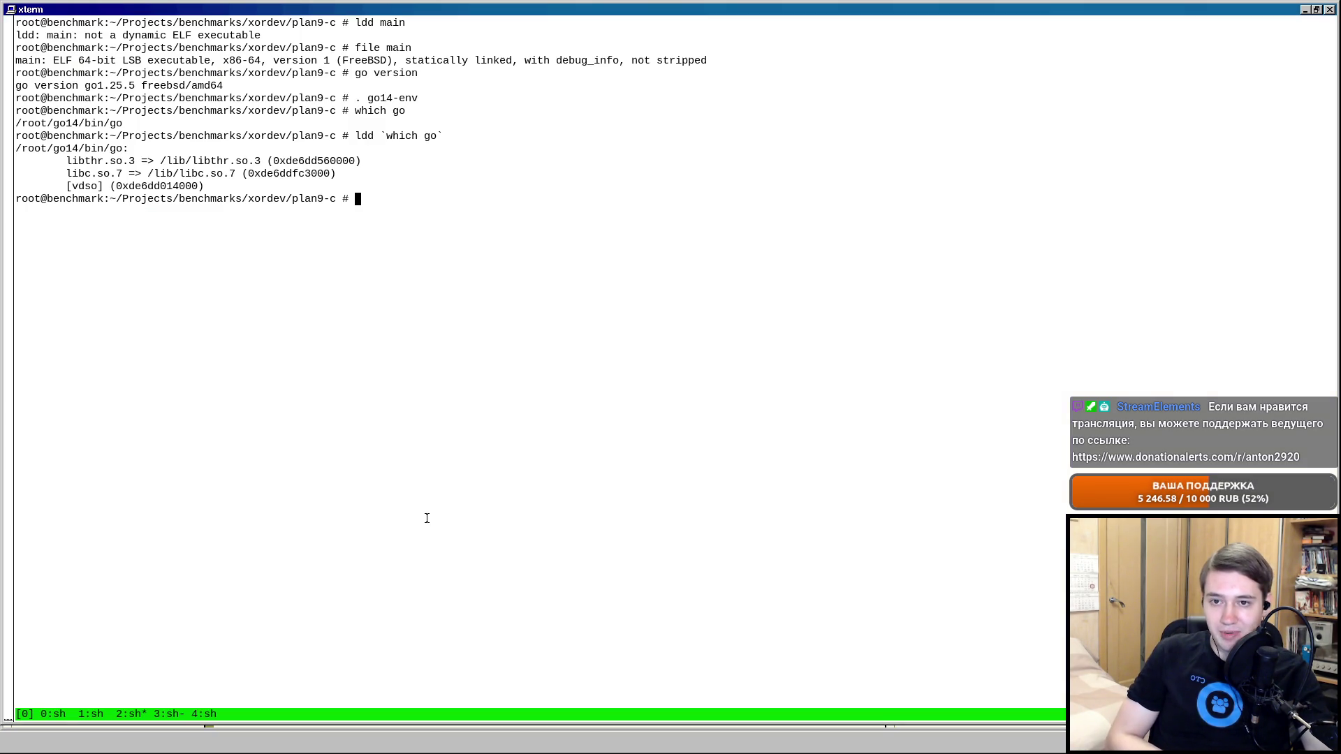
pyautogui.write('ls')
# Delete the main, main.6 and shader.6 build outputs and image.ppm from plan9-c.
pyautogui.press('Return')
pyautogui.write('rm mai')
pyautogui.press('BackSpace')
pyautogui.press('BackSpace')
pyautogui.press('BackSpace')
pyautogui.write('main main.6 shader.')
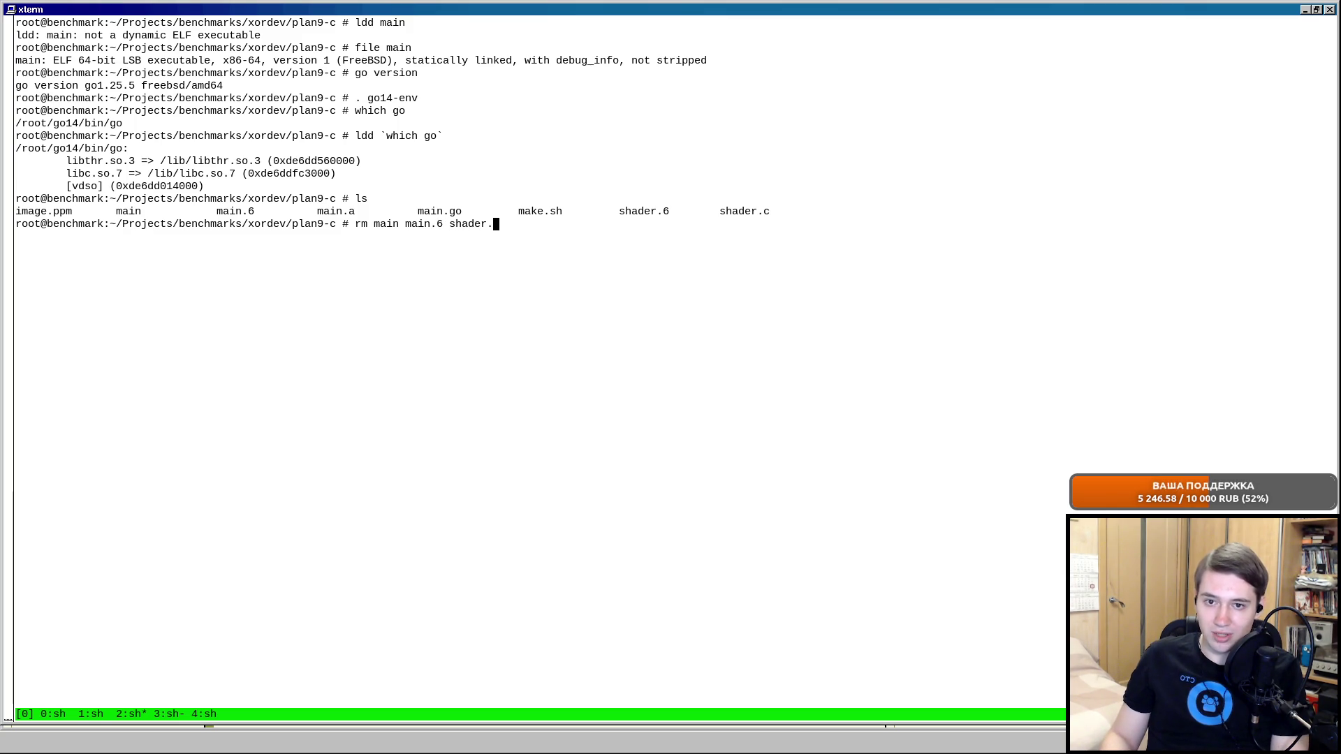
pyautogui.write('6')
pyautogui.press('Return')
pyautogui.write('rm image.ppm')
pyautogui.press('Return')
pyautogui.write('git status')
# Check git status and confirm only main.go, make.sh and shader.c remain, clearing the screen.
pyautogui.press('Return')
pyautogui.write('ls')
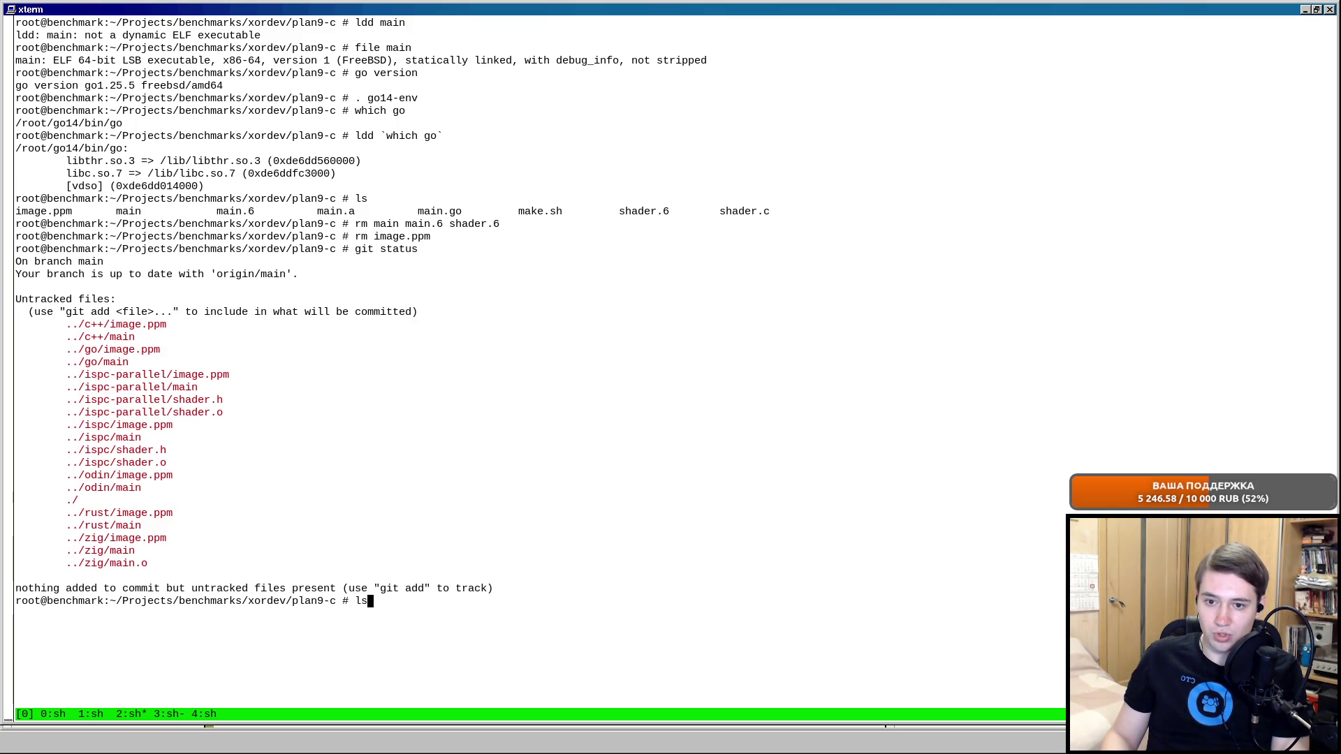
pyautogui.press('Return')
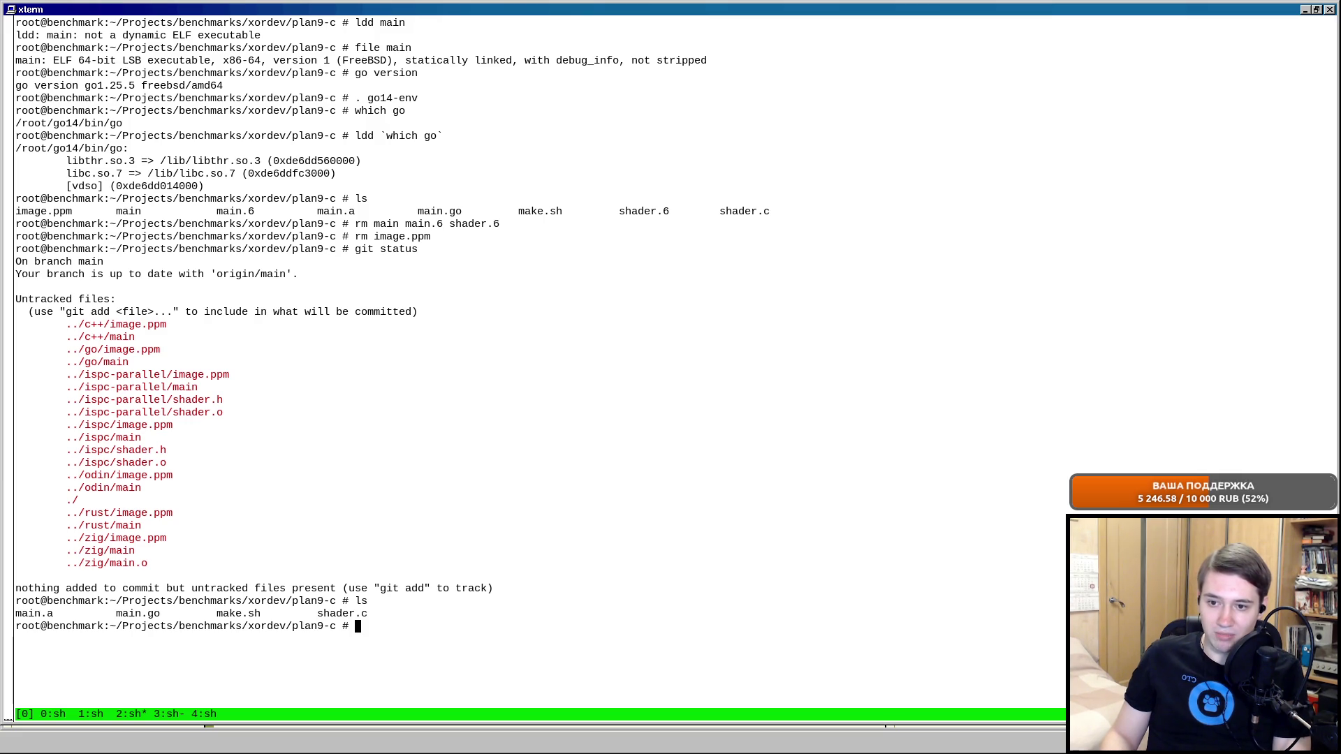
pyautogui.write('clear')
pyautogui.press('Return')
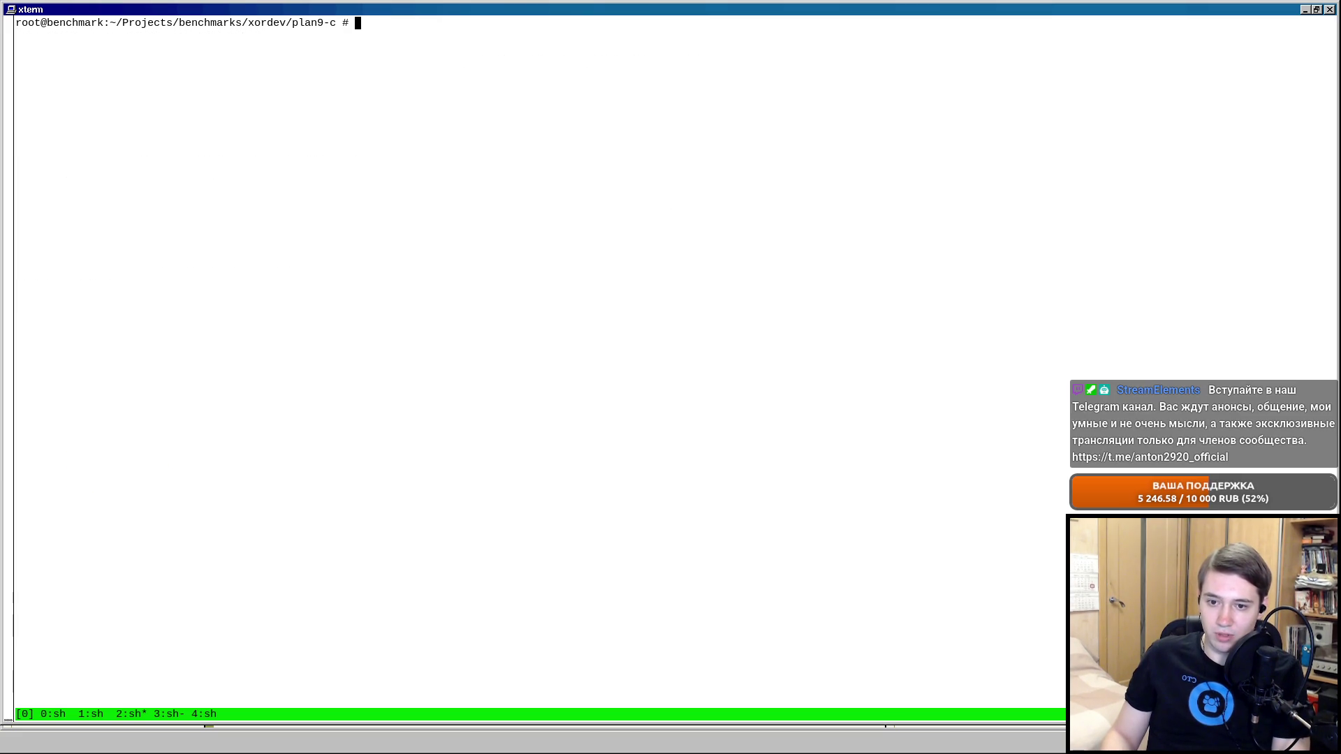
pyautogui.write('ls')
pyautogui.press('Return')
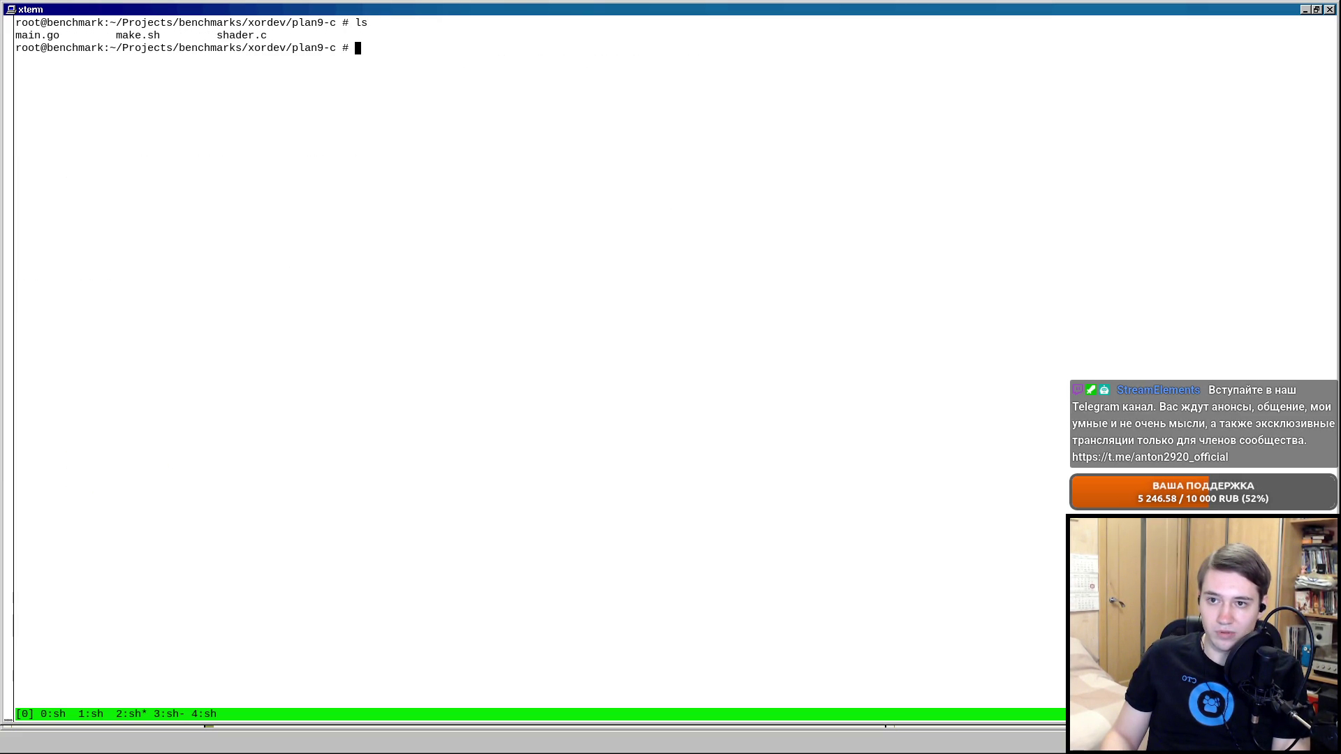
pyautogui.write('git add .')
# Stage all files and commit 'xordev: Plan 9 C: added initial implementation', then clear the terminal.
pyautogui.press('Return')
pyautogui.write('git commit -m "xordev: Plan 9 ')
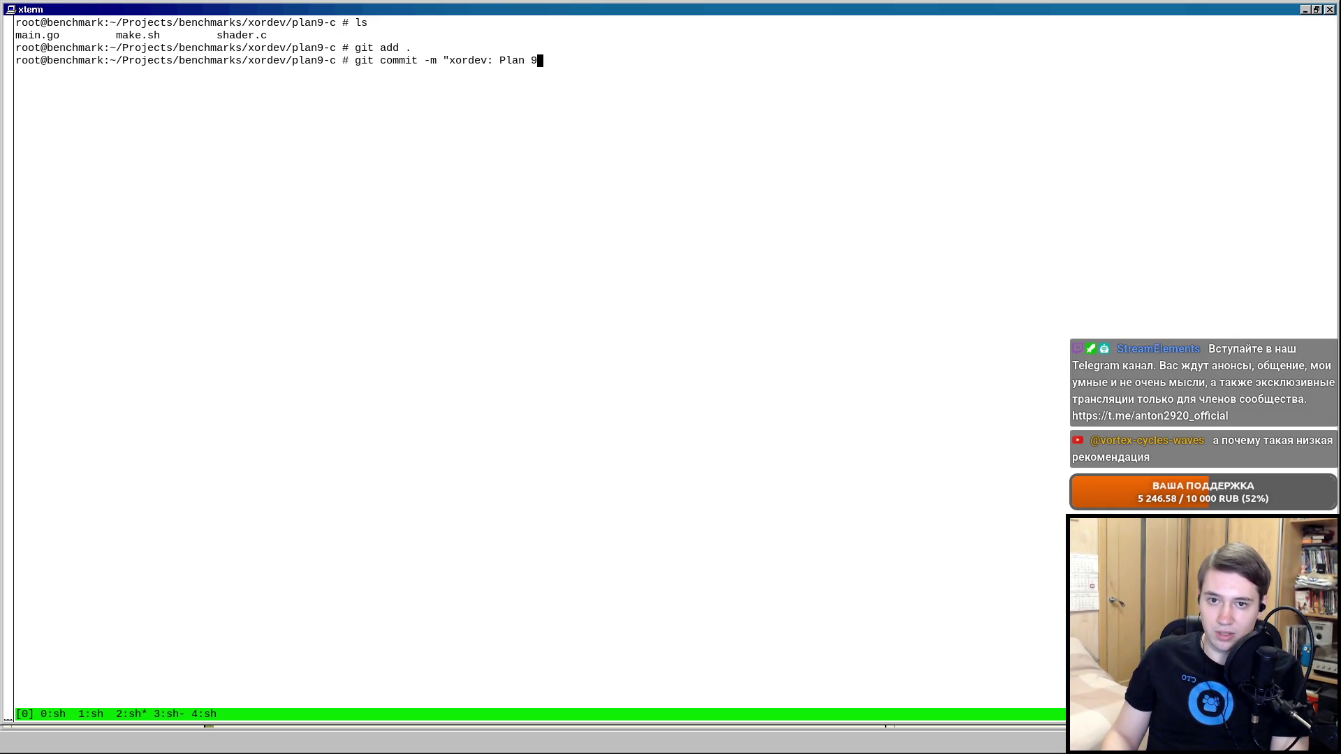
pyautogui.write('C: i')
pyautogui.press('BackSpace')
pyautogui.write('initial')
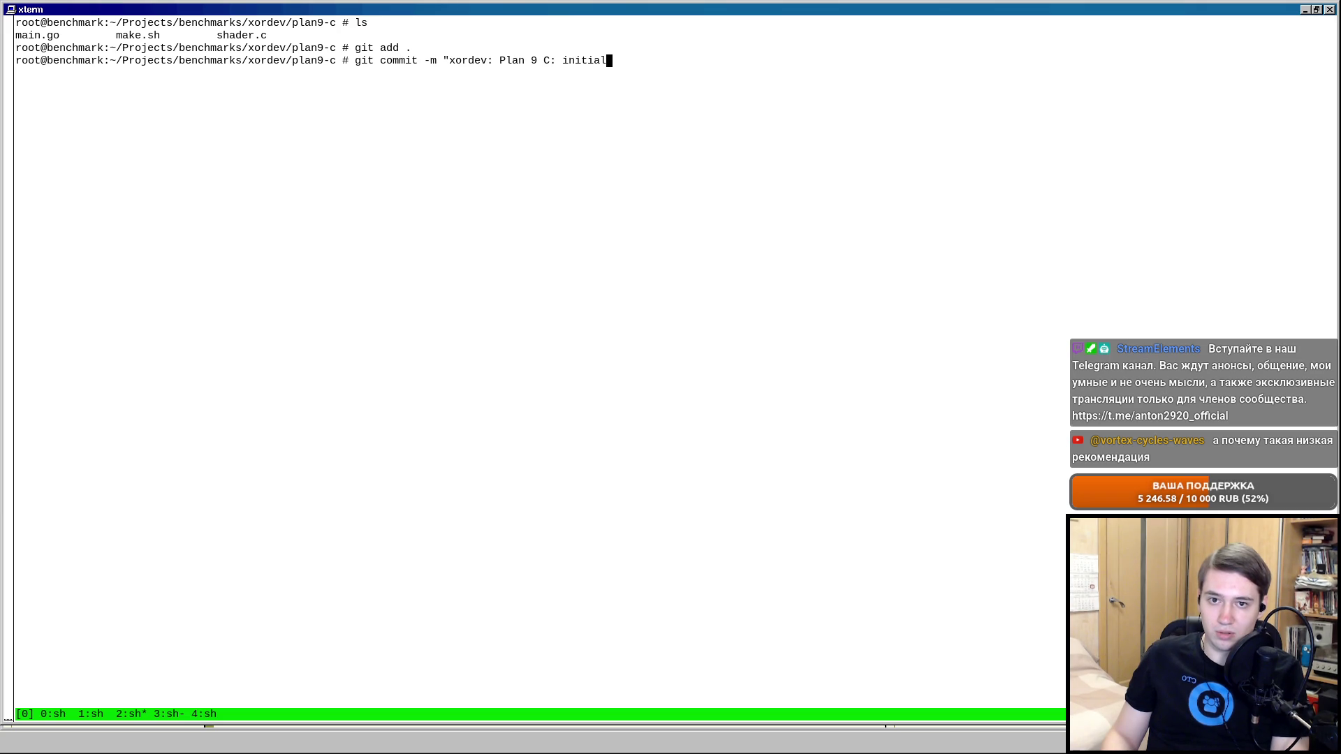
pyautogui.press('BackSpace')
pyautogui.press('BackSpace')
pyautogui.press('BackSpace')
pyautogui.write('added intii')
pyautogui.press('BackSpace')
pyautogui.press('BackSpace')
pyautogui.press('BackSpace')
pyautogui.write('initial implementa')
pyautogui.press('BackSpace')
pyautogui.write('ation"')
pyautogui.press('Return')
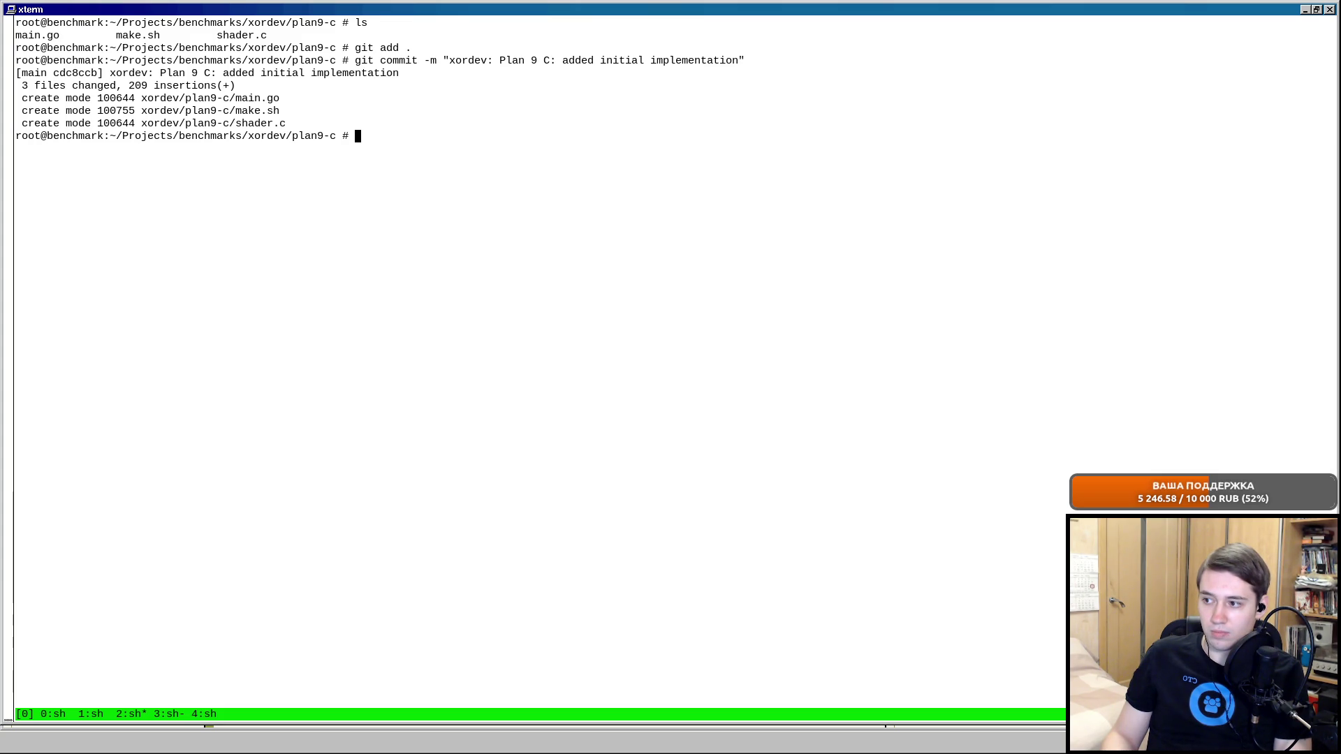
pyautogui.hotkey('ctrl', 'l')
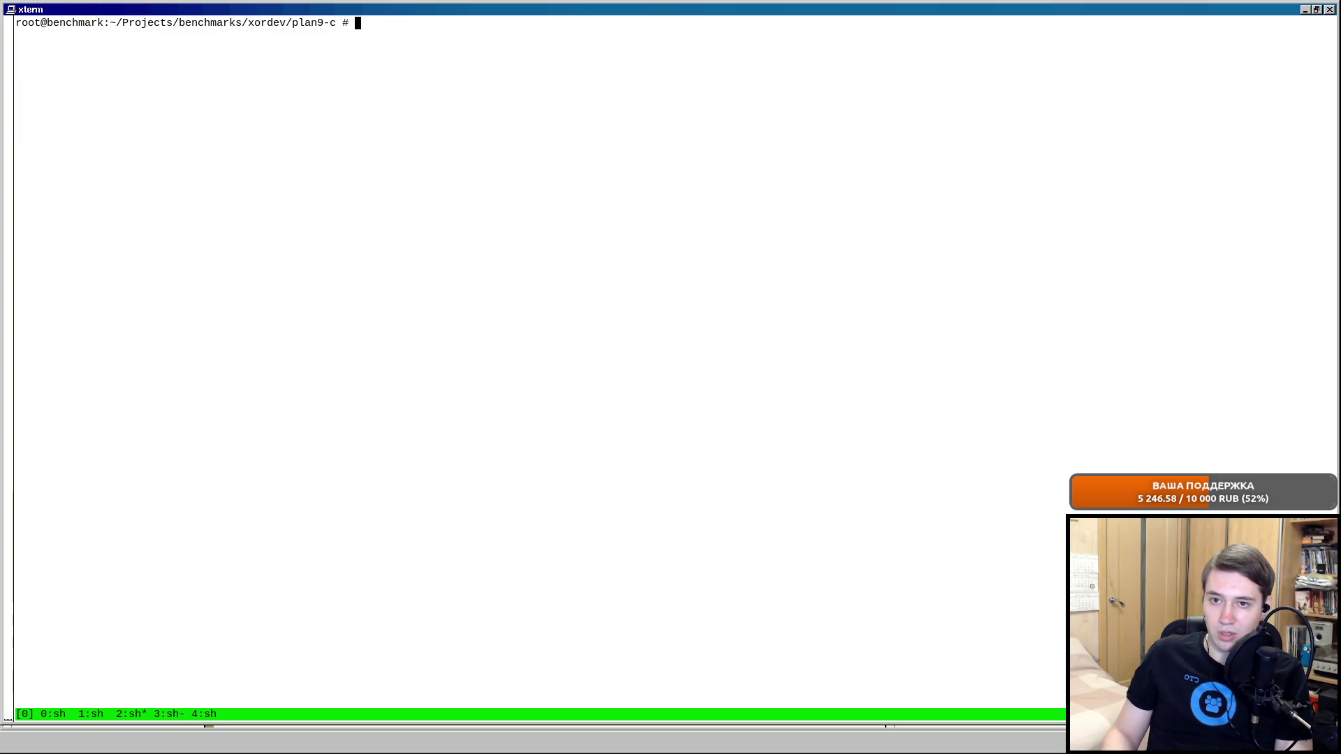
# Review the Plan 9 C row's perspective and recommendation scores and note in the spreadsheet.
pyautogui.hotkey('alt', 'Tab')
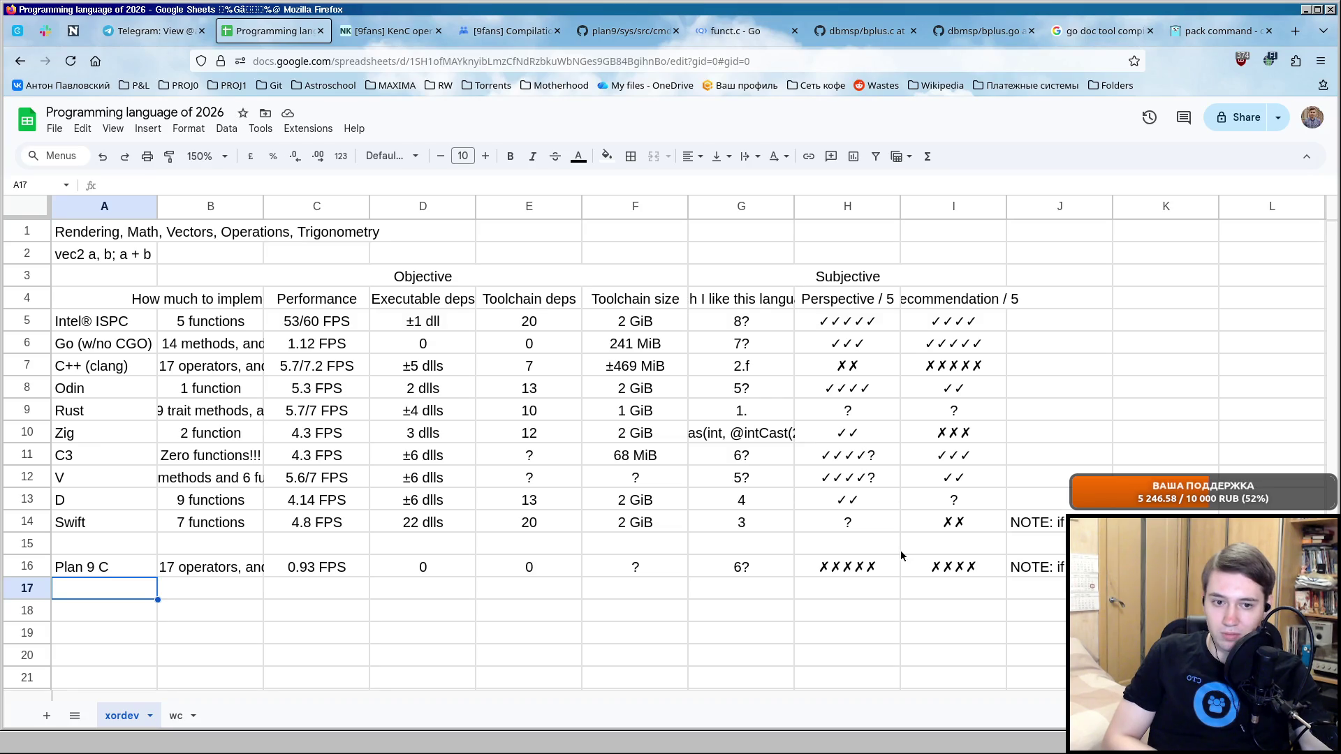
pyautogui.click(902, 574)
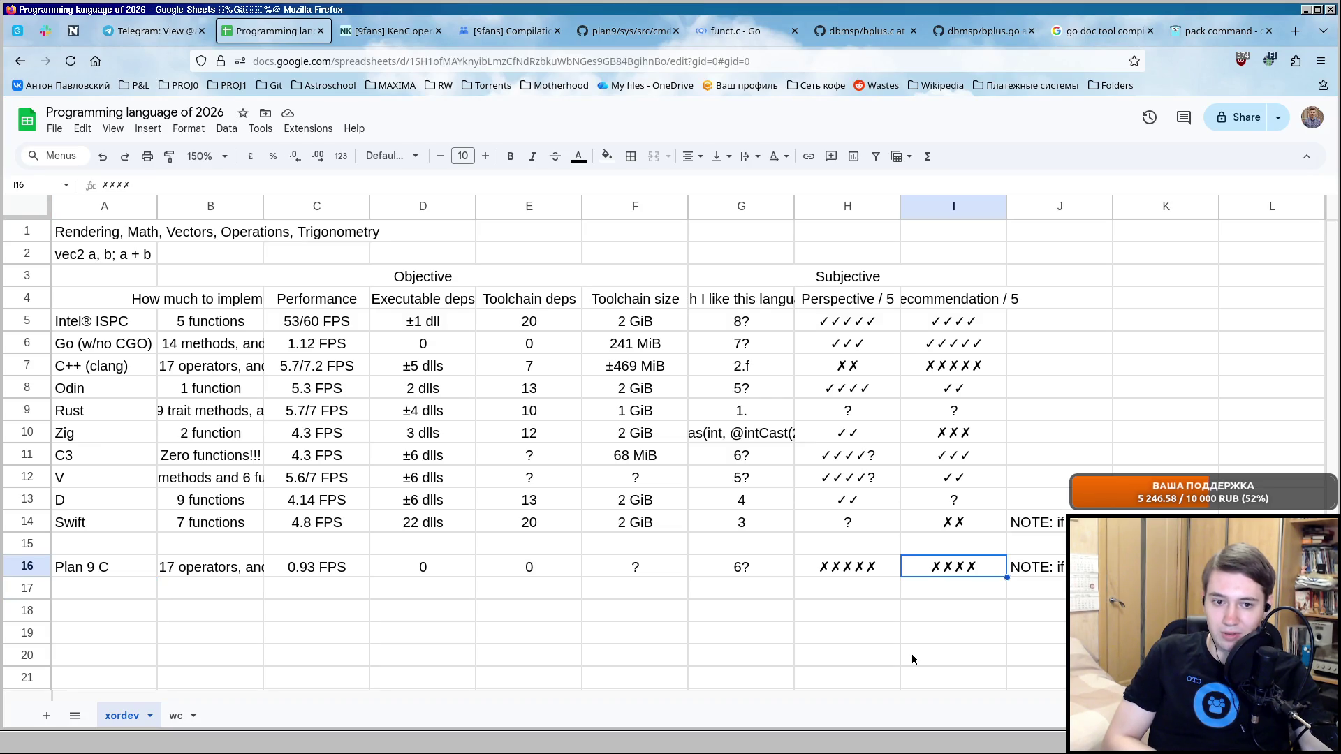
pyautogui.click(954, 595)
pyautogui.press('Up')
pyautogui.press('Right')
pyautogui.press('Down')
pyautogui.click(879, 569)
pyautogui.click(99, 570)
pyautogui.keyDown('shift'); pyautogui.click(1045, 567); pyautogui.keyUp('shift')
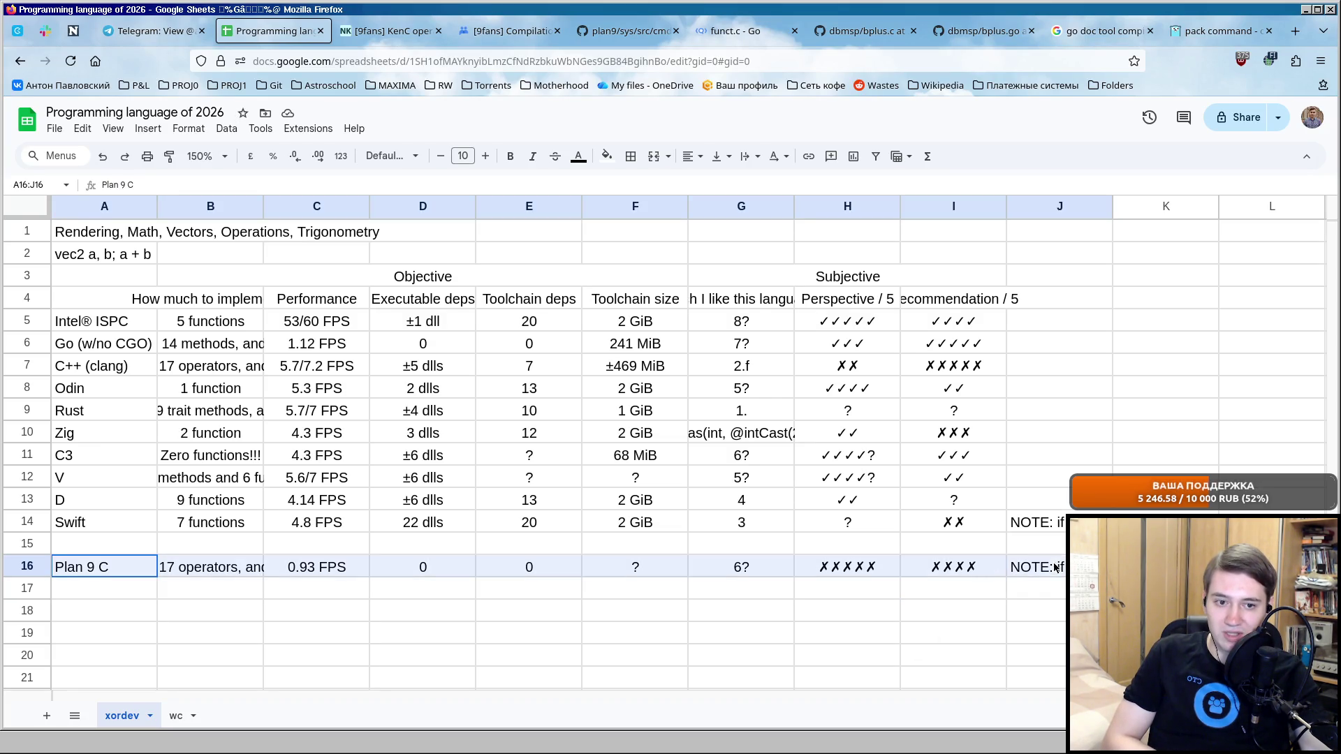
pyautogui.click(1045, 588)
pyautogui.click(155, 591)
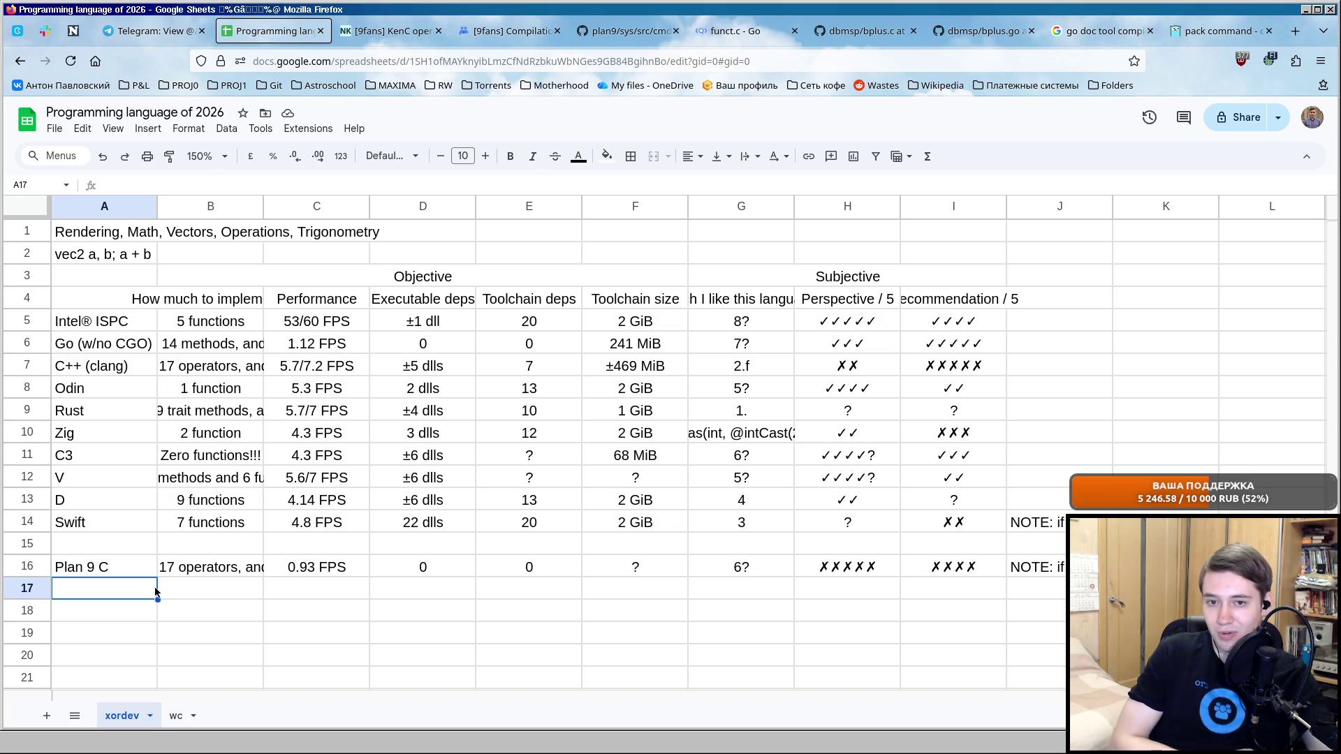
# Compare C++'s recommendation score with Plan 9 C's perspective score, leaving both unchanged.
pyautogui.click(954, 567)
pyautogui.click(953, 365)
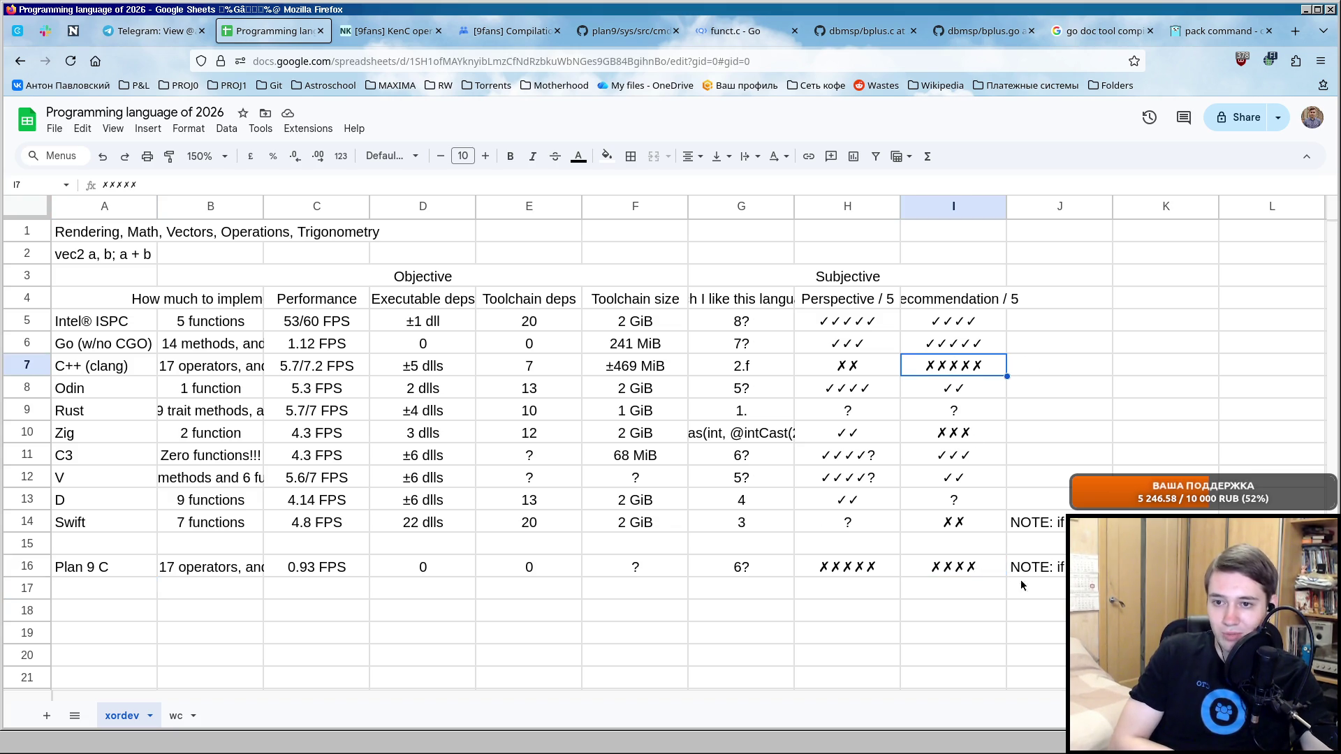
pyautogui.click(859, 566)
pyautogui.click(125, 591)
pyautogui.hotkey('ctrl', 'z')
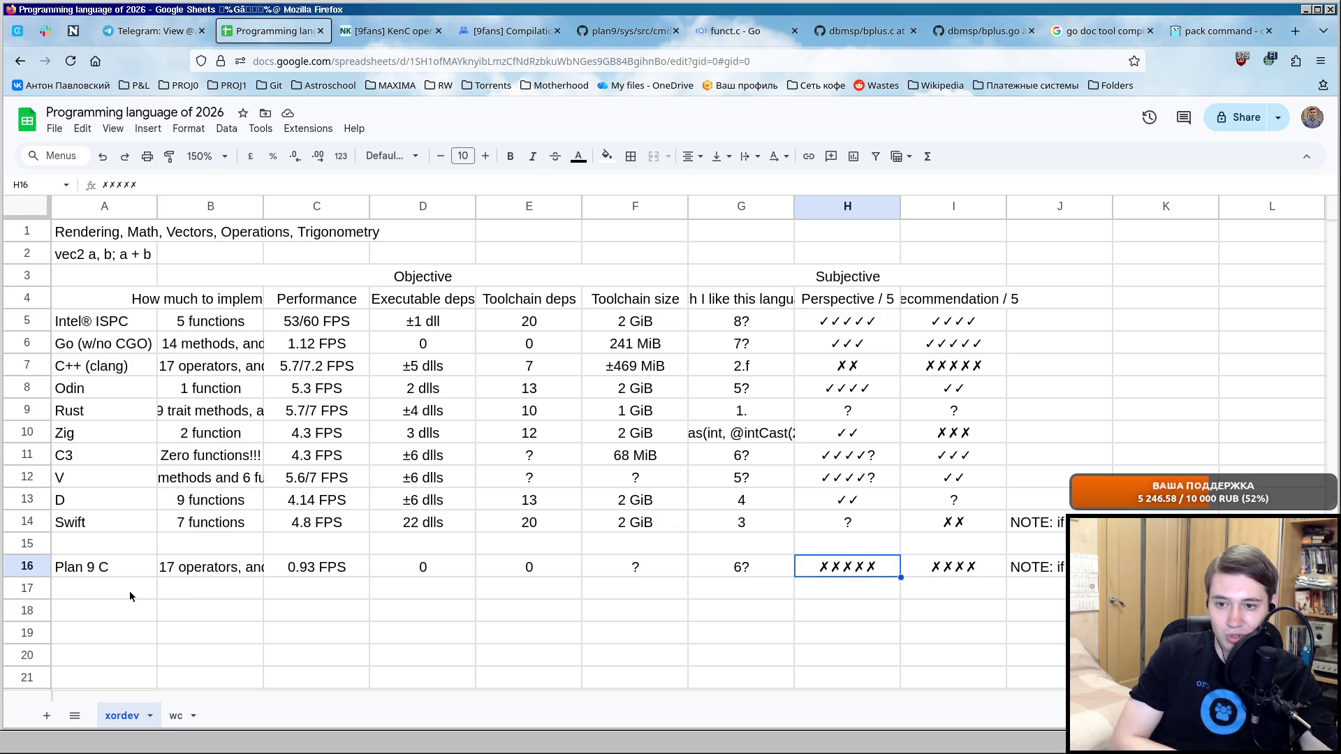
pyautogui.moveTo(115, 567); pyautogui.dragTo(864, 576)
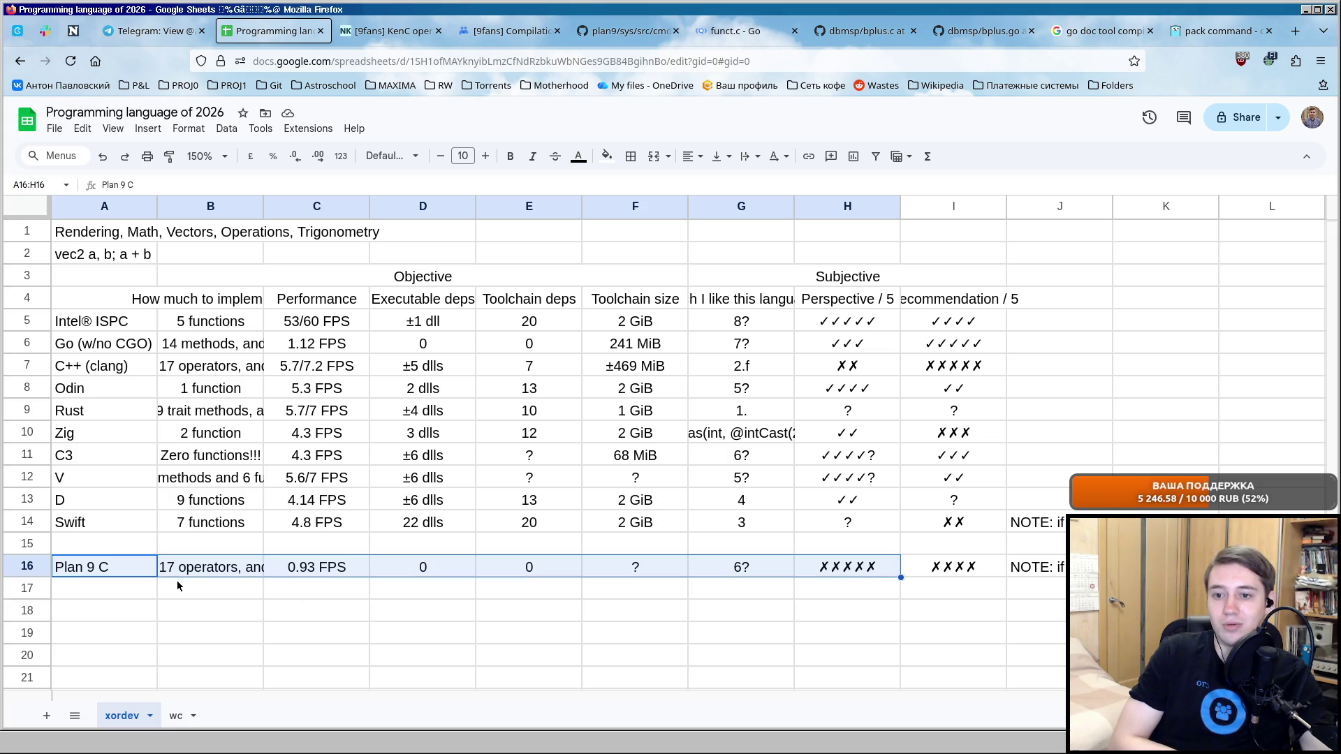
pyautogui.press('Down')
# Undo an accidental move of Plan 9 C's crosses into row 17 and switch to the Go compile search tab.
pyautogui.click(838, 566)
pyautogui.moveTo(837, 567); pyautogui.dragTo(840, 588)
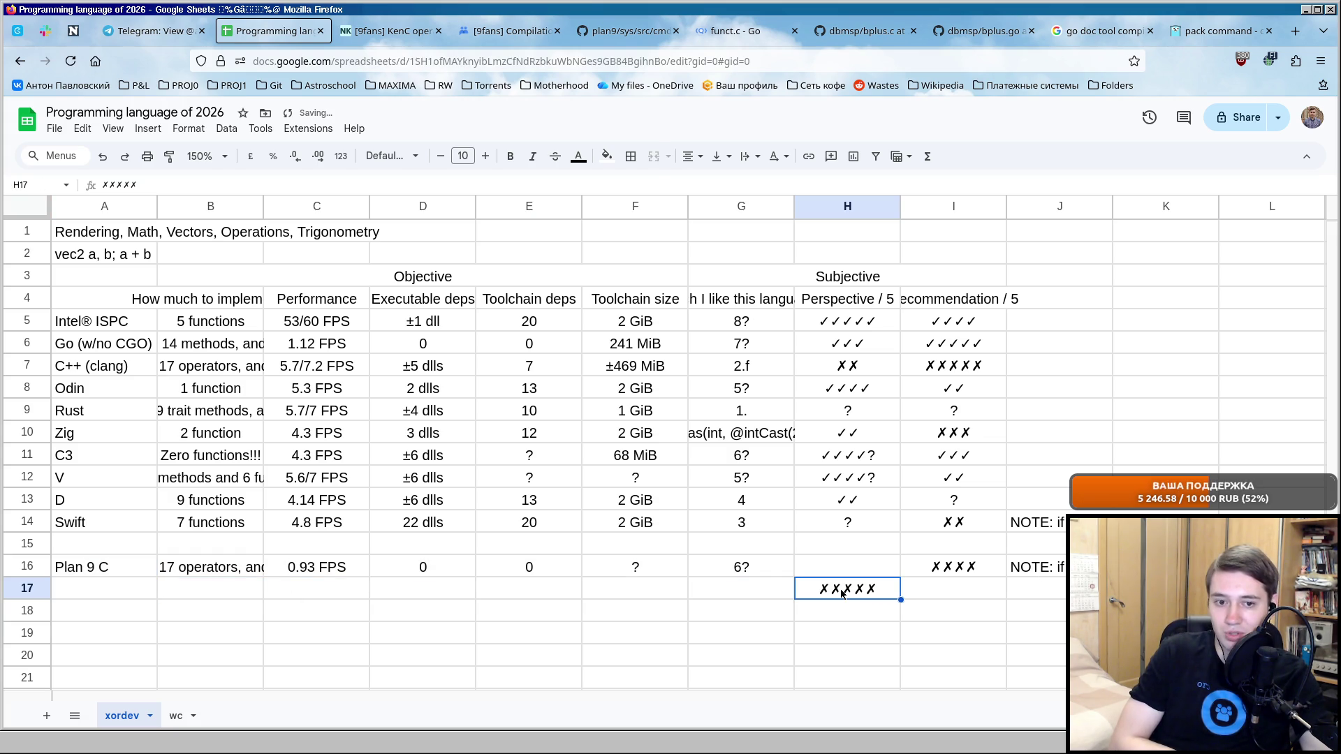
pyautogui.hotkey('ctrl', 'z')
pyautogui.press('Home')
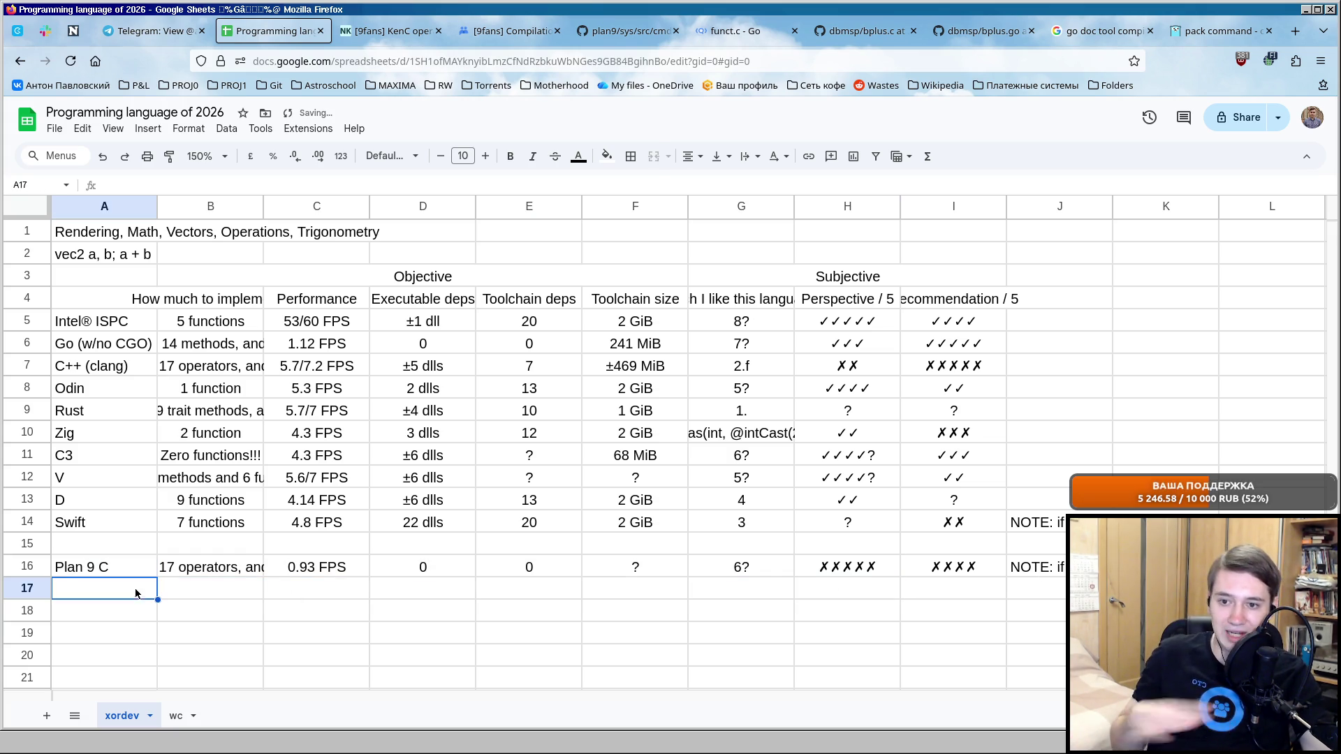
pyautogui.click(1205, 32)
pyautogui.hotkey('alt', 'Tab')
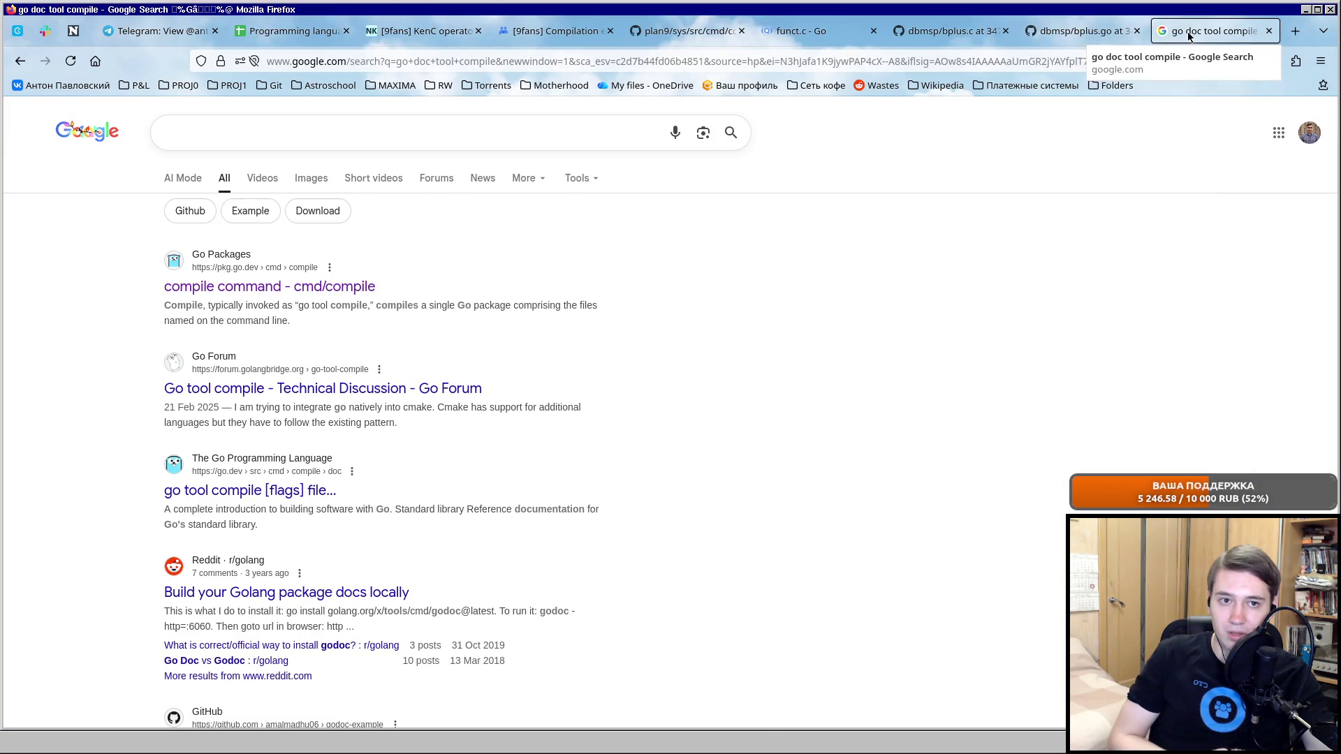
# Skim a block of the compiler's funct.c source, then go back to the comparison spreadsheet.
pyautogui.click(883, 31)
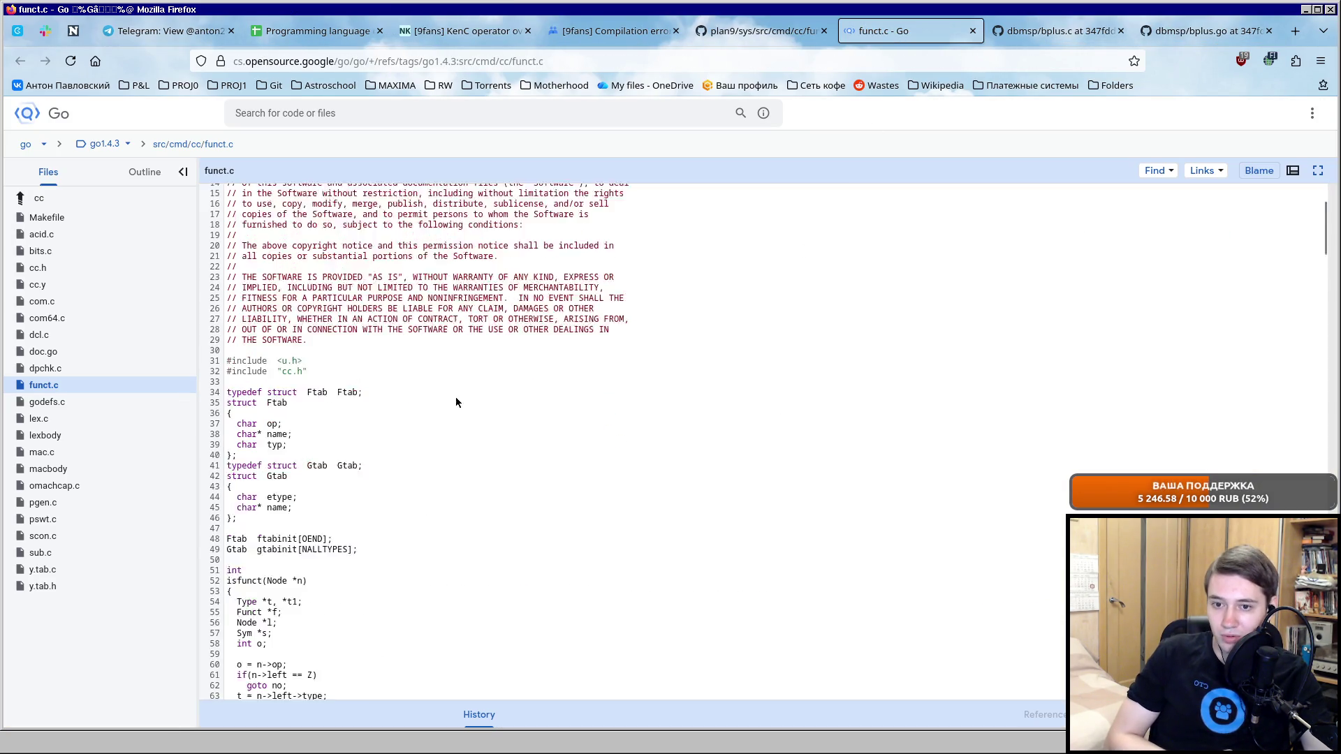
pyautogui.scroll(-10, 454, 398)
pyautogui.moveTo(237, 478); pyautogui.dragTo(407, 644)
pyautogui.click(408, 643)
pyautogui.scroll(10, 425, 539)
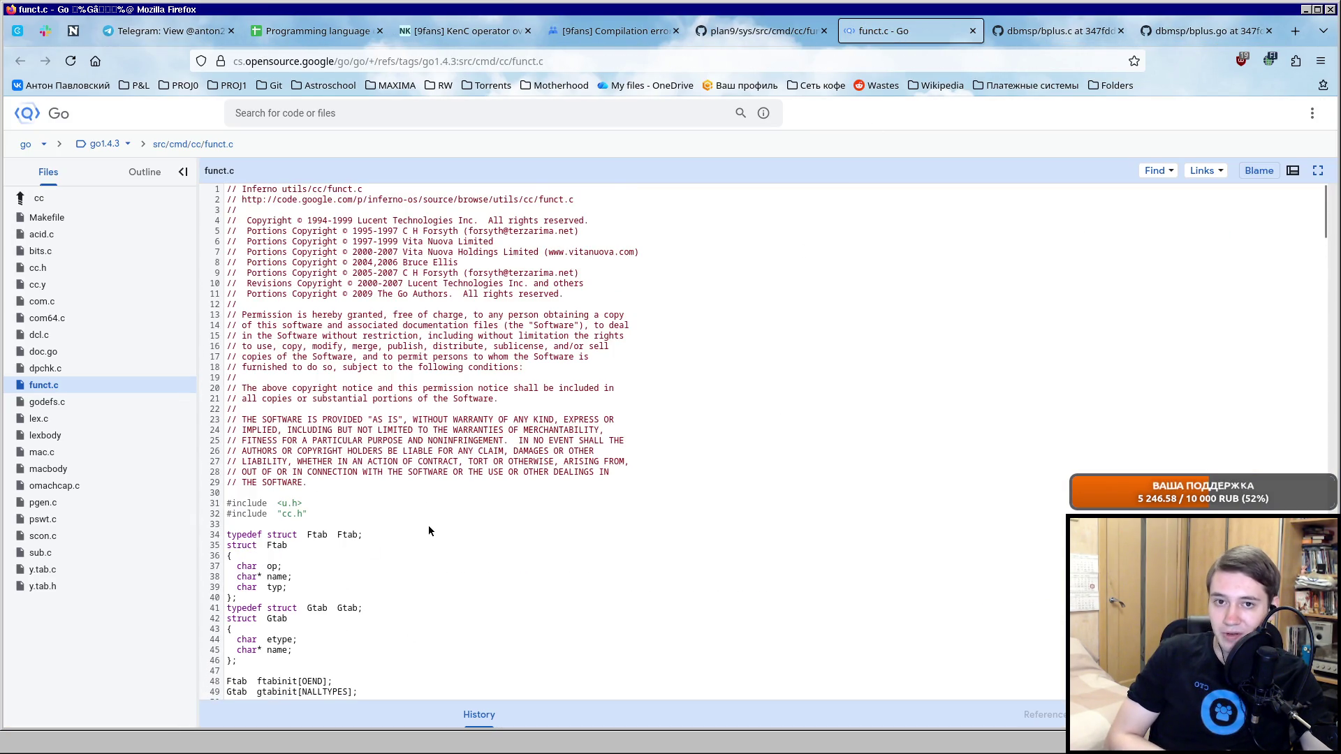
pyautogui.click(314, 30)
pyautogui.click(110, 586)
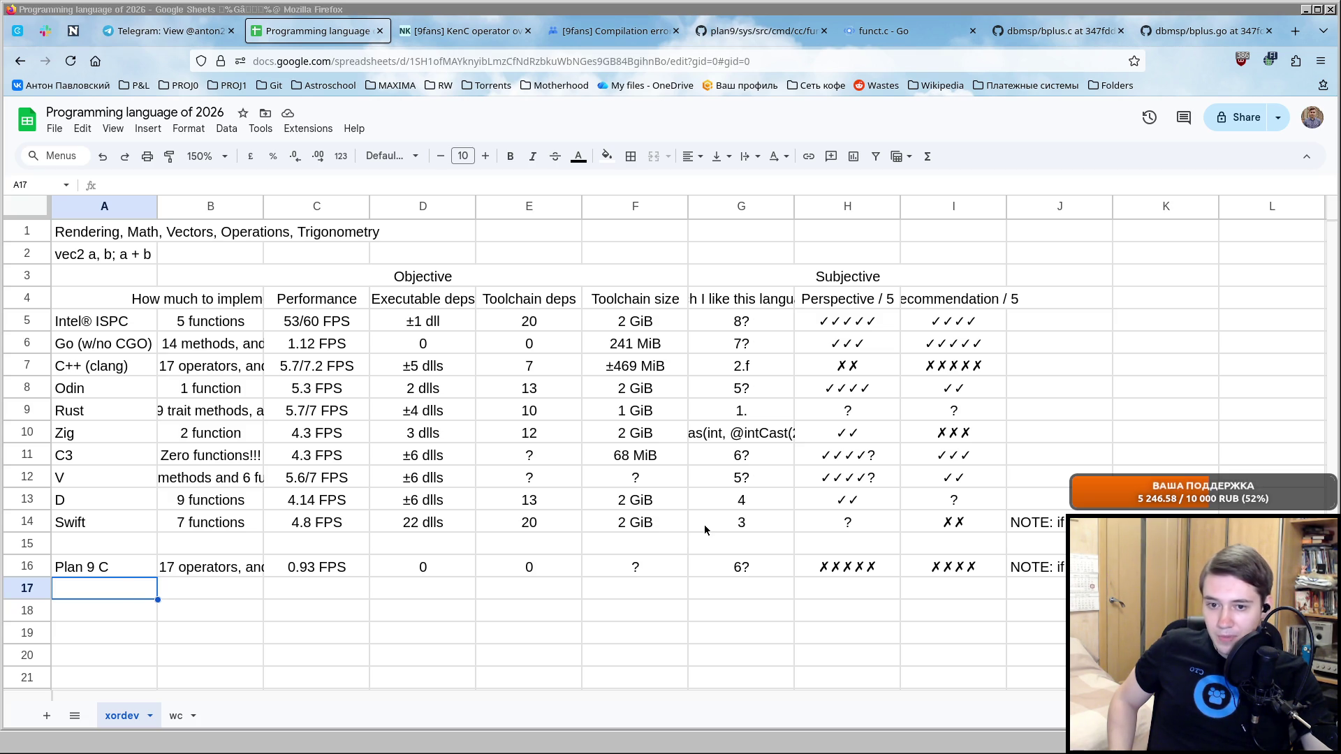
# Drop the trailing '?' so Intel ISPC's liking score reads 8 and Go's reads 7.
pyautogui.click(741, 571)
pyautogui.click(751, 318)
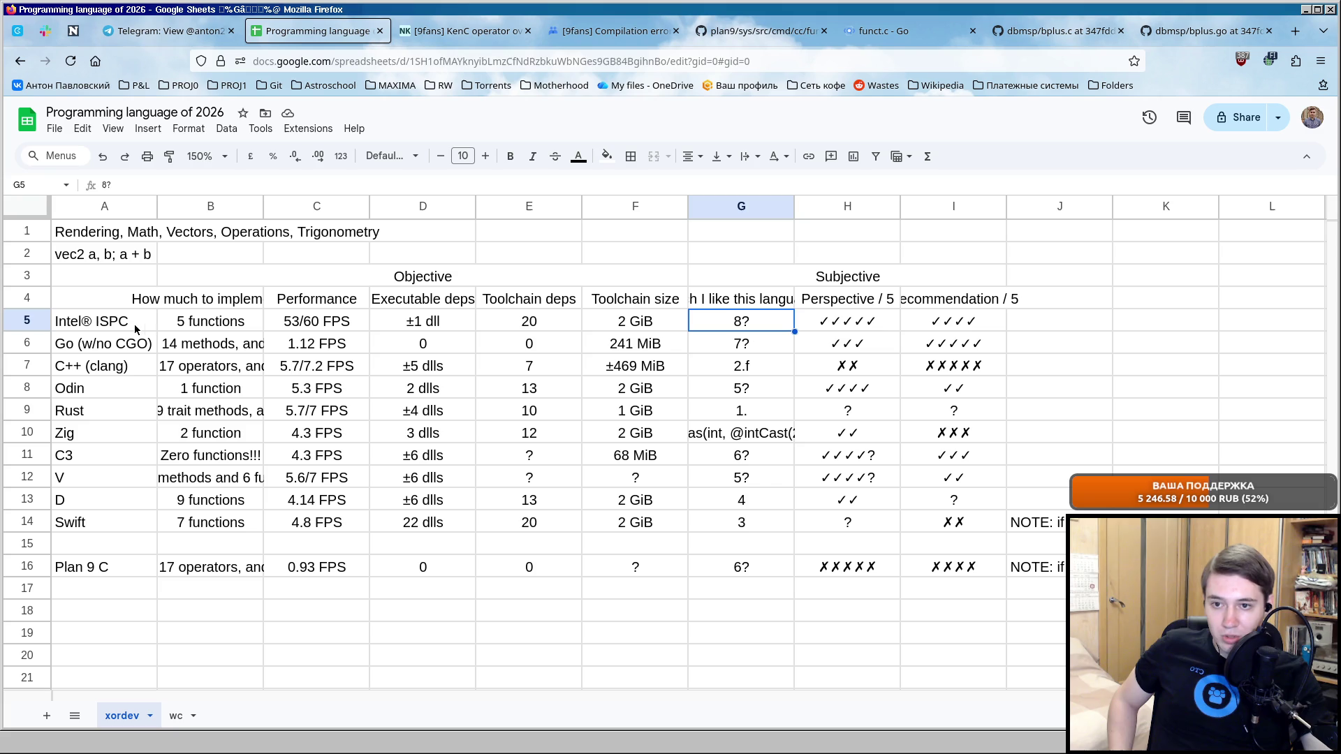
pyautogui.moveTo(107, 327); pyautogui.dragTo(647, 335)
pyautogui.click(733, 332)
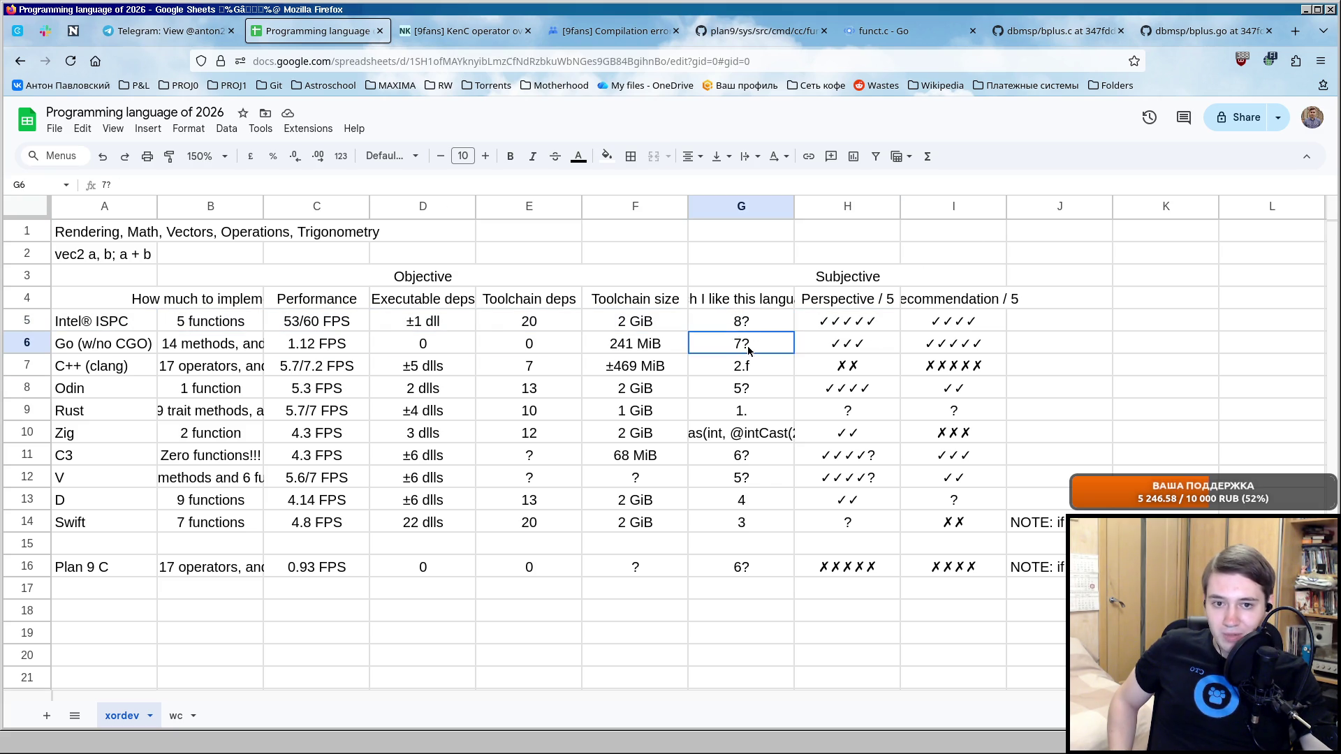
pyautogui.click(116, 185)
pyautogui.press('BackSpace')
pyautogui.press('Return')
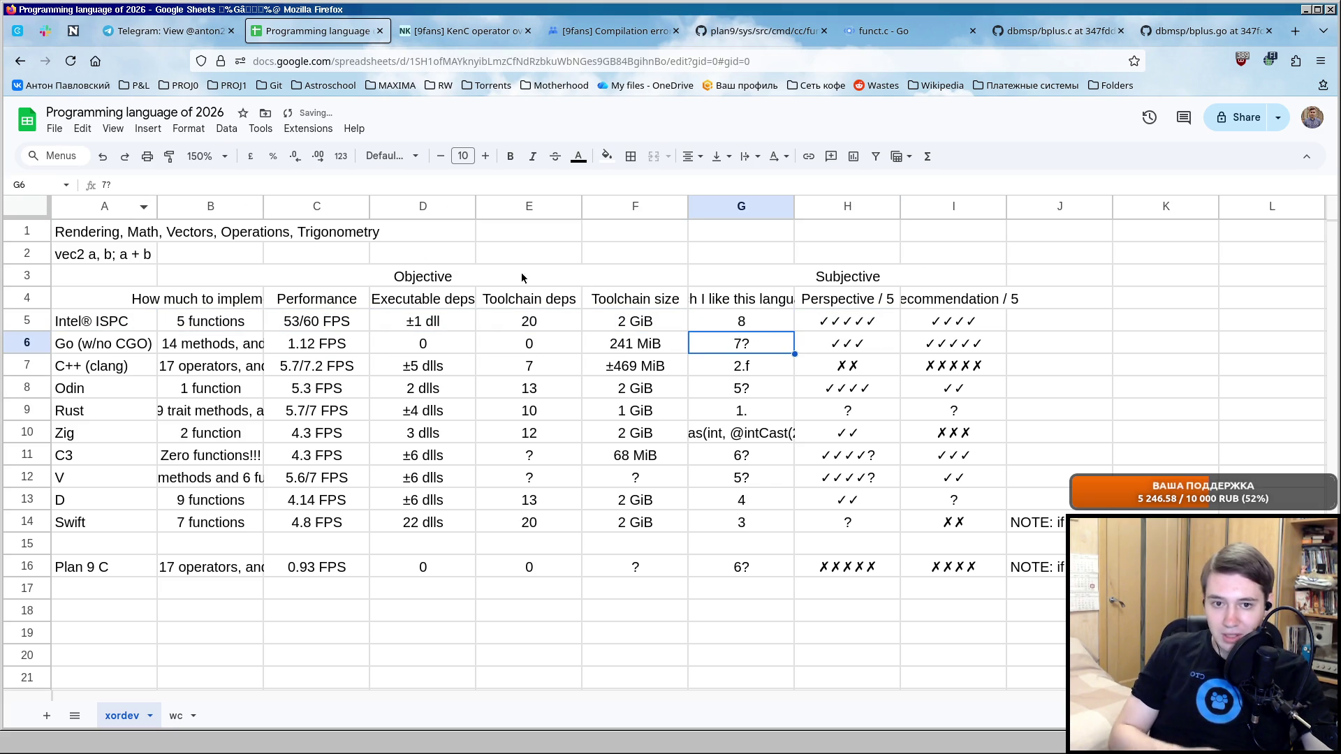
pyautogui.click(157, 179)
pyautogui.press('BackSpace')
pyautogui.press('Return')
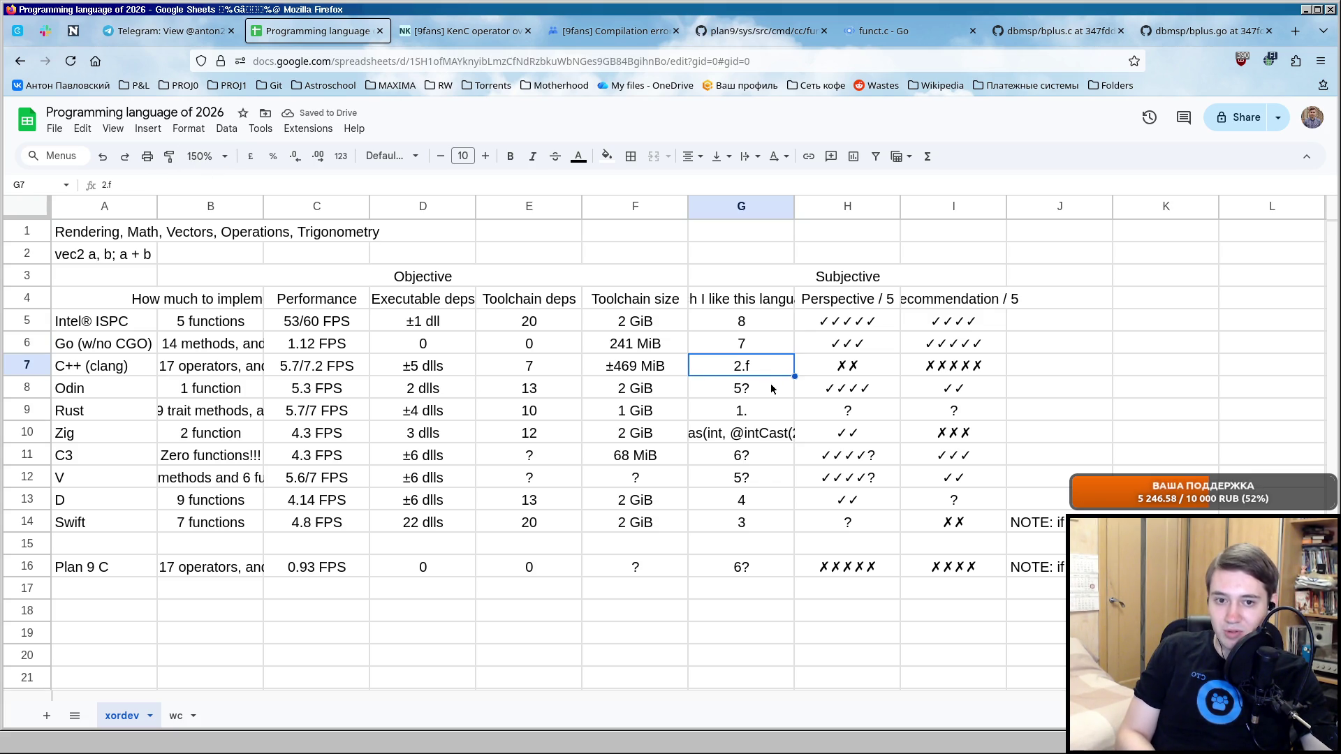
# Confirm C3's liking score as 6 and V's as 5, passing over Odin, Zig, D and Swift.
pyautogui.click(770, 383)
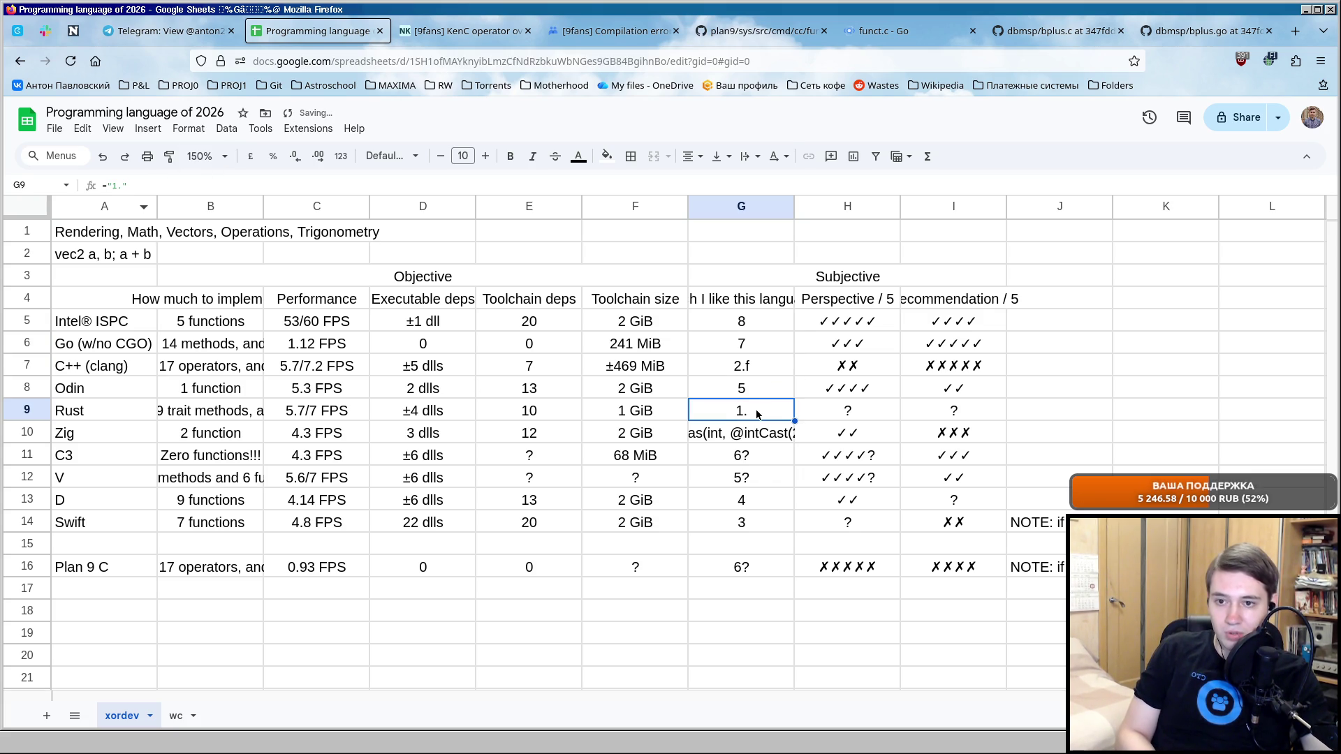
pyautogui.click(752, 436)
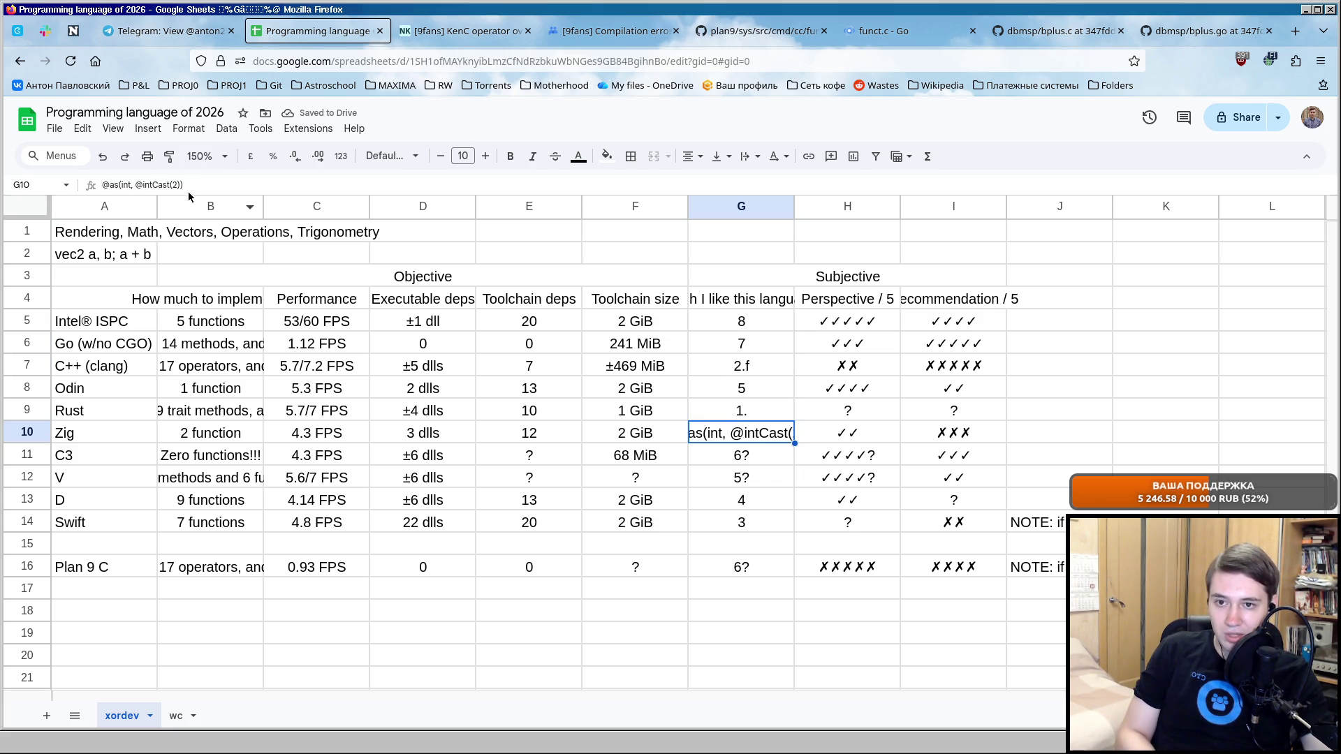
pyautogui.click(762, 462)
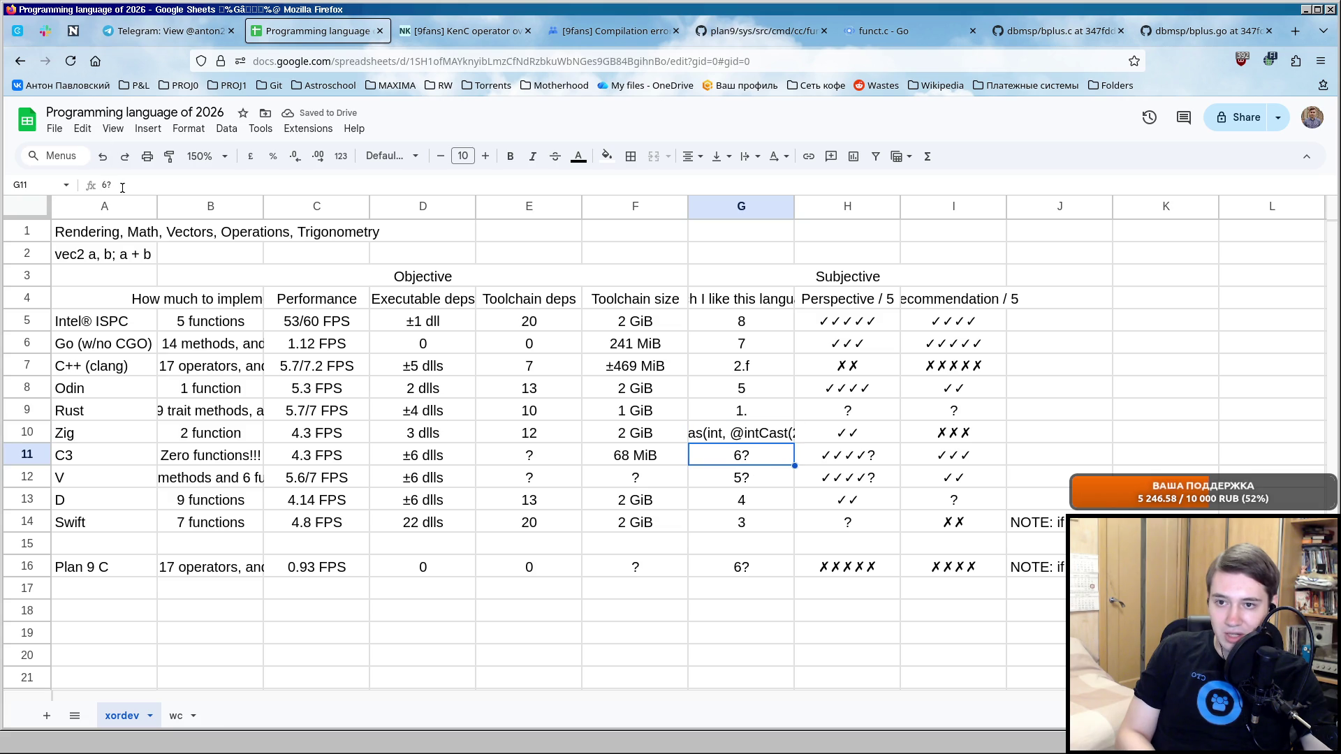
pyautogui.write('6')
pyautogui.press('Return')
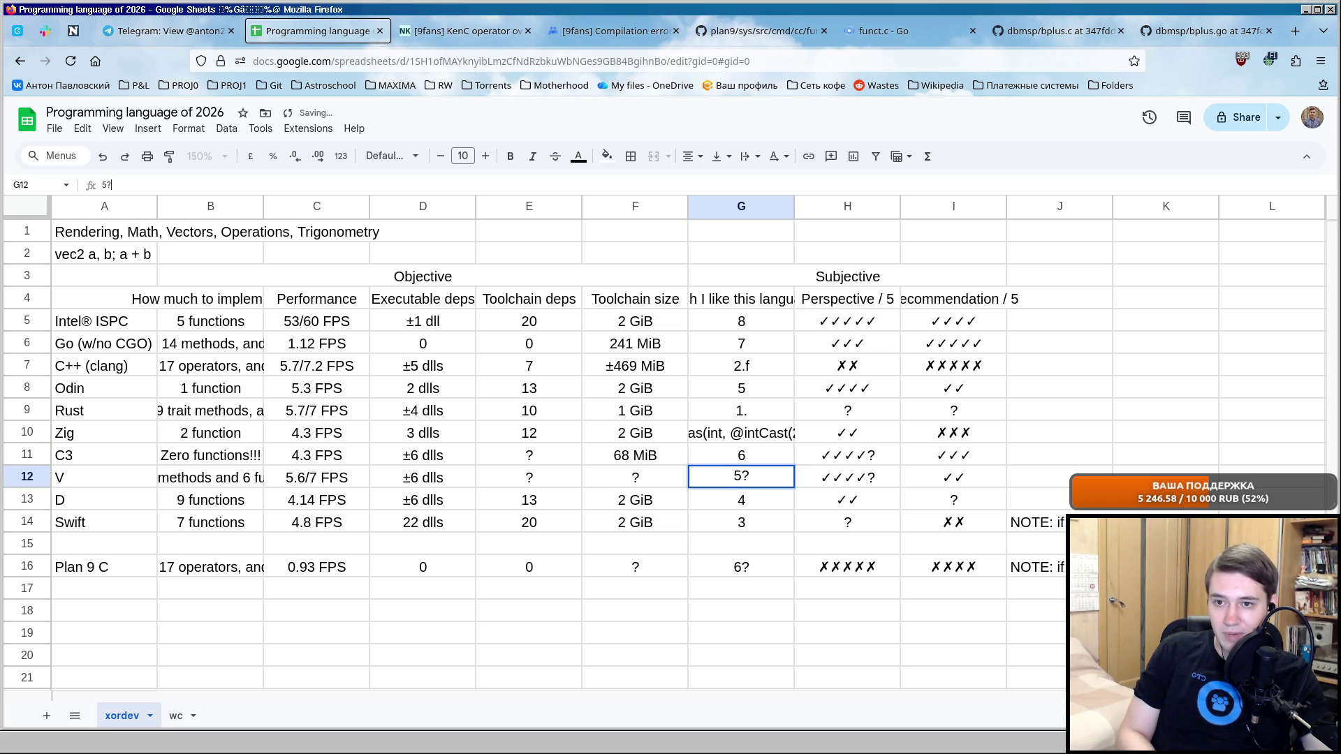
pyautogui.press('BackSpace')
pyautogui.press('Return')
pyautogui.click(776, 514)
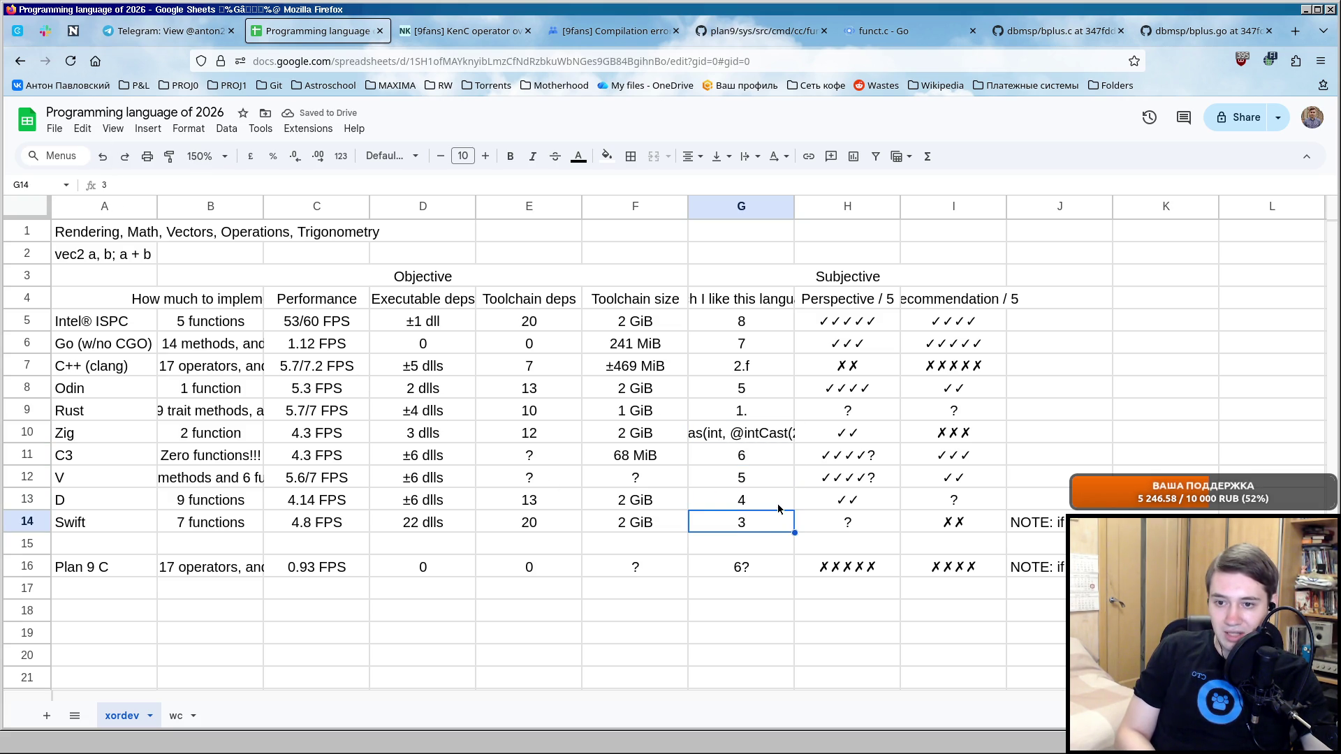
# Set Plan 9 C's liking score to a plain 6 and select Rust's perspective score.
pyautogui.click(778, 567)
pyautogui.press('Return')
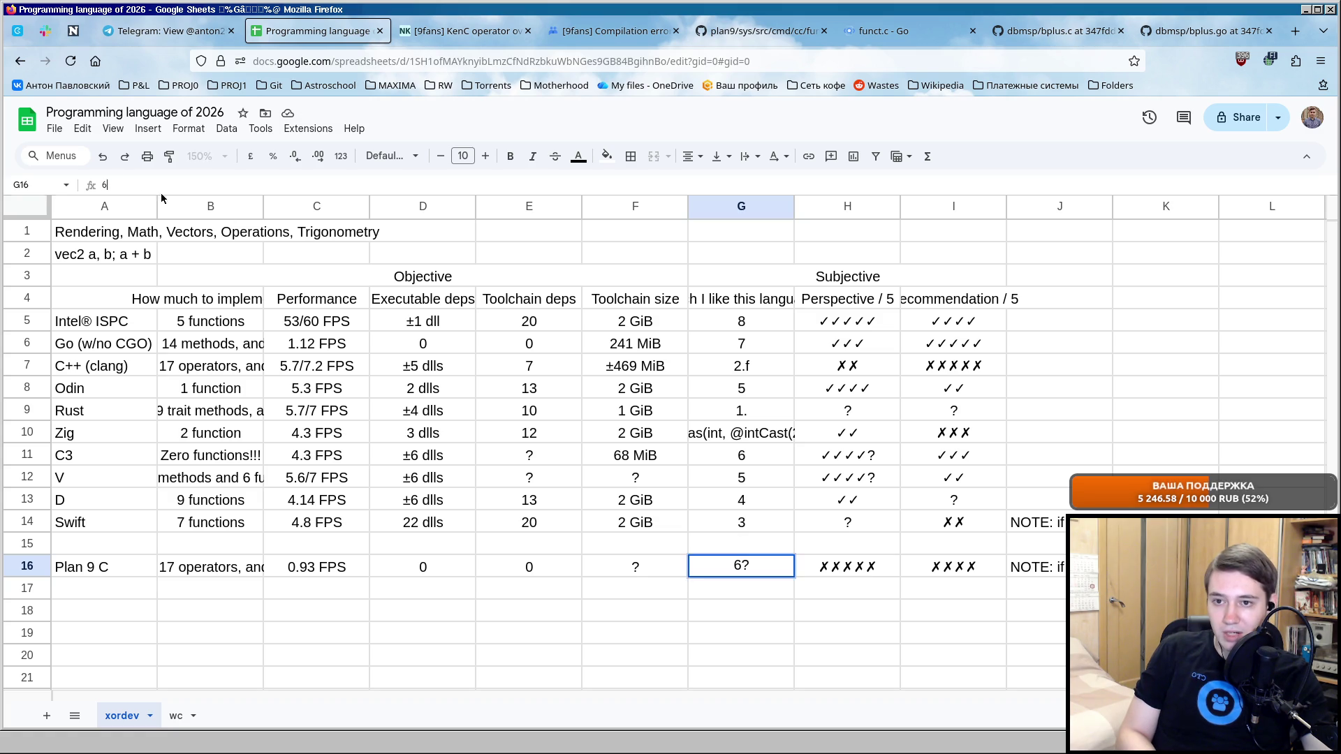
pyautogui.press('BackSpace')
pyautogui.press('Return')
pyautogui.moveTo(849, 413); pyautogui.dragTo(943, 411)
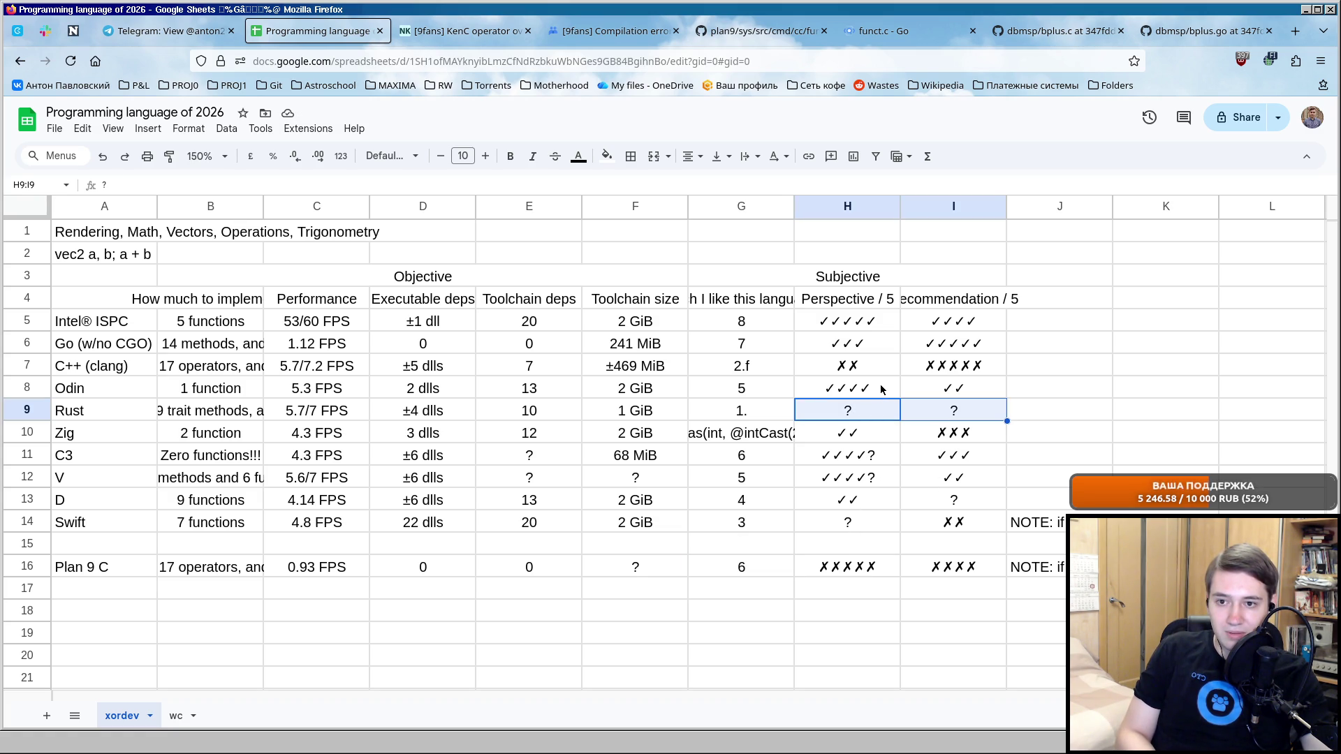
pyautogui.click(871, 418)
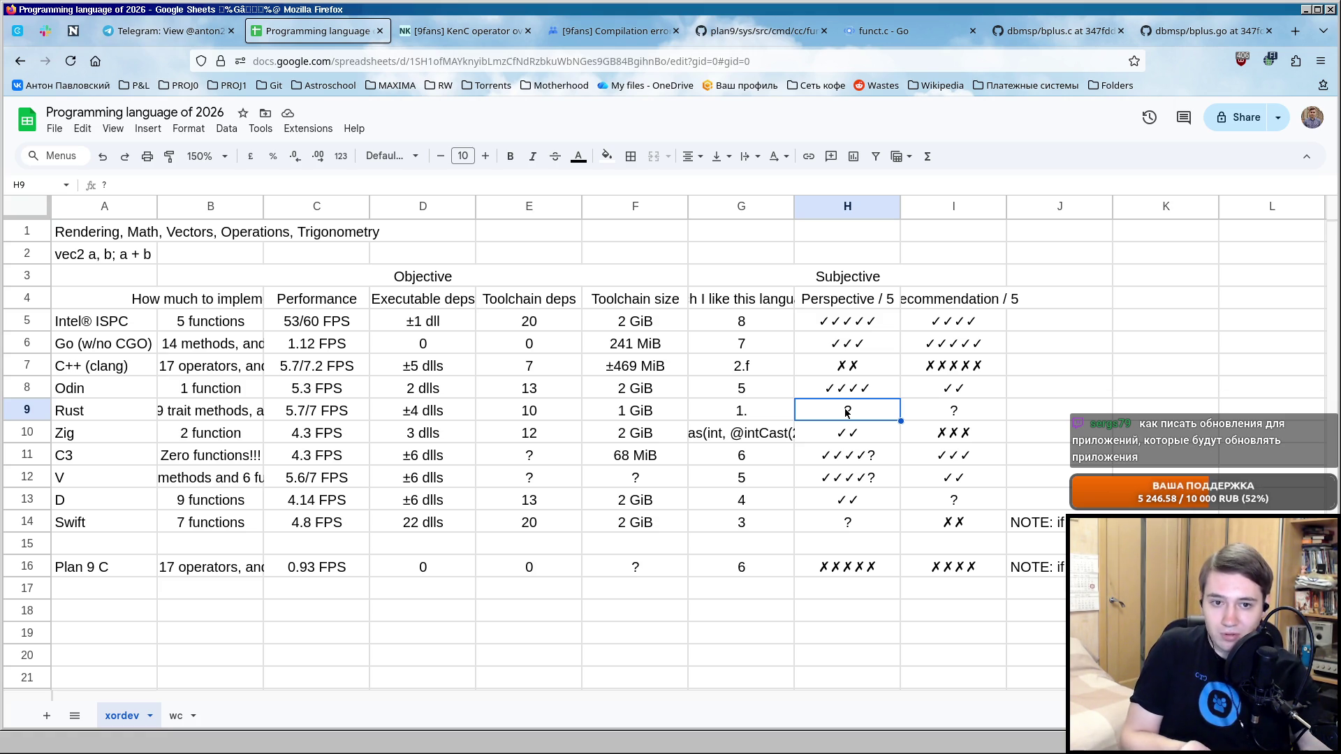
pyautogui.moveTo(104, 322); pyautogui.dragTo(954, 321)
pyautogui.click(953, 322)
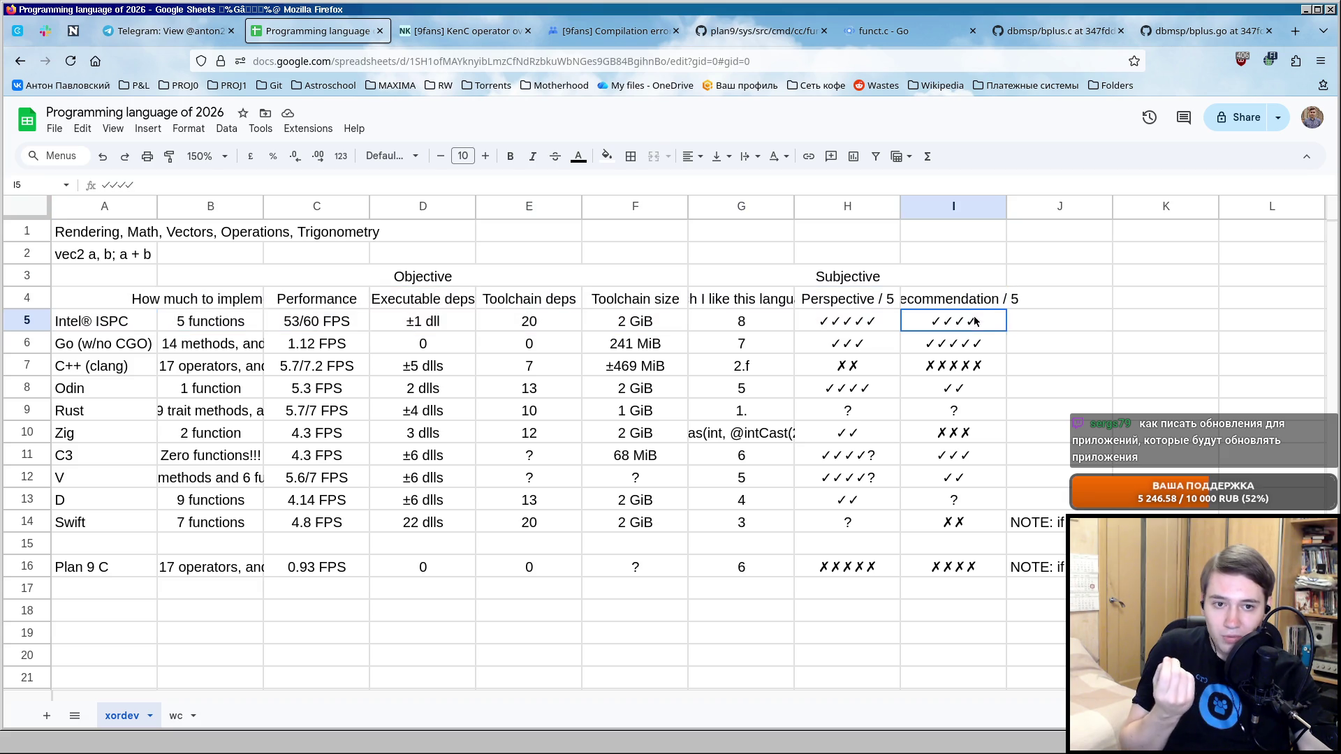
pyautogui.click(1061, 322)
pyautogui.click(1065, 409)
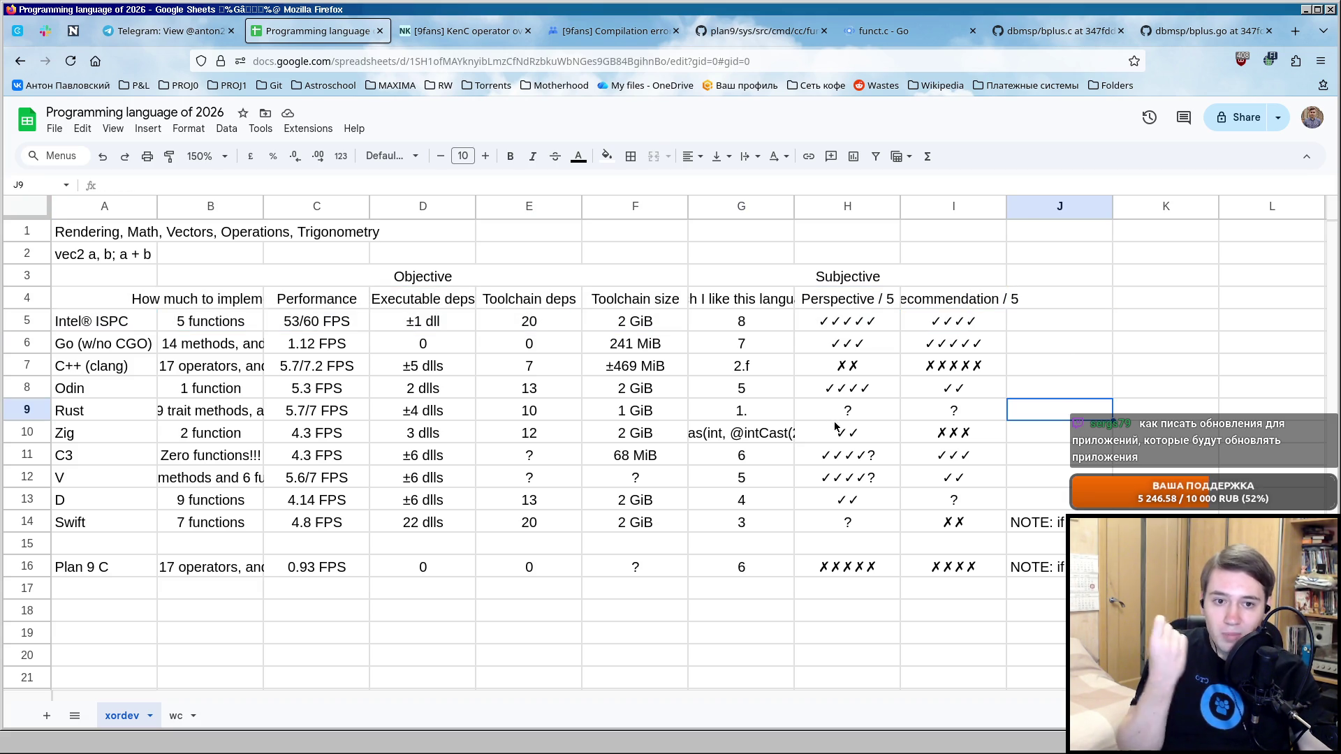
pyautogui.click(1080, 432)
pyautogui.moveTo(121, 350); pyautogui.dragTo(974, 345)
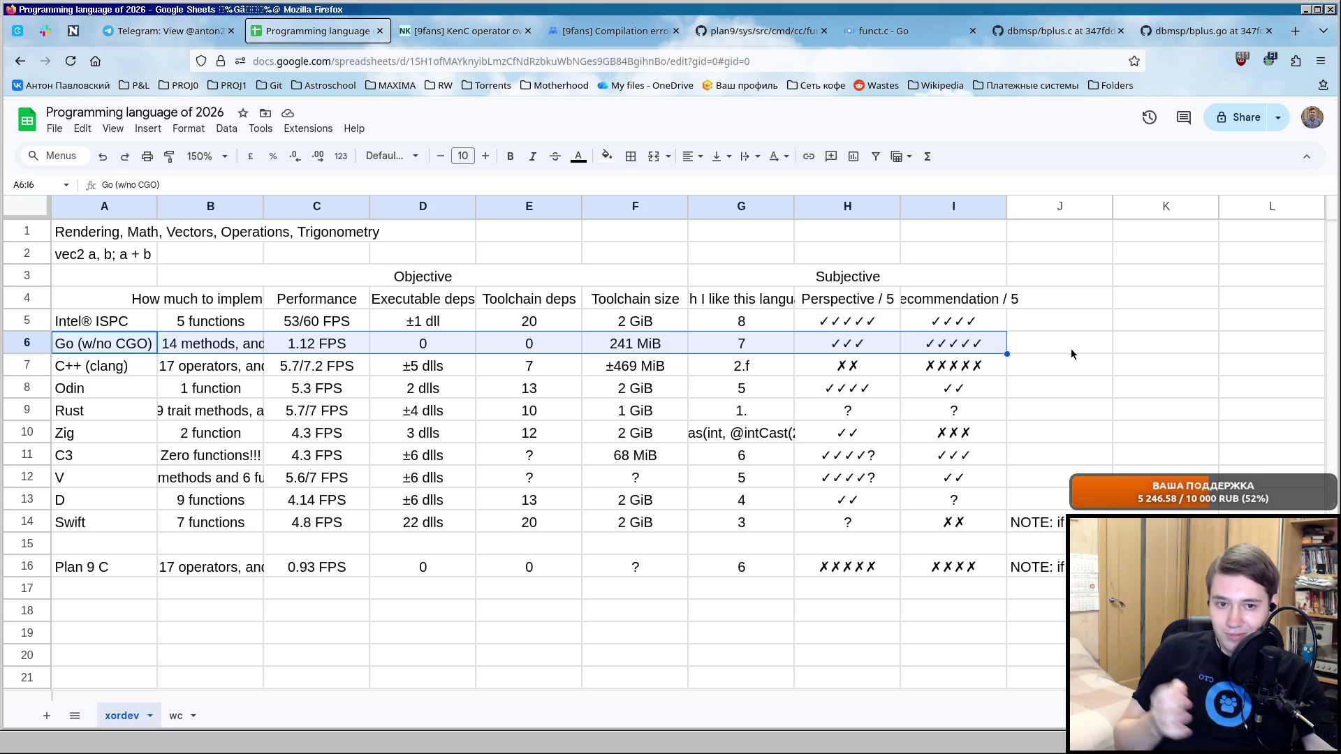
pyautogui.moveTo(105, 411)
pyautogui.mouseDown()
pyautogui.moveTo(876, 430)
pyautogui.moveTo(984, 411)
pyautogui.mouseUp()
pyautogui.click(1036, 411)
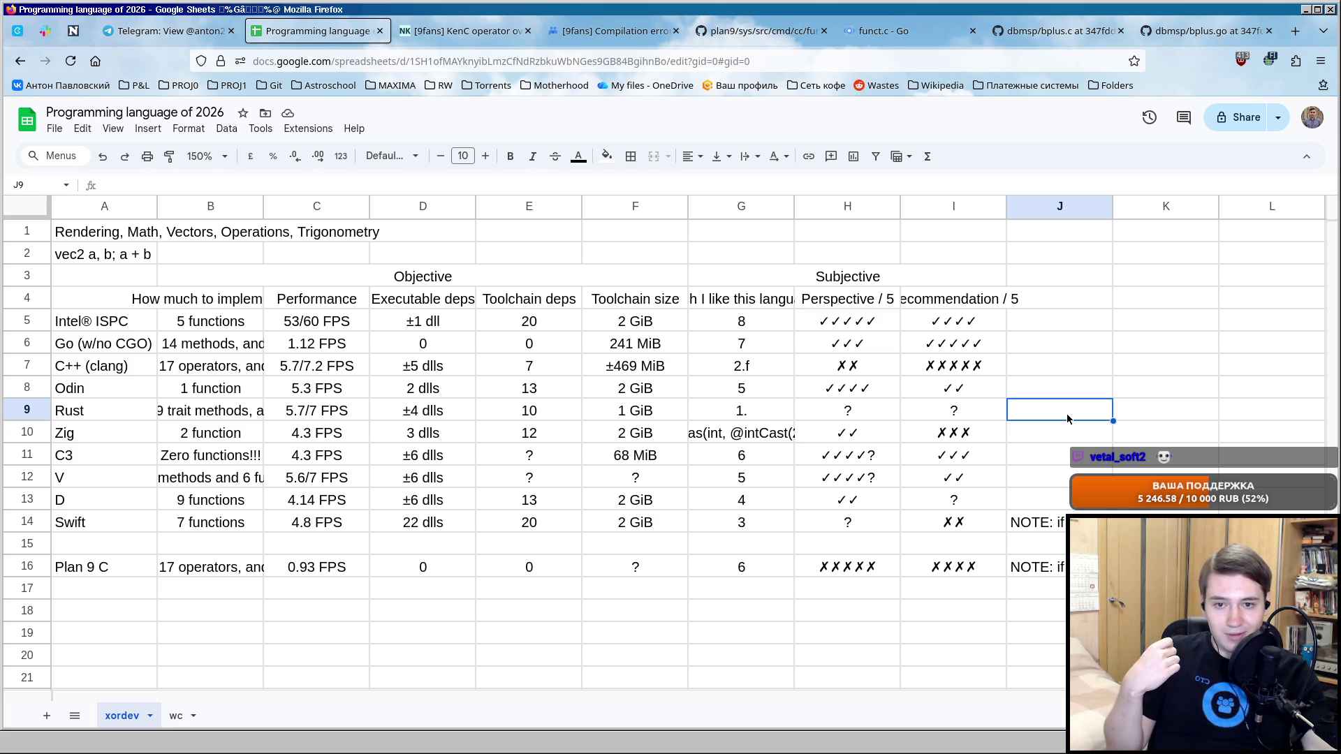
pyautogui.press('Left')
pyautogui.press('Left')
pyautogui.press('Right')
pyautogui.press('Right')
pyautogui.click(1191, 417)
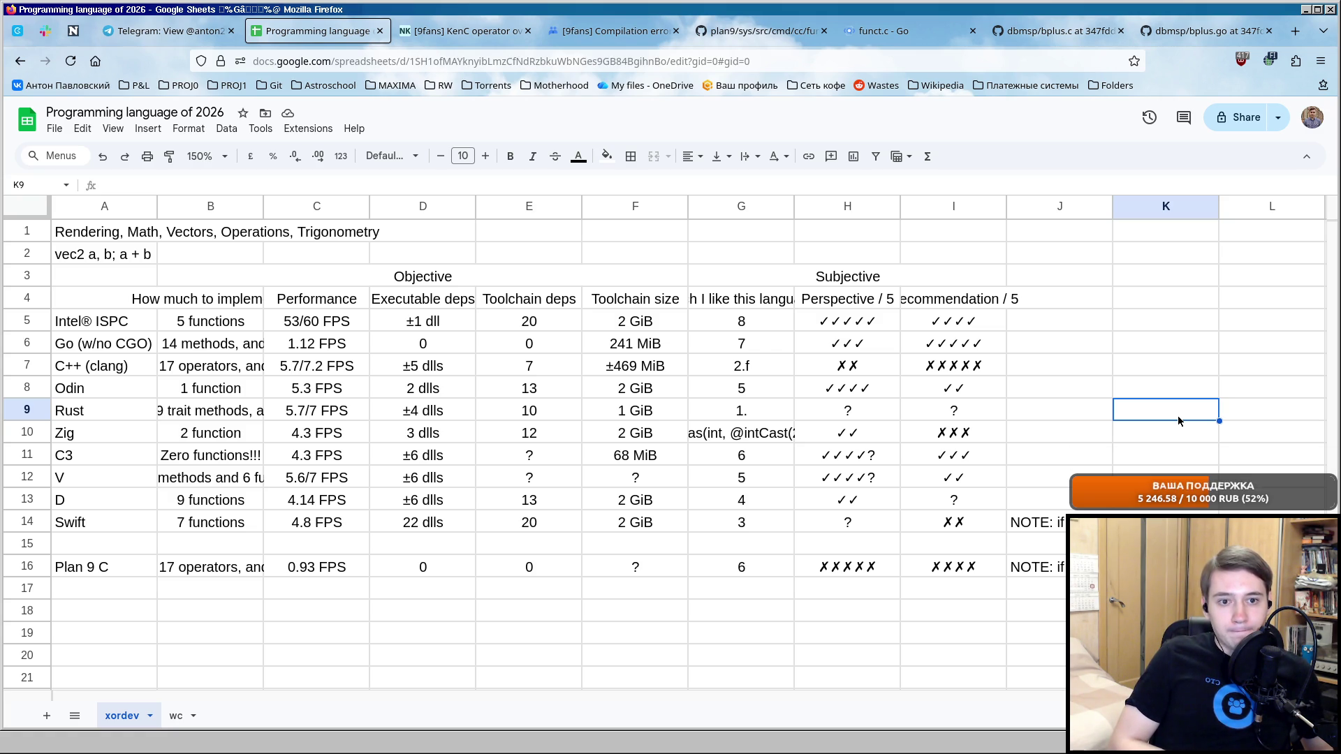
pyautogui.click(839, 627)
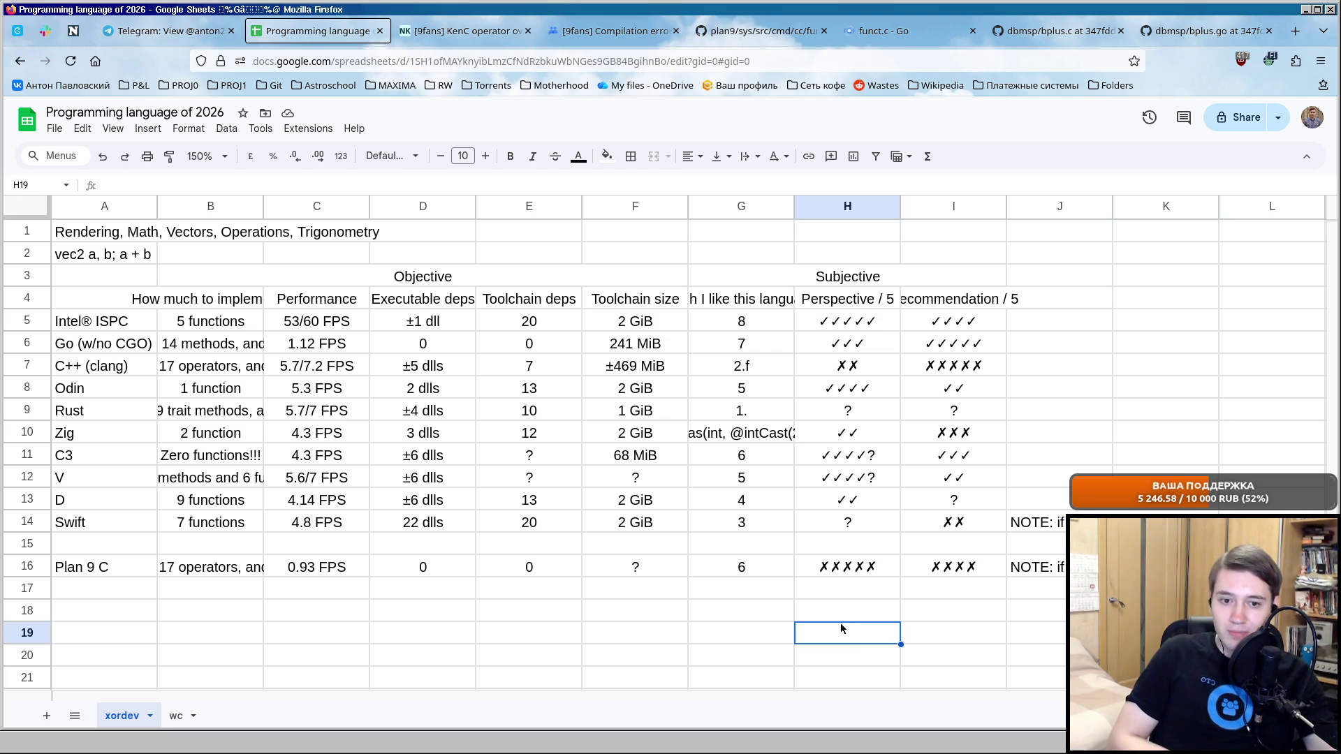
pyautogui.write('Fli')
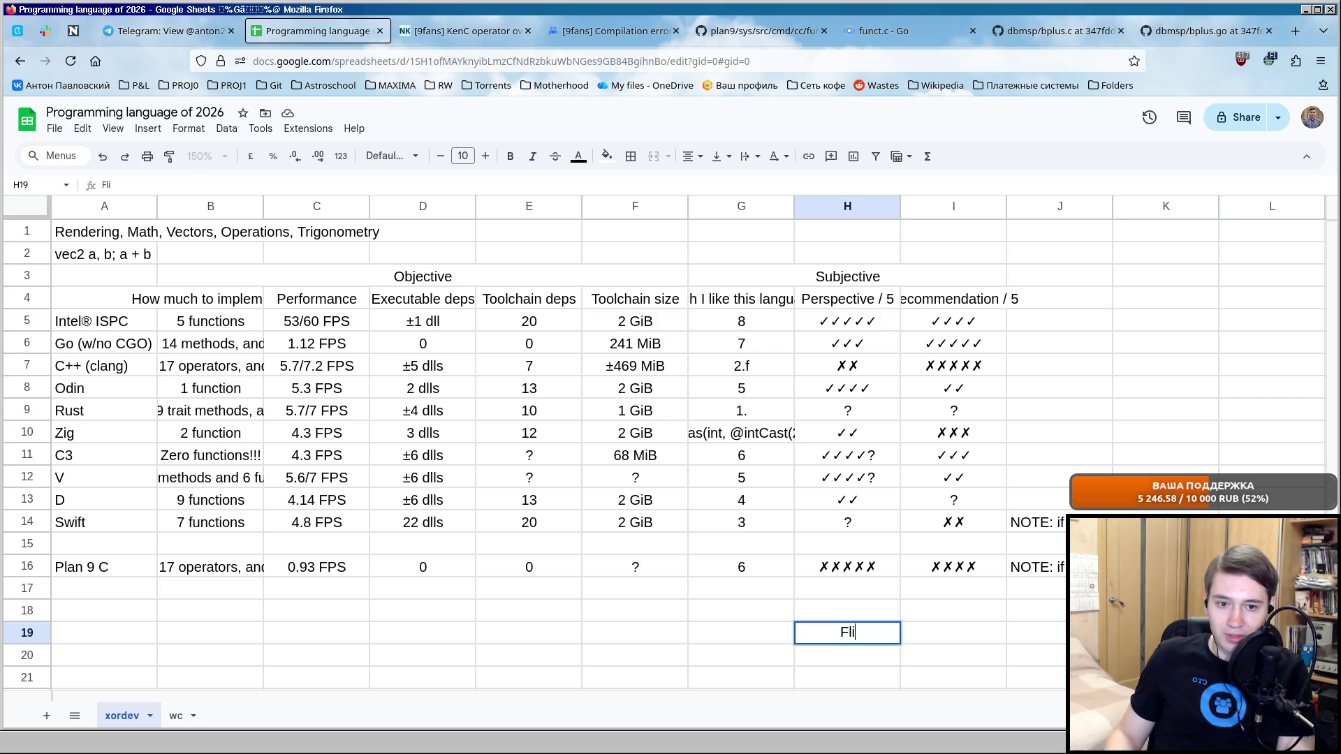
pyautogui.write('-C')
# Commit the Fli-C entry in H19 and highlight the header and Intel ISPC rows.
pyautogui.press('Return')
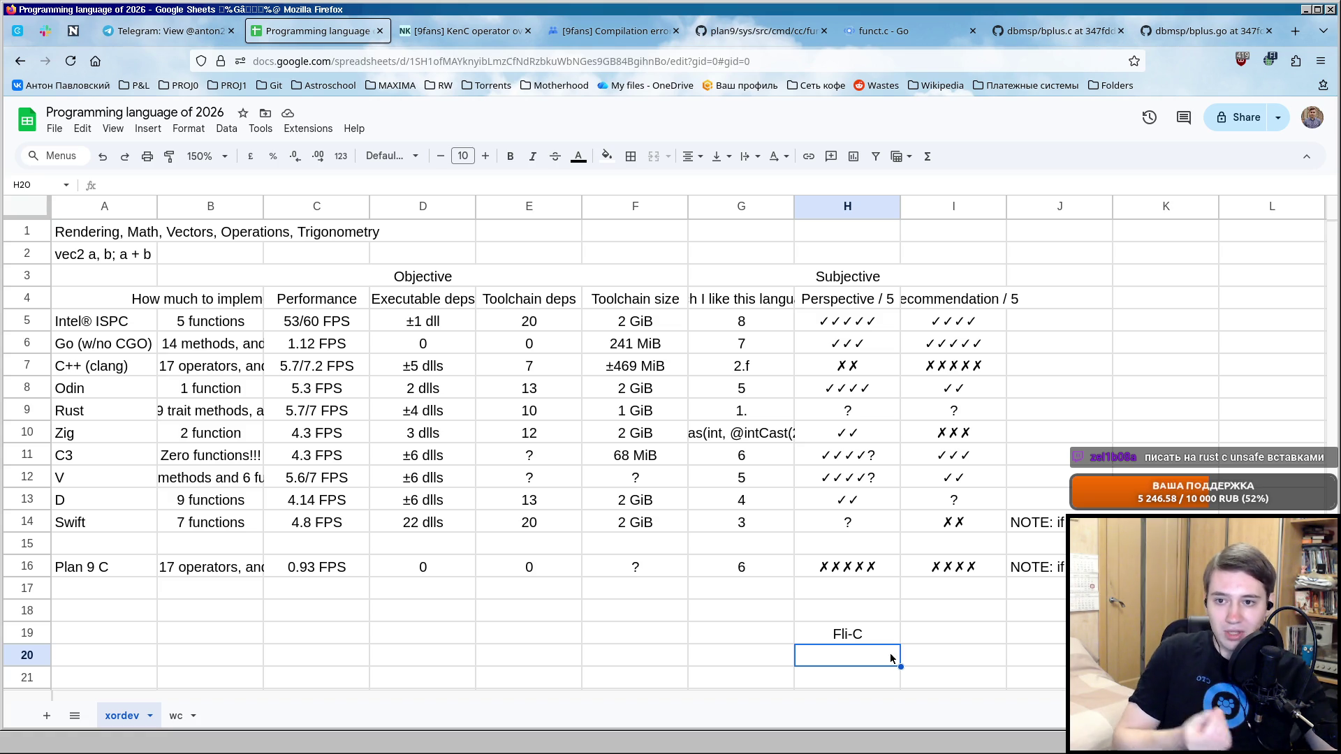
pyautogui.moveTo(146, 321)
pyautogui.mouseDown()
pyautogui.moveTo(1036, 307)
pyautogui.moveTo(1002, 325)
pyautogui.mouseUp()
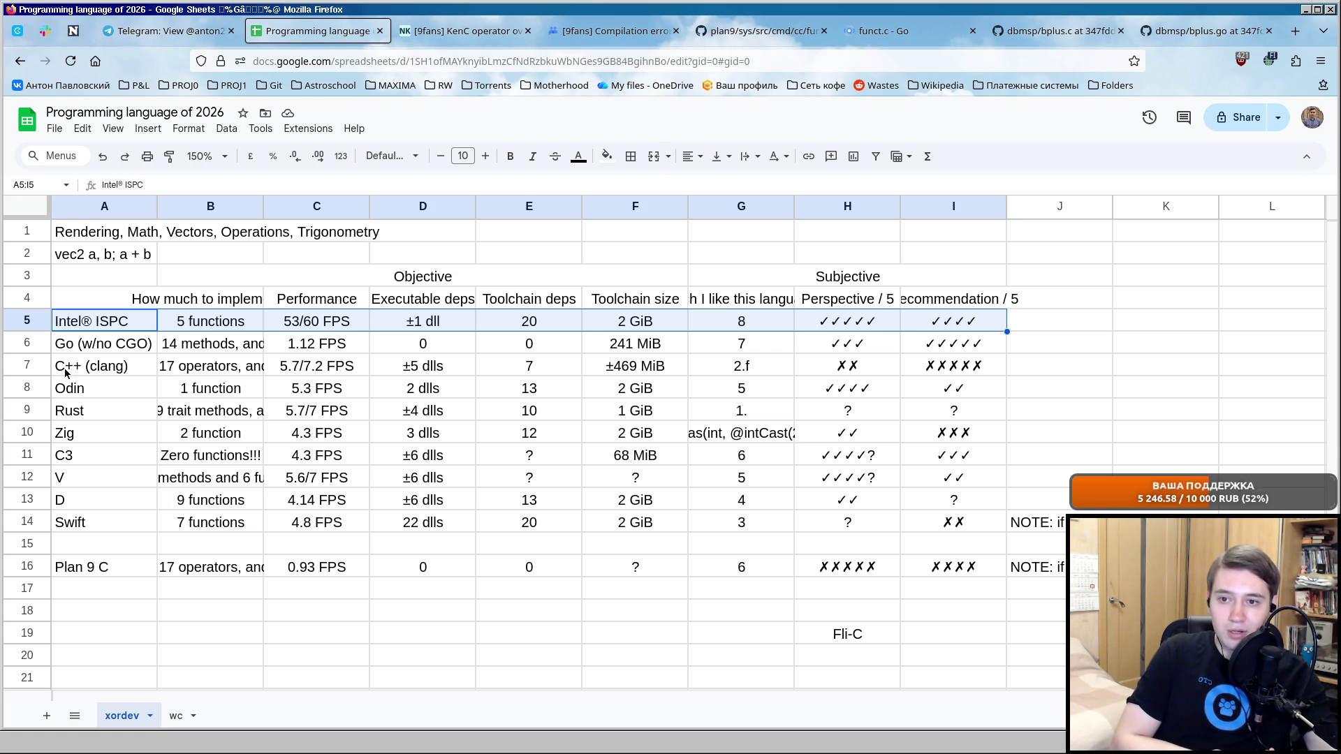
pyautogui.moveTo(66, 371); pyautogui.dragTo(963, 367)
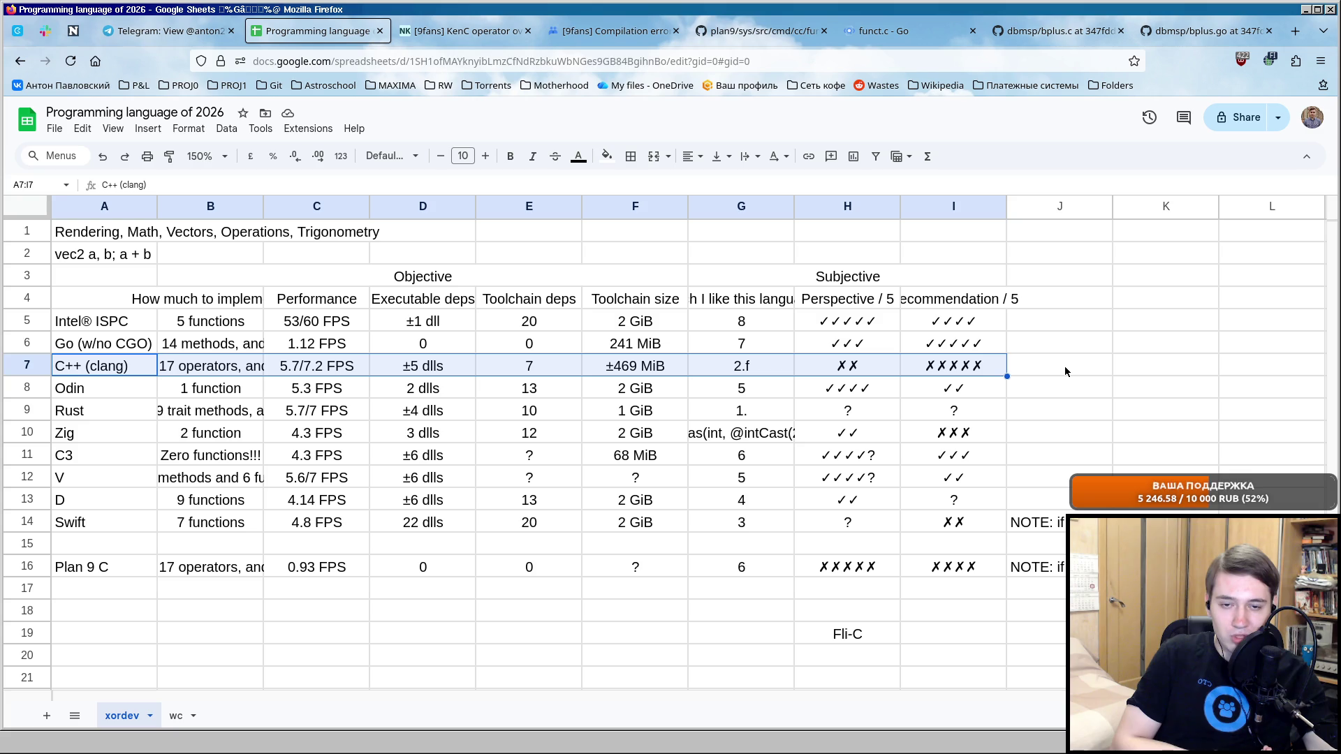
pyautogui.moveTo(100, 325)
pyautogui.mouseDown()
pyautogui.moveTo(804, 351)
pyautogui.moveTo(939, 336)
pyautogui.mouseUp()
pyautogui.click(1042, 330)
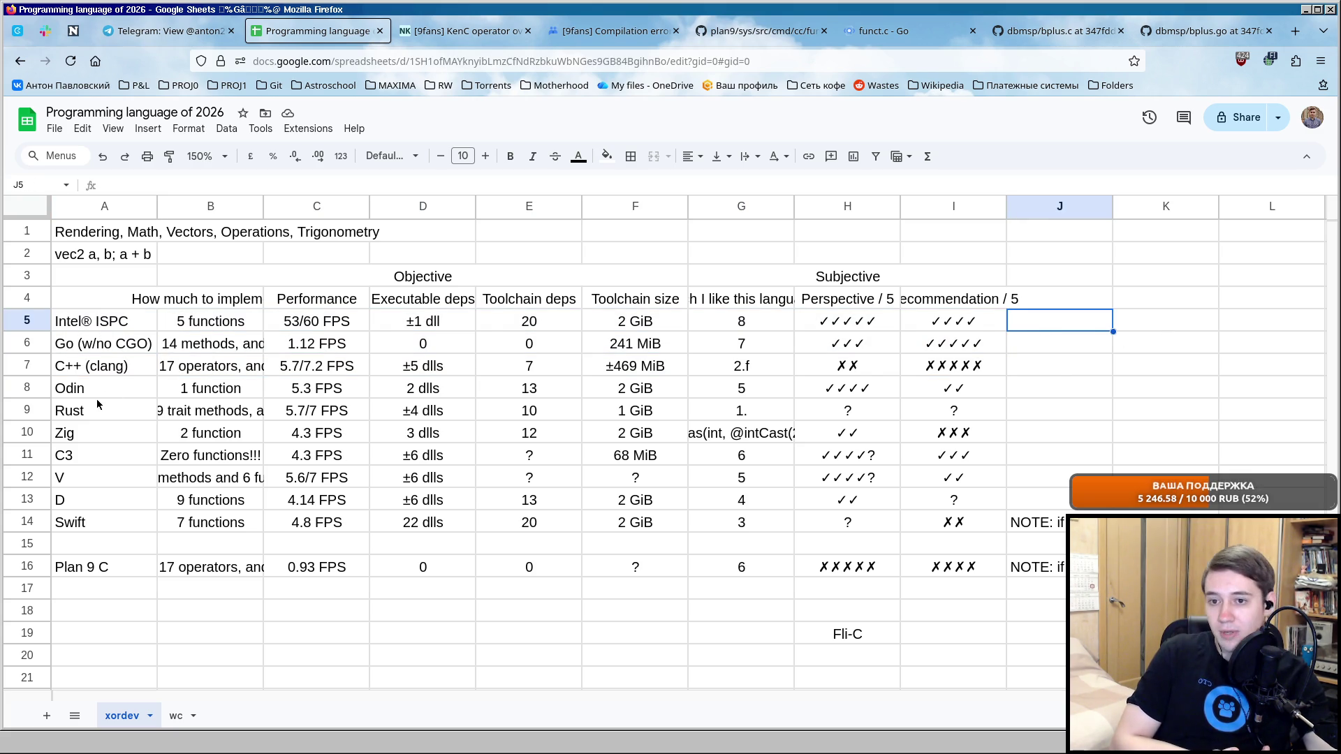
pyautogui.moveTo(100, 411); pyautogui.dragTo(976, 409)
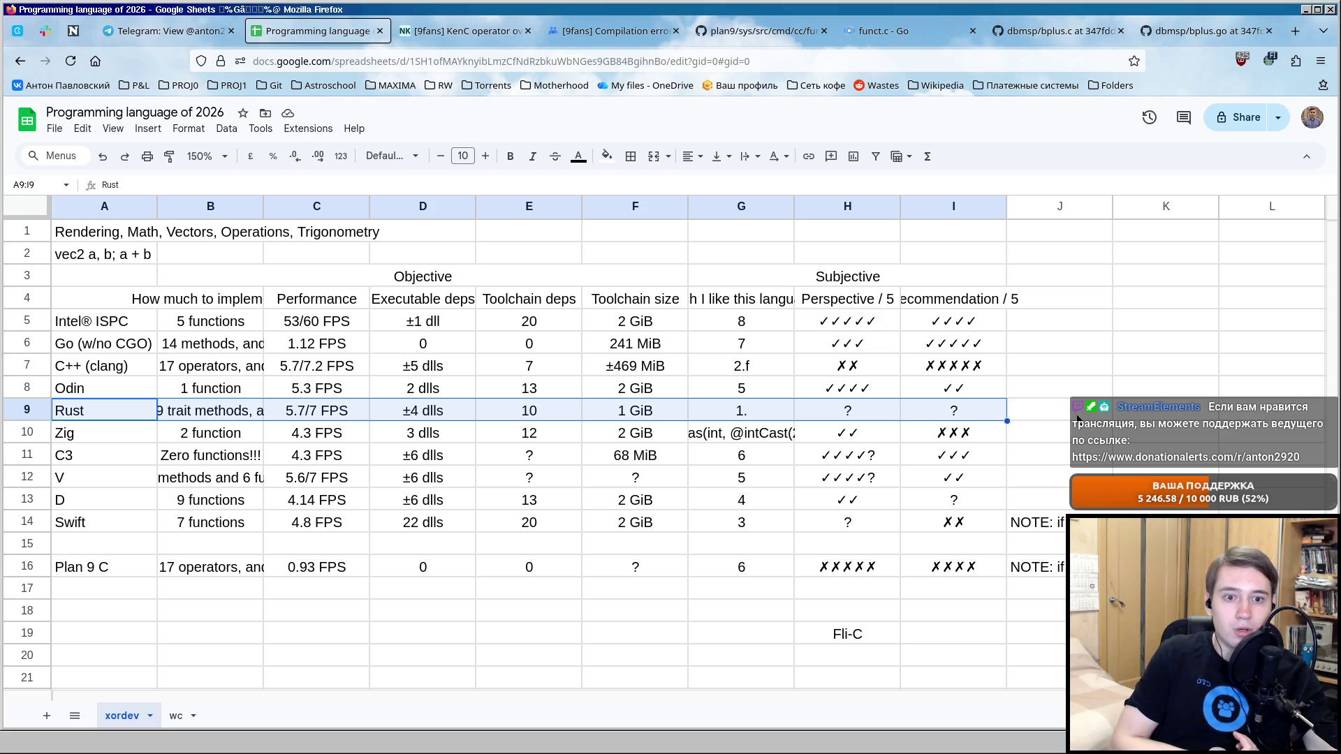
pyautogui.click(846, 636)
# Clear the Fli-C note from H19 and move back up toward Rust's Perspective score.
pyautogui.press('Delete')
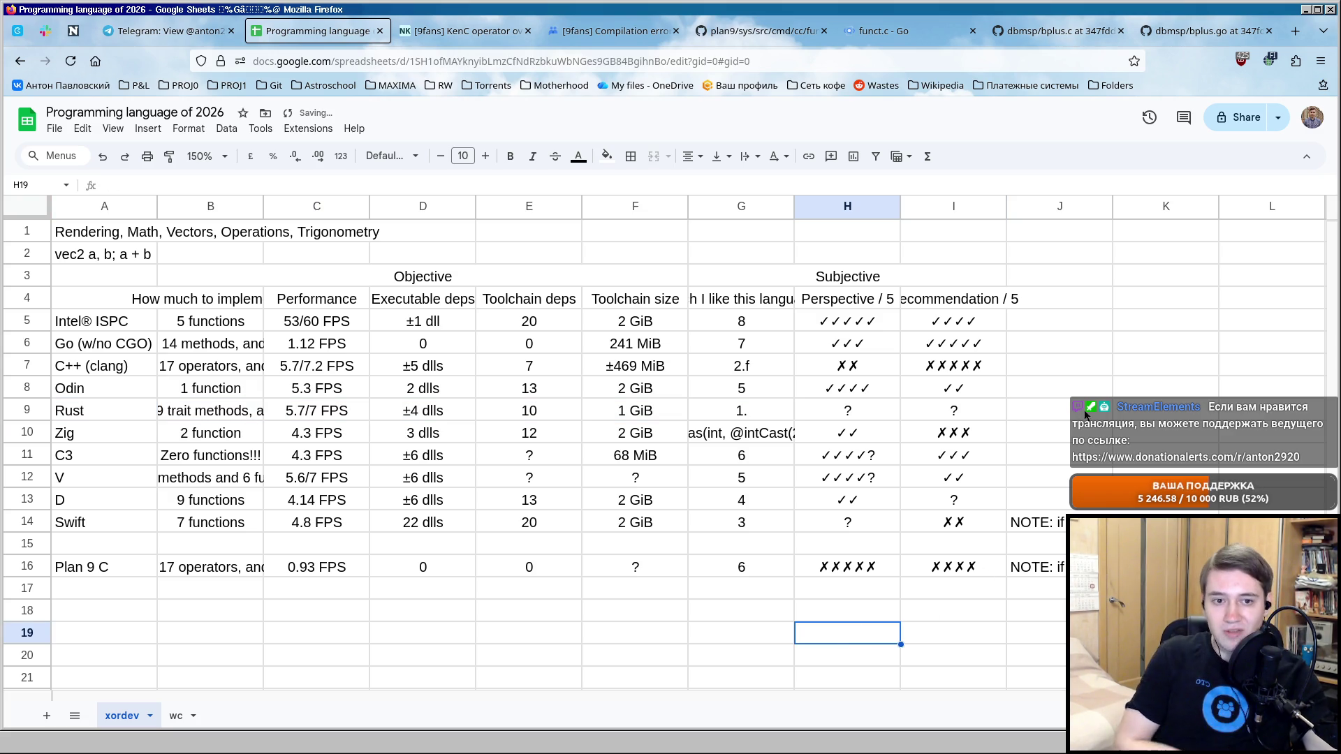
pyautogui.click(1073, 416)
pyautogui.click(1132, 411)
pyautogui.click(1089, 411)
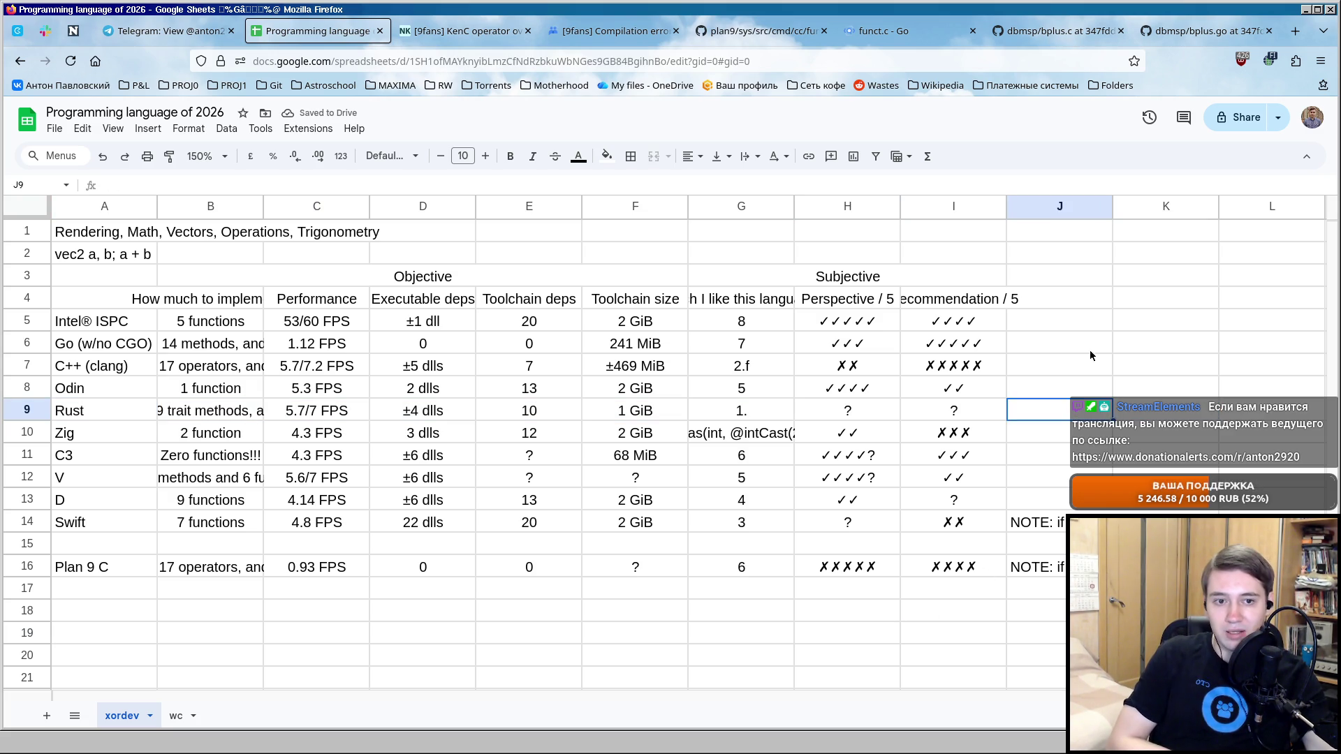
pyautogui.click(1090, 276)
pyautogui.click(1151, 317)
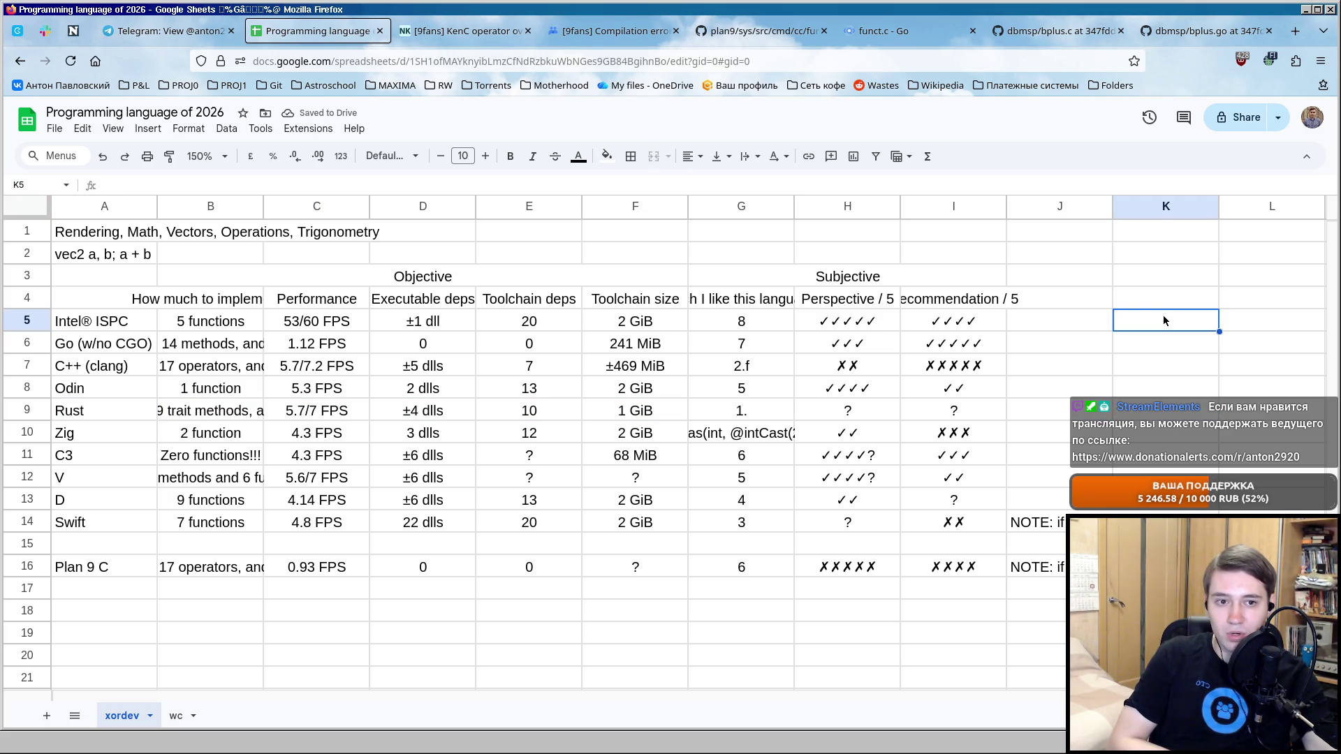
pyautogui.click(843, 637)
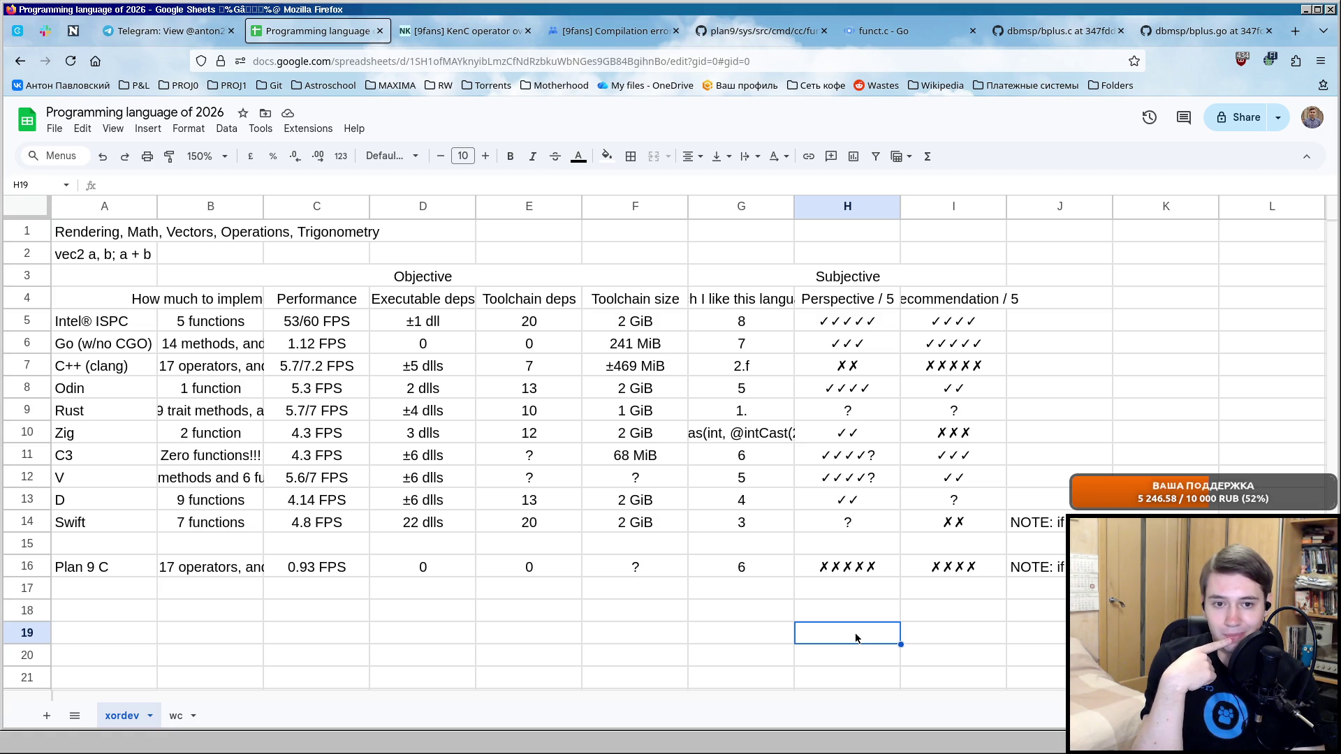
pyautogui.press('Up')
pyautogui.press('Up')
pyautogui.press('Up')
pyautogui.press('Up')
pyautogui.press('Up')
pyautogui.press('Up')
pyautogui.press('Up')
pyautogui.press('Up')
pyautogui.write('?????')
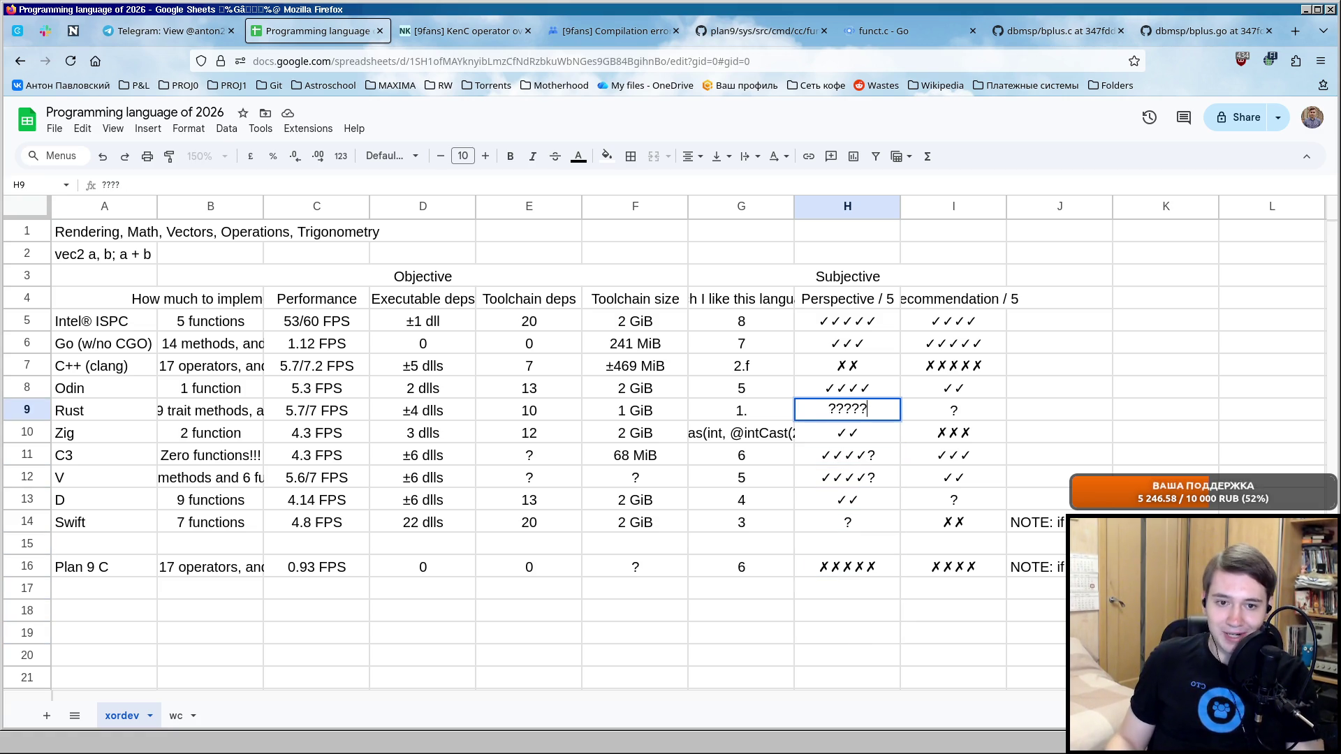
# Commit Rust's ????? Perspective score and copy Zig's three crosses.
pyautogui.press('Return')
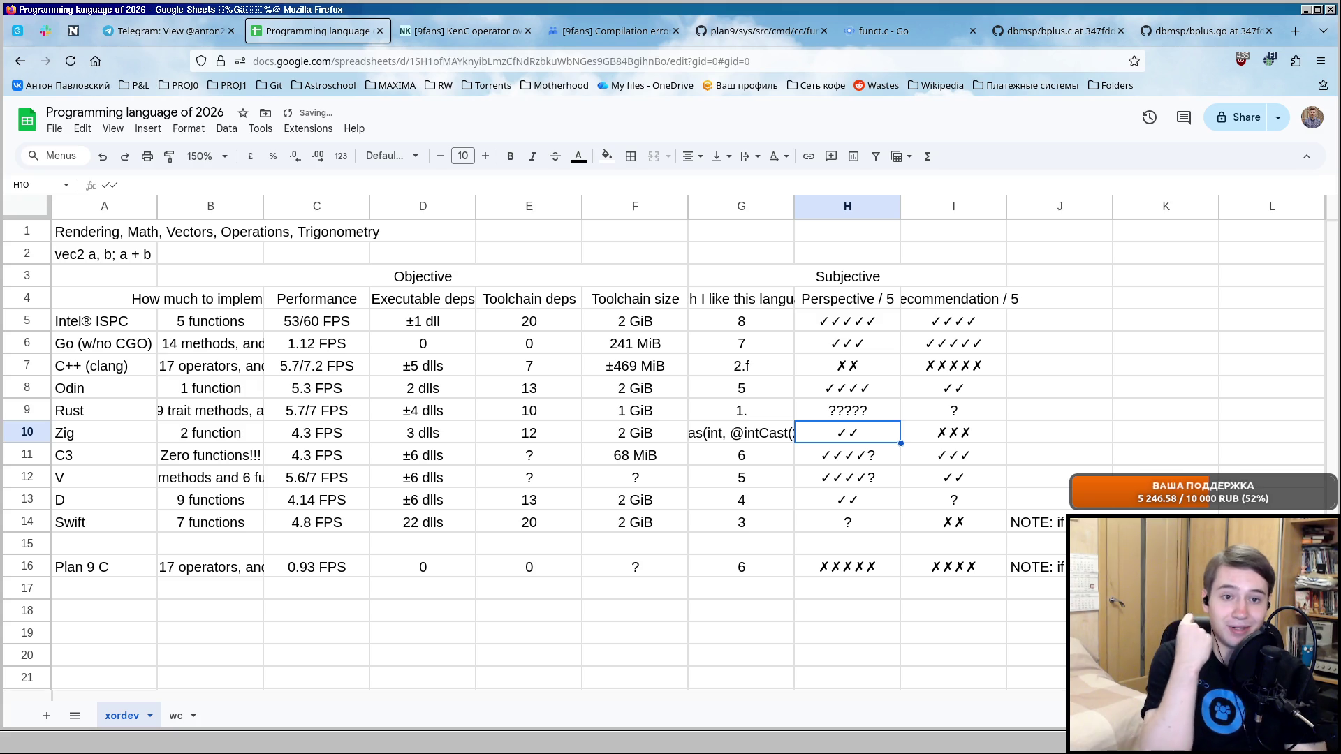
pyautogui.press('Up')
pyautogui.press('Right')
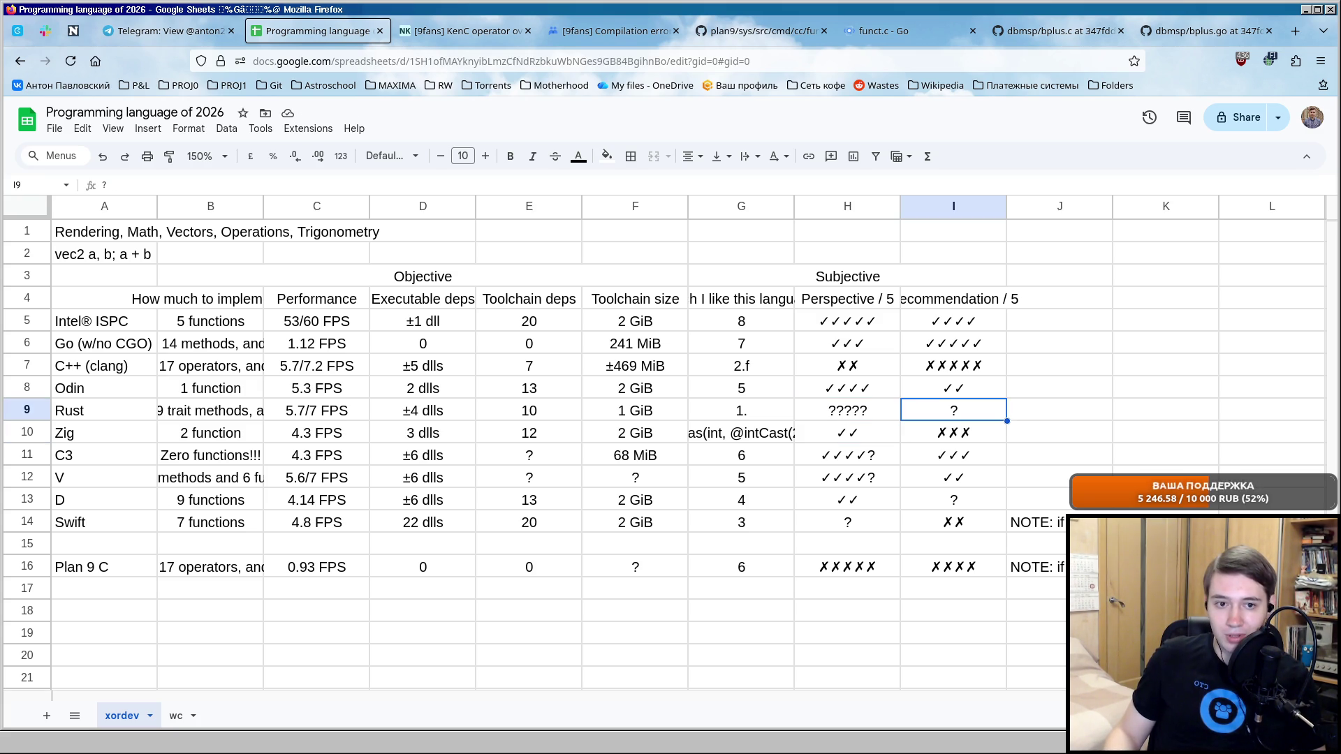
pyautogui.press('Down')
pyautogui.hotkey('ctrl', 'c')
pyautogui.press('Up')
# Paste the crosses into Rust's Recommendation cell and trim it to two crosses.
pyautogui.hotkey('ctrl', 'v')
pyautogui.press('Down')
pyautogui.press('Up')
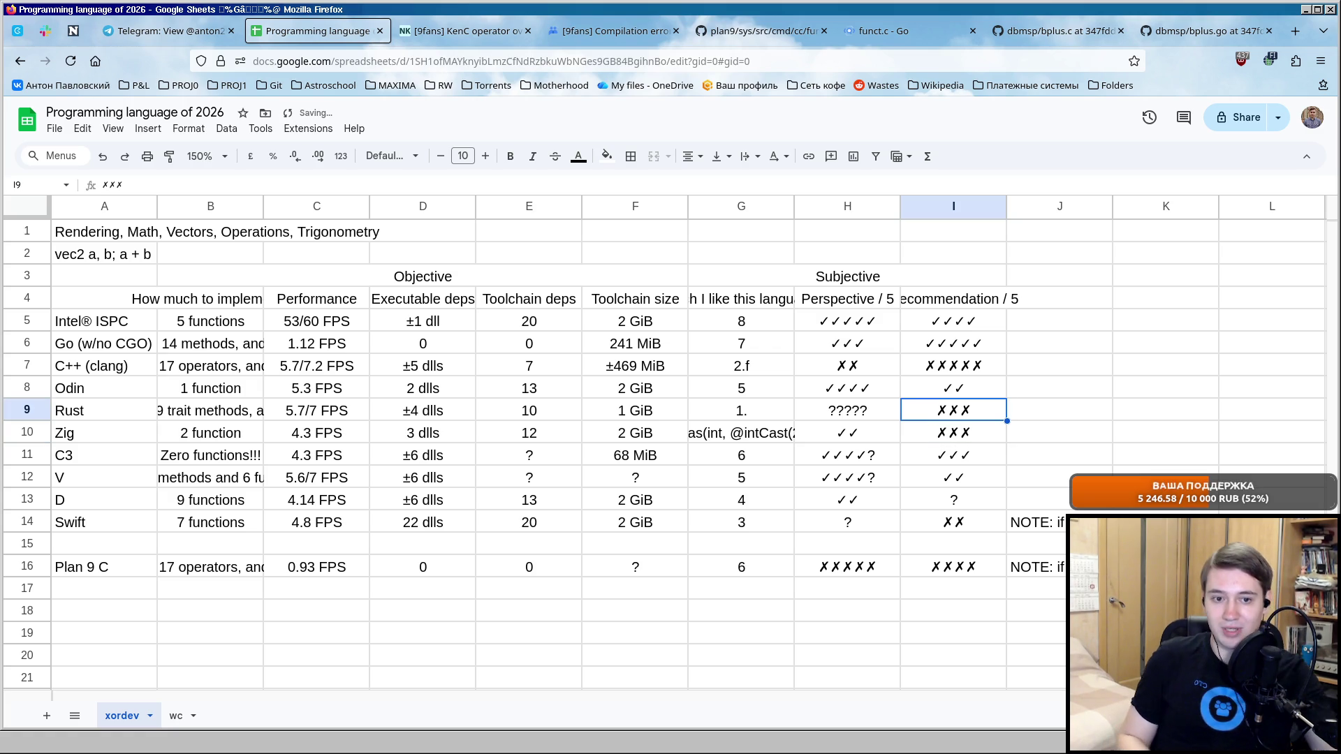
pyautogui.press('Return')
pyautogui.press('BackSpace')
pyautogui.press('Return')
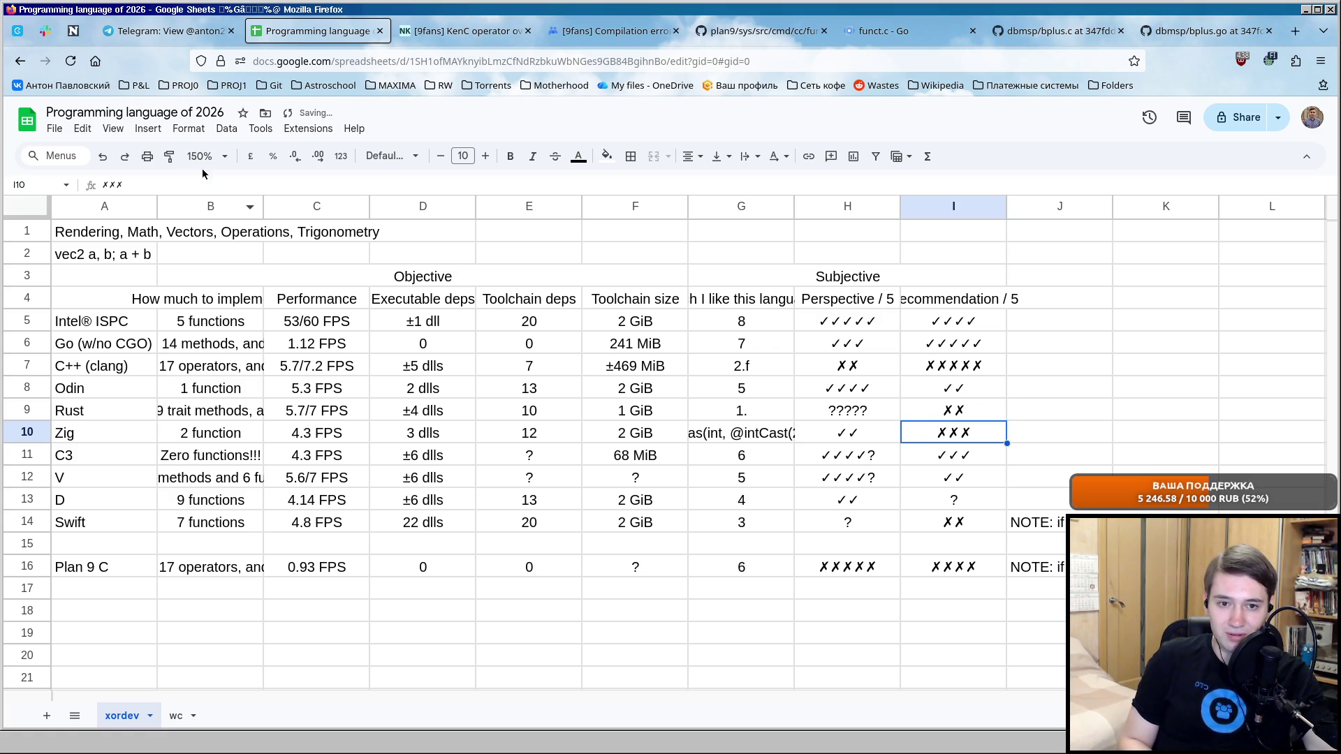
pyautogui.click(1094, 411)
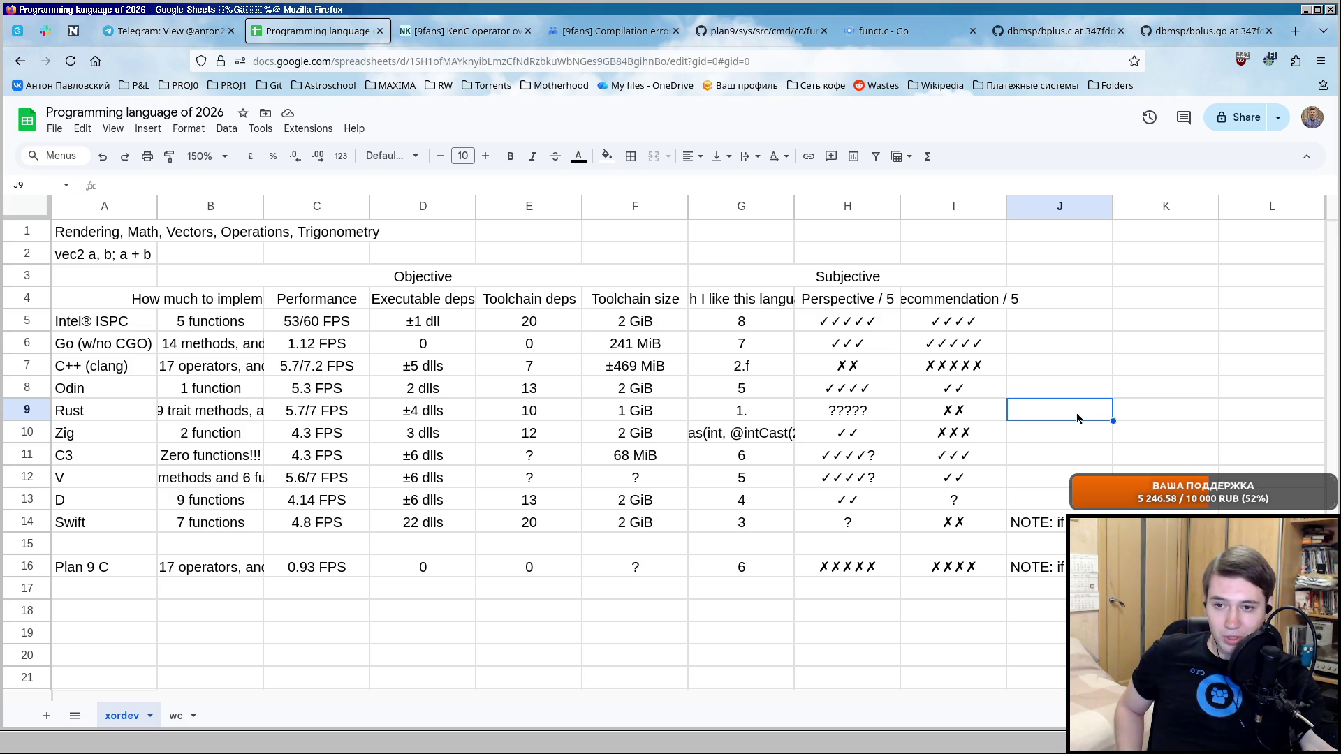
# Copy V's two-check recommendation score into D's Recommendation cell.
pyautogui.click(943, 499)
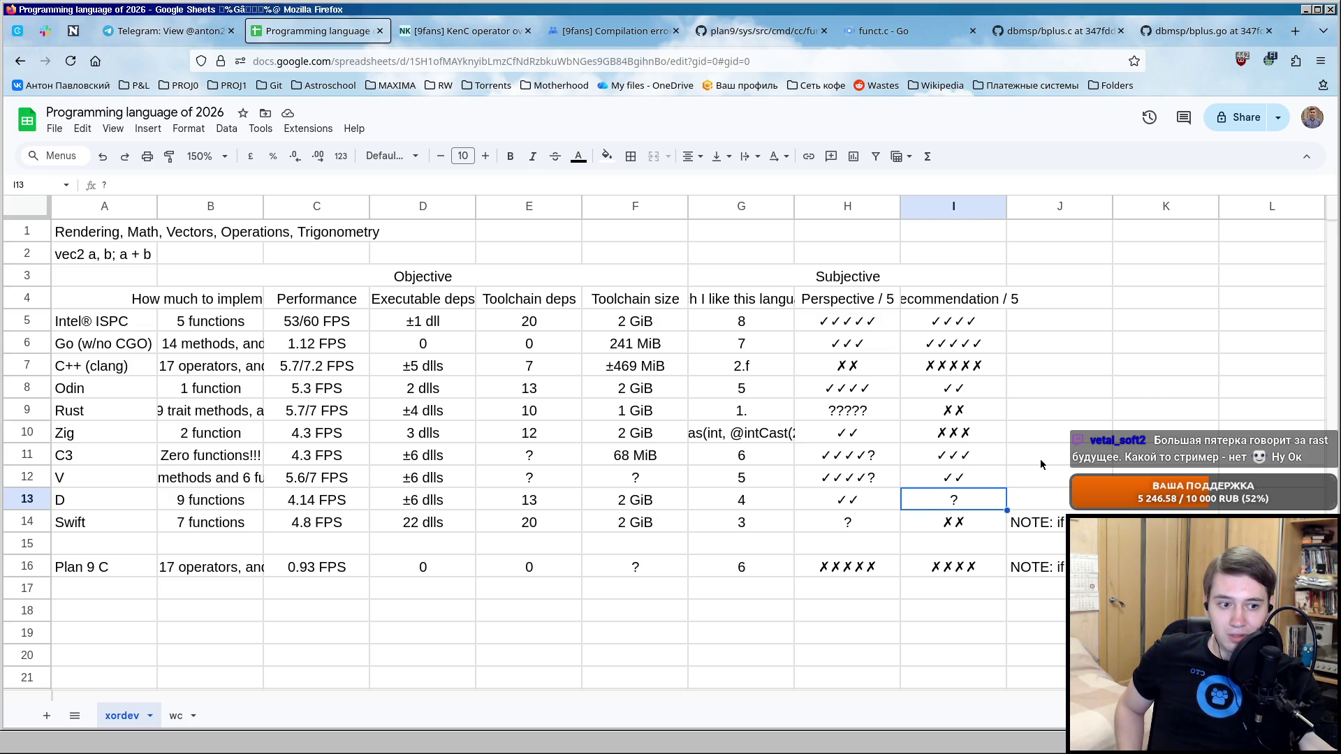
pyautogui.click(993, 470)
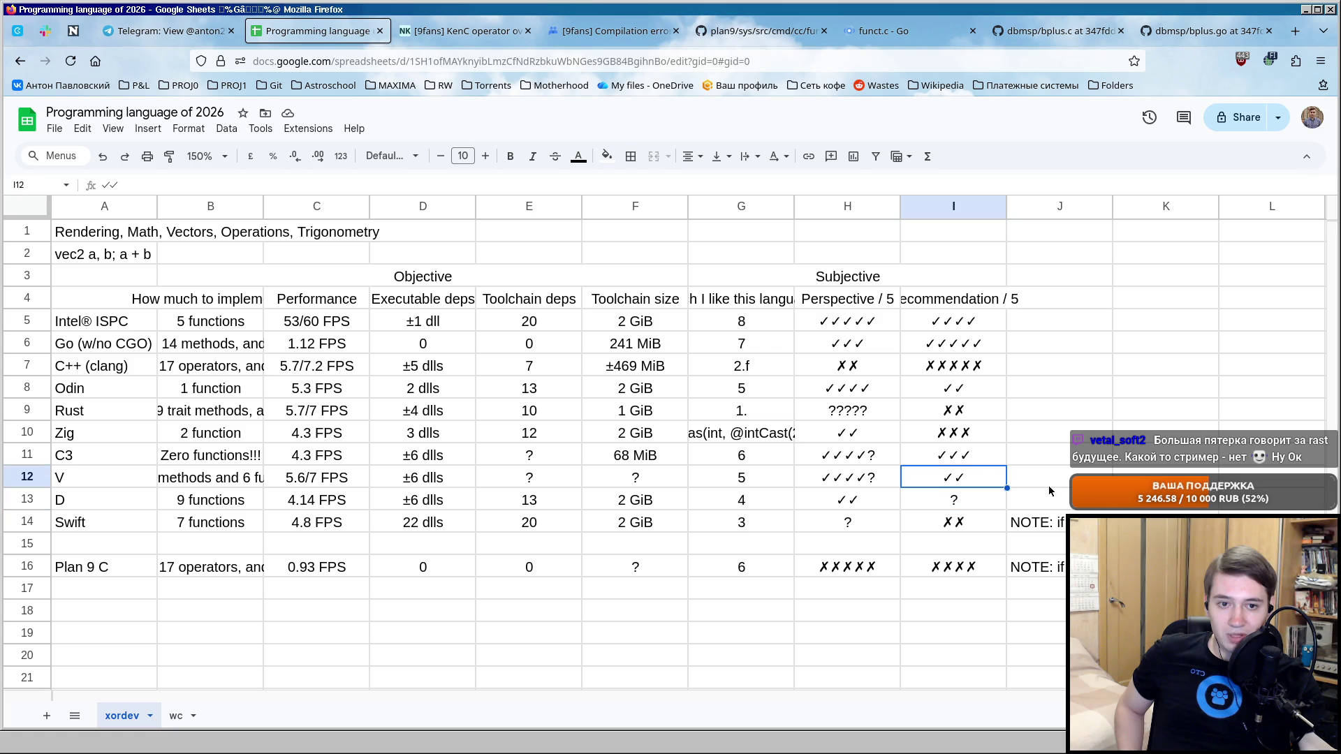
pyautogui.hotkey('ctrl', 'c')
pyautogui.press('Down')
pyautogui.hotkey('ctrl', 'v')
pyautogui.press('Up')
pyautogui.press('Right')
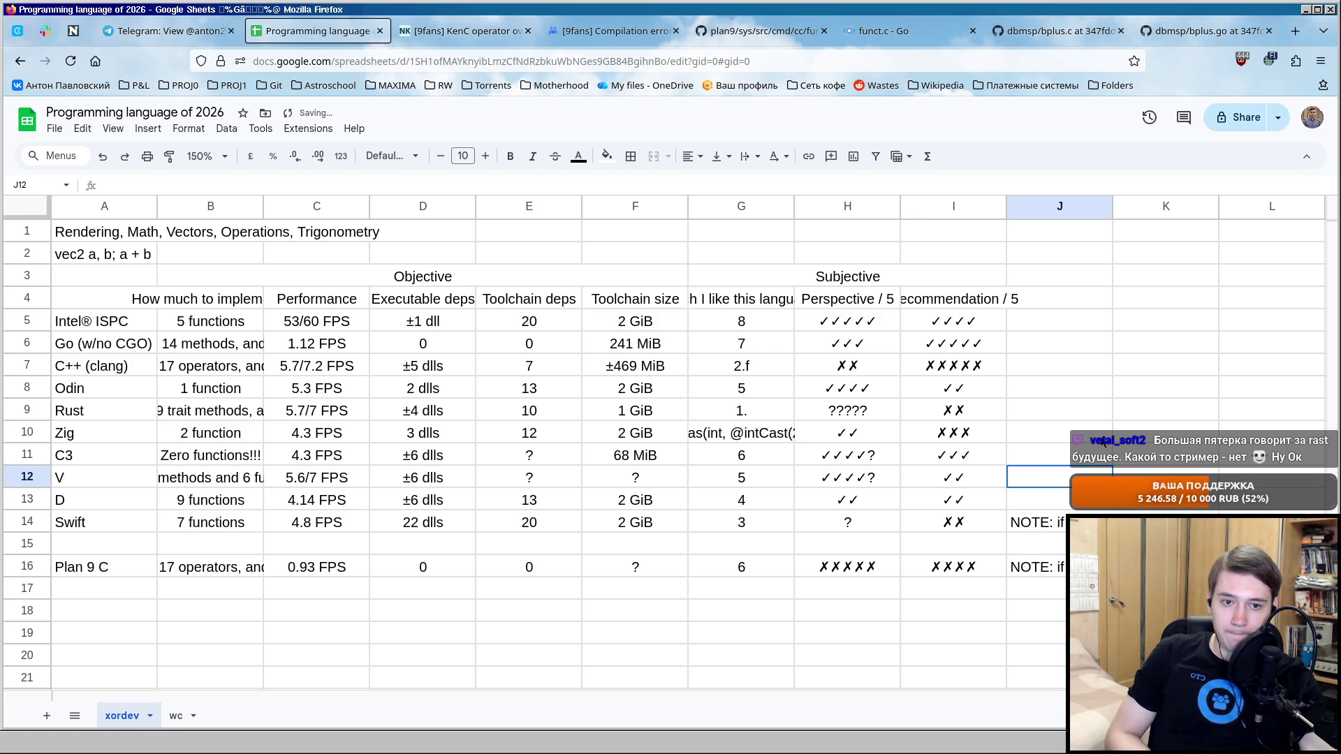
# Review the recommendation scores for Go, Intel ISPC, Odin, C3, V and D.
pyautogui.click(974, 346)
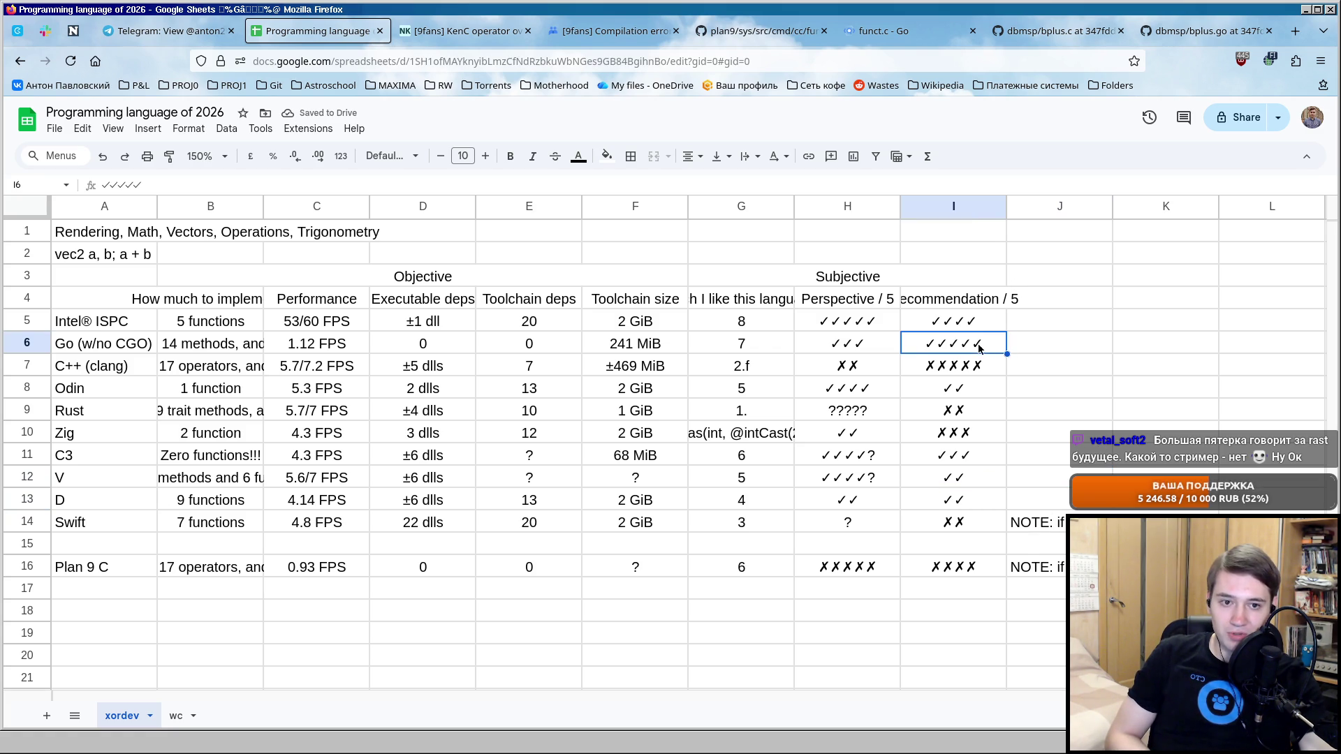
pyautogui.click(985, 323)
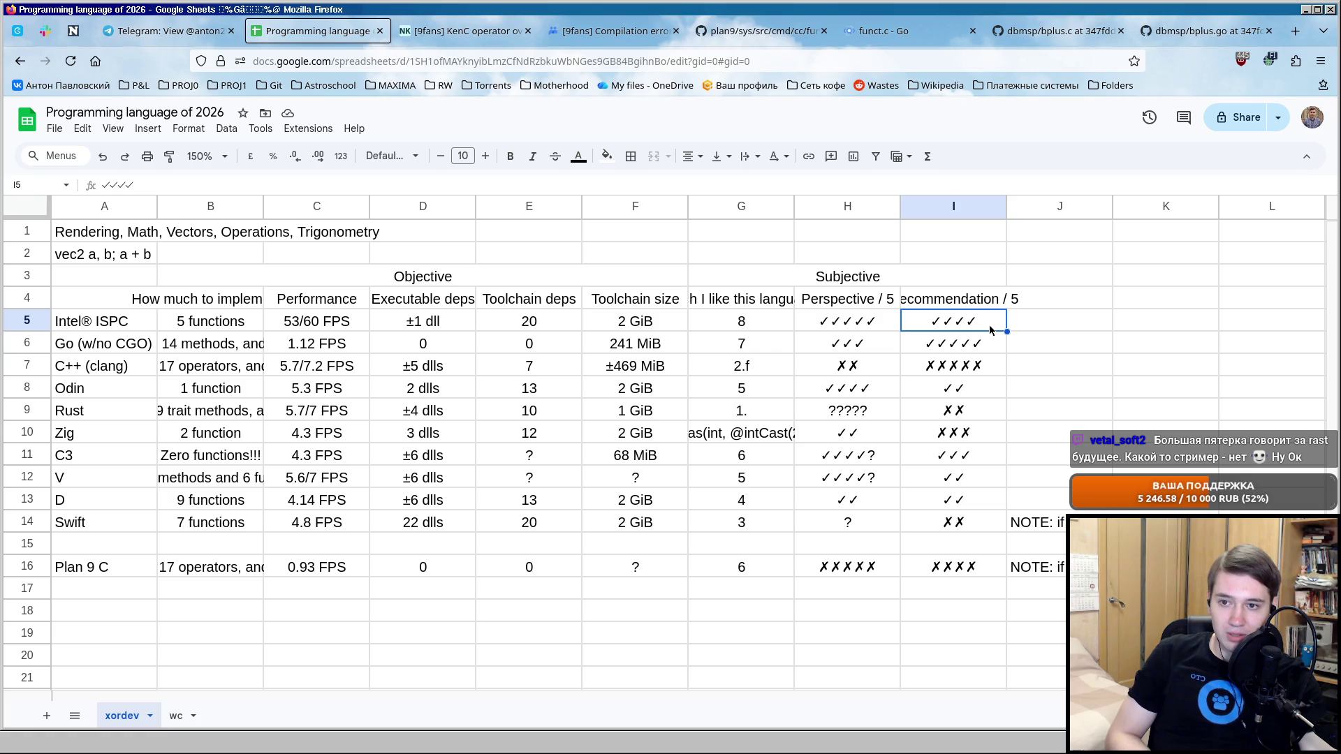
pyautogui.click(982, 385)
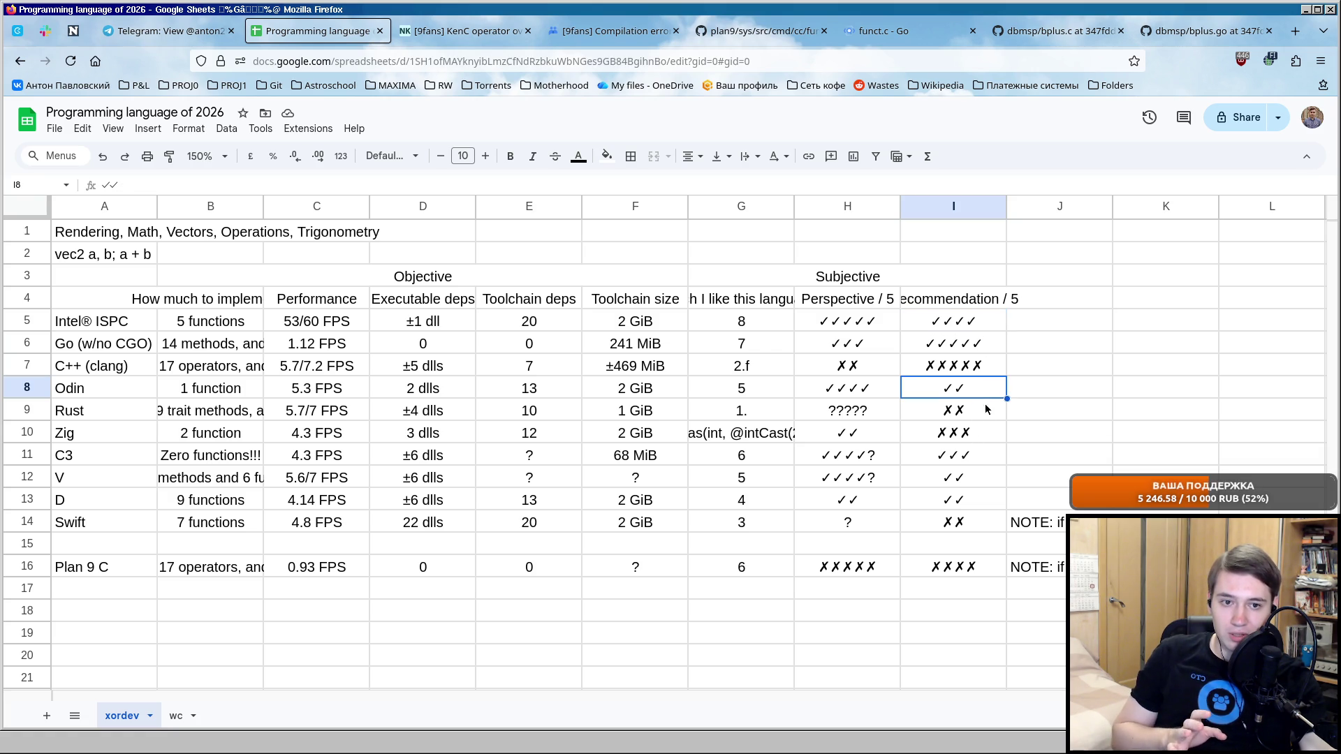
pyautogui.click(992, 461)
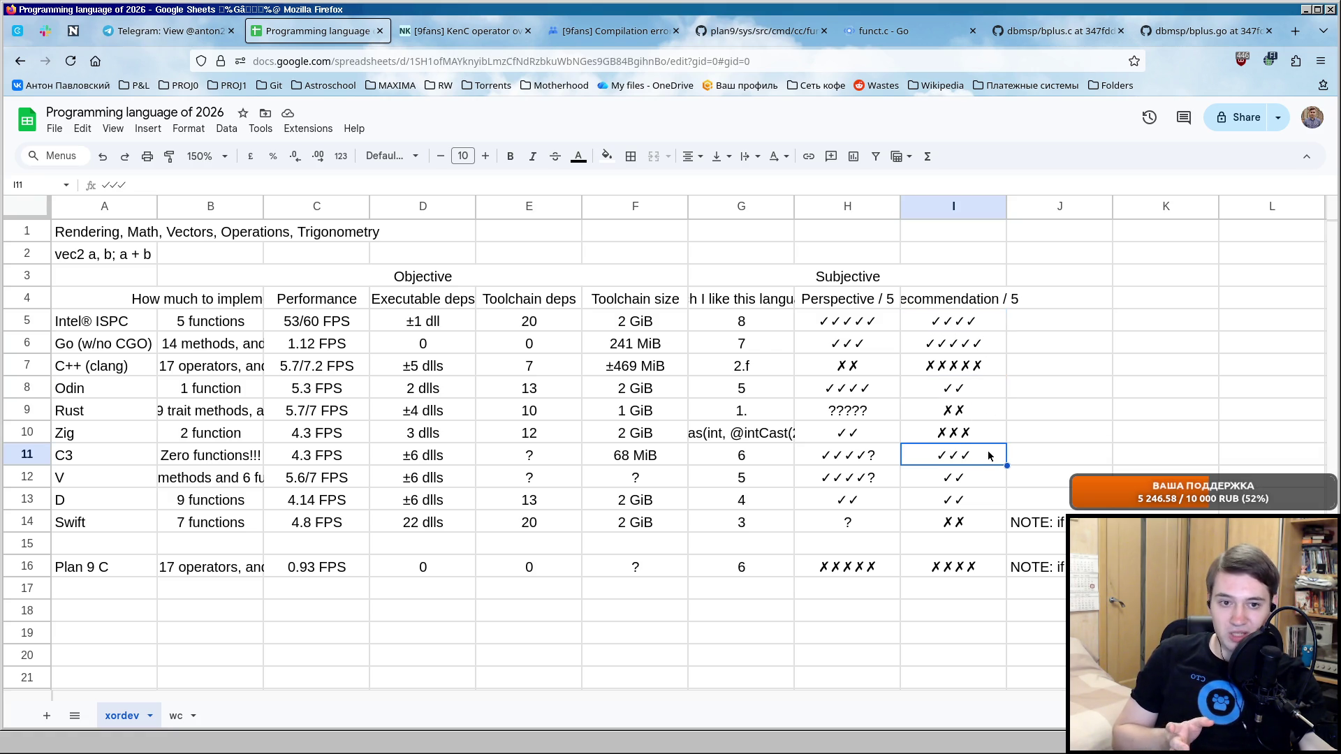
pyautogui.click(981, 473)
pyautogui.click(984, 504)
pyautogui.press('Up')
pyautogui.press('Up')
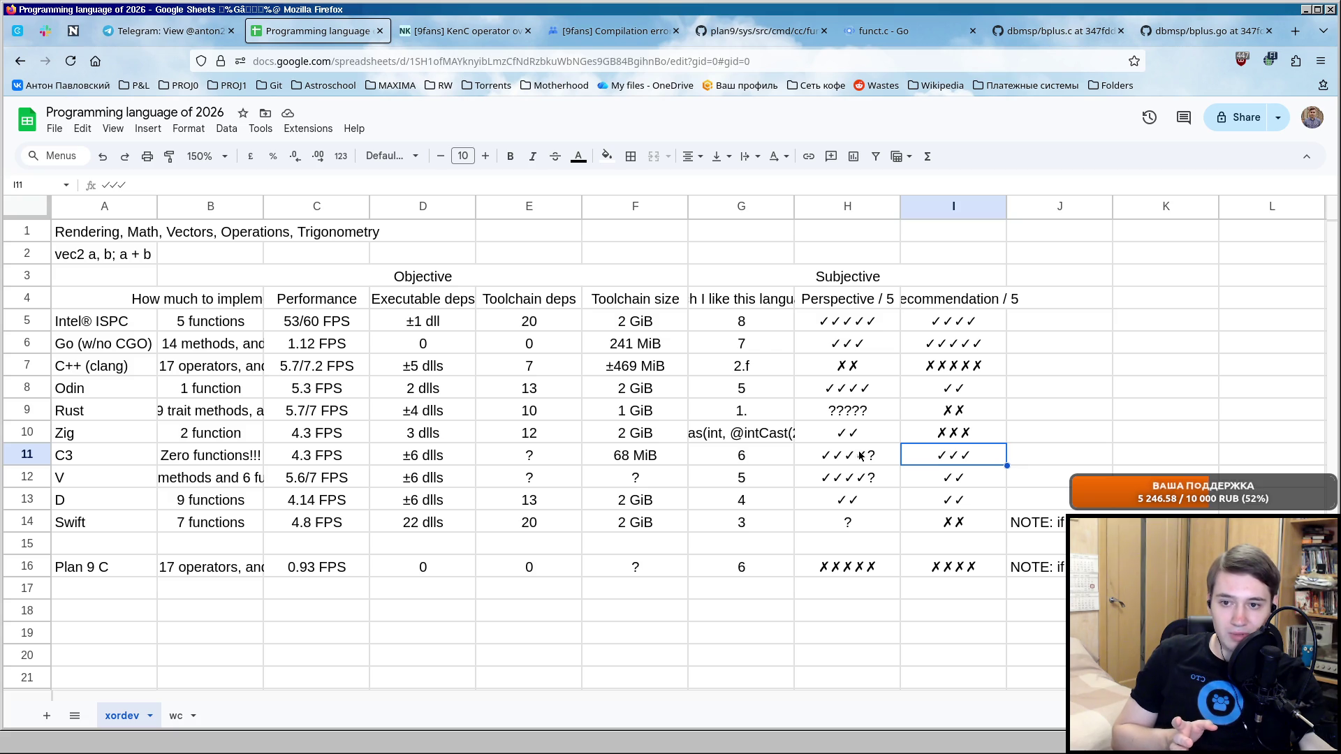
# Give C3 ✓✓✓✓ and drop the '?' from V's Perspective score.
pyautogui.click(837, 438)
pyautogui.press('Return')
pyautogui.press('BackSpace')
pyautogui.press('Return')
pyautogui.press('Return')
pyautogui.press('BackSpace')
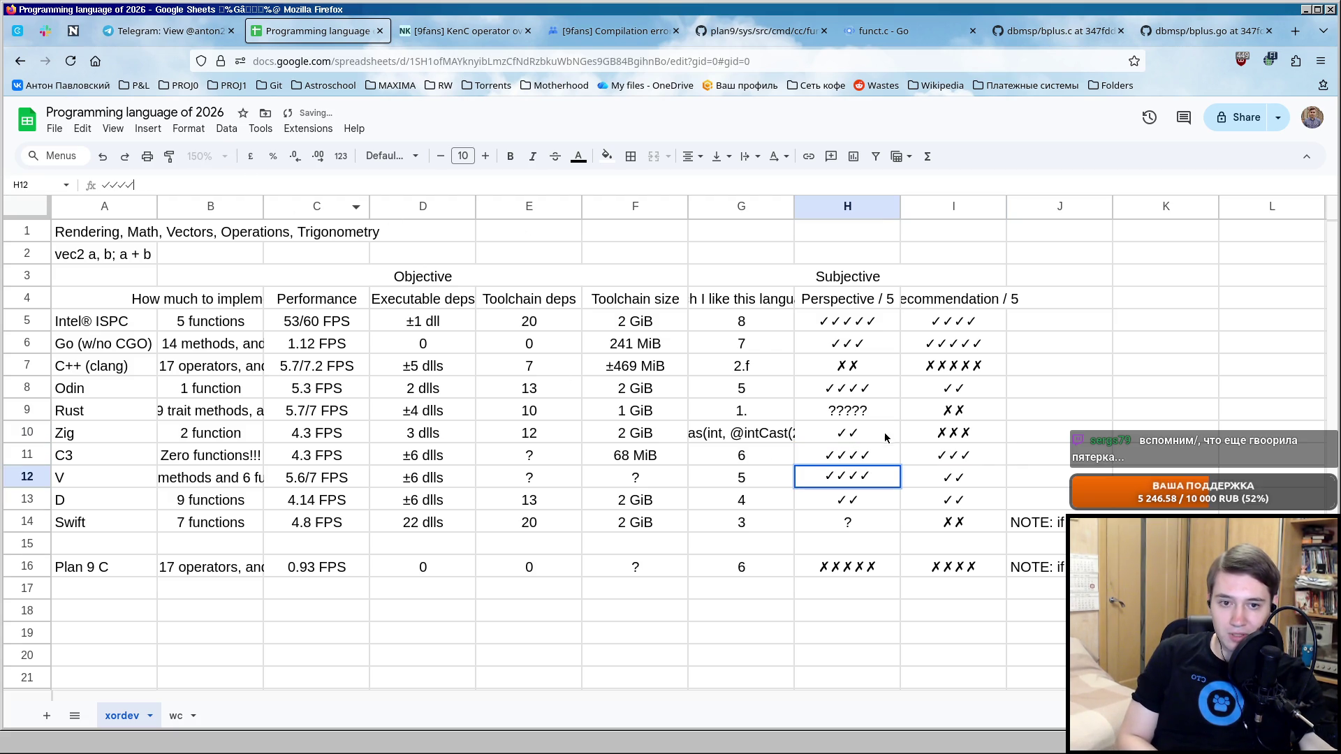
pyautogui.press('Return')
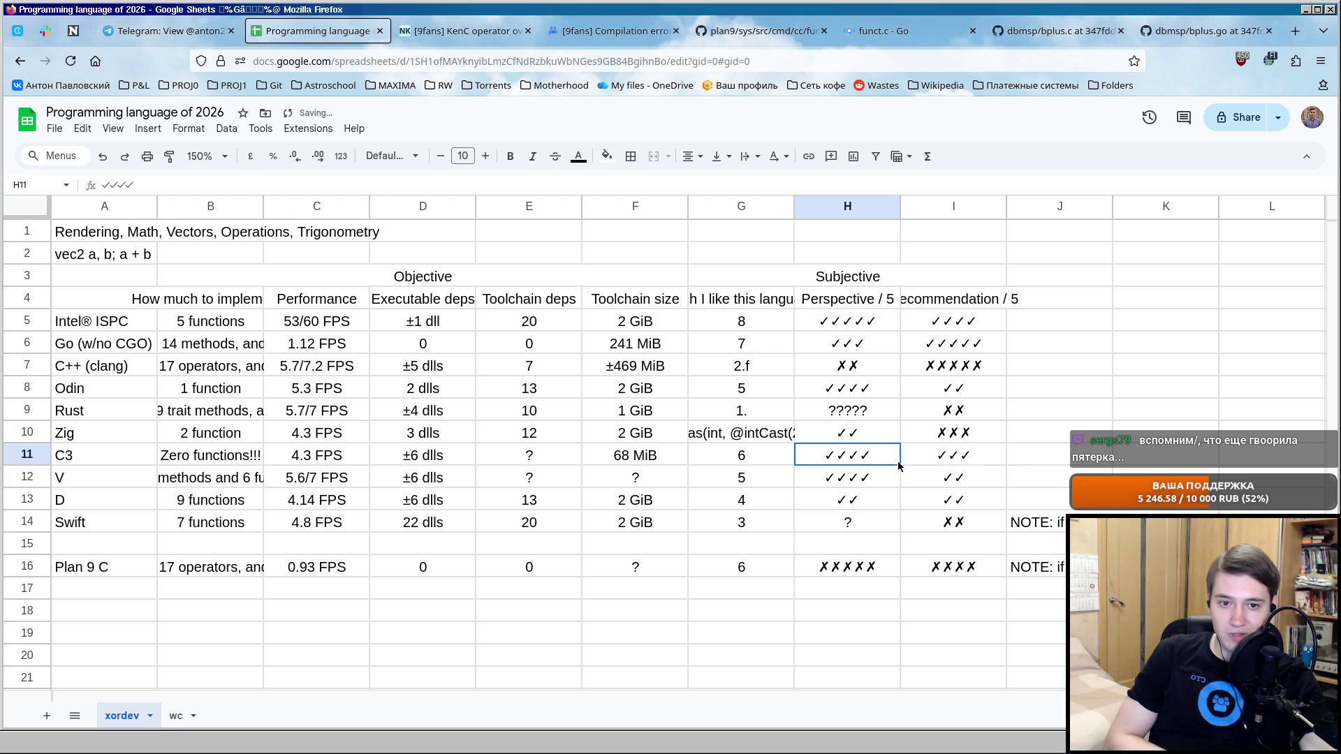
# Check the C3 and V subjective scores and move to D's Perspective score.
pyautogui.moveTo(838, 454); pyautogui.dragTo(931, 480)
pyautogui.click(941, 508)
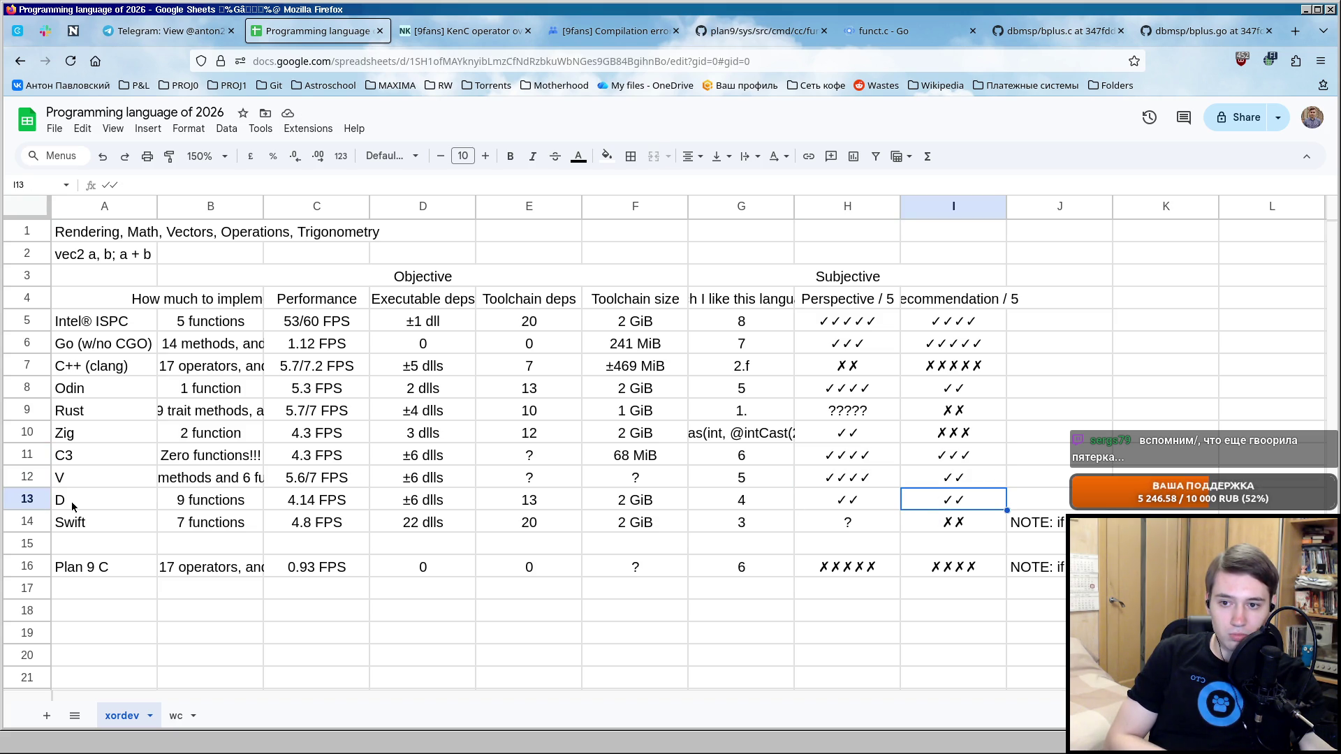
pyautogui.hotkey('shift', 'Home')
pyautogui.click(904, 503)
pyautogui.press('Left')
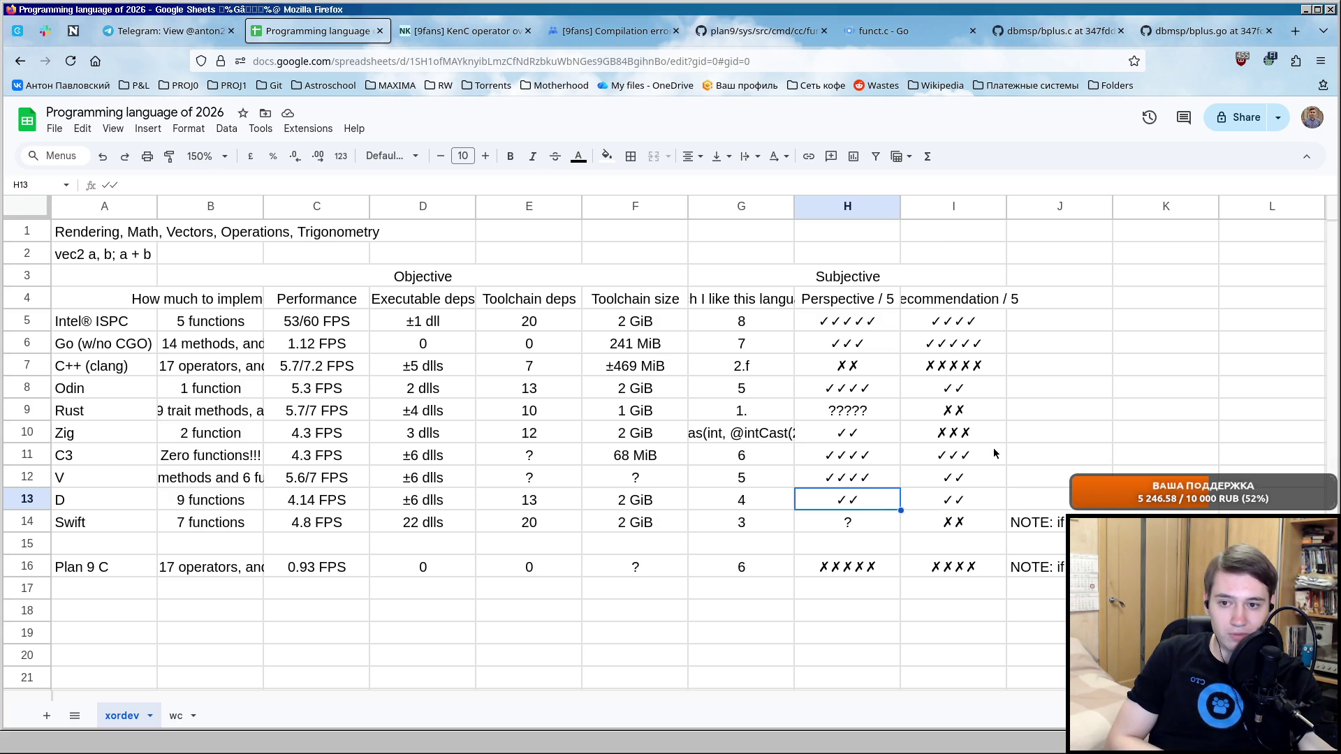
# Copy C++'s five-cross score into Swift's Perspective cell so it reads ✗✗✗✗✗.
pyautogui.click(851, 522)
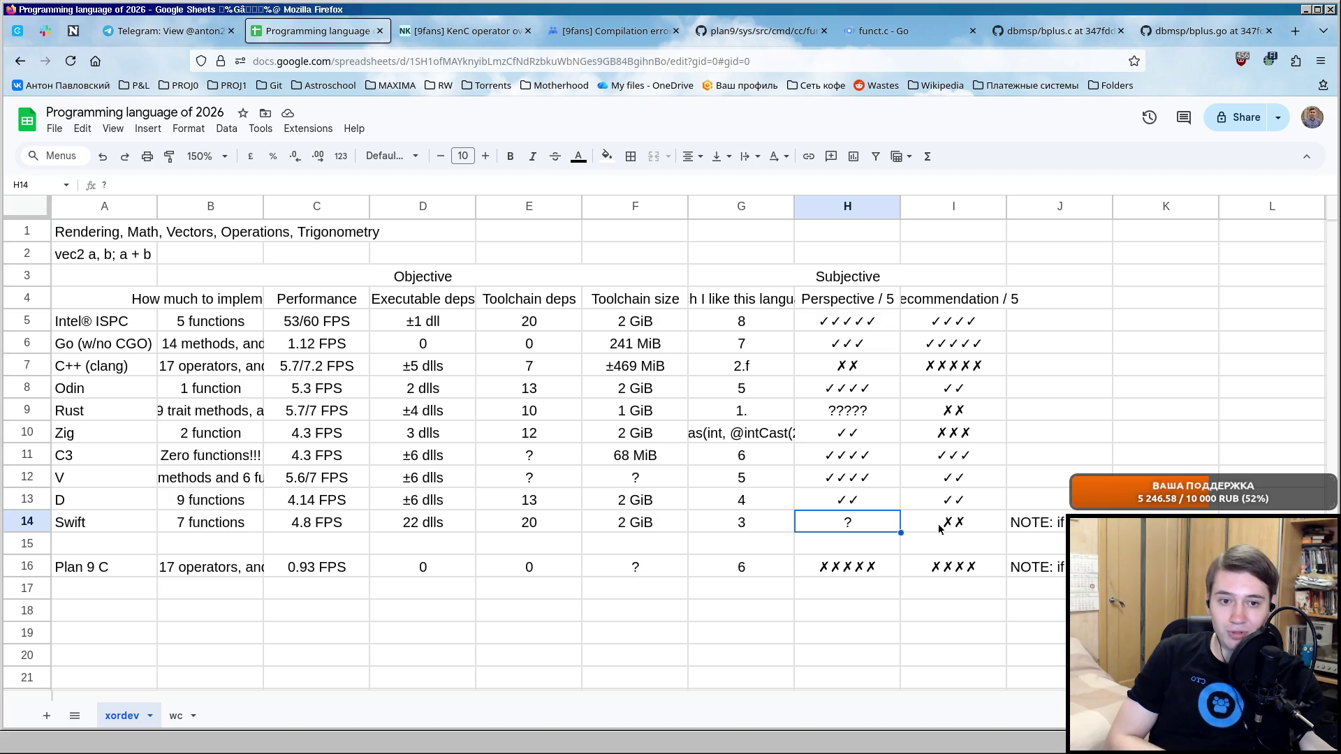
pyautogui.click(948, 367)
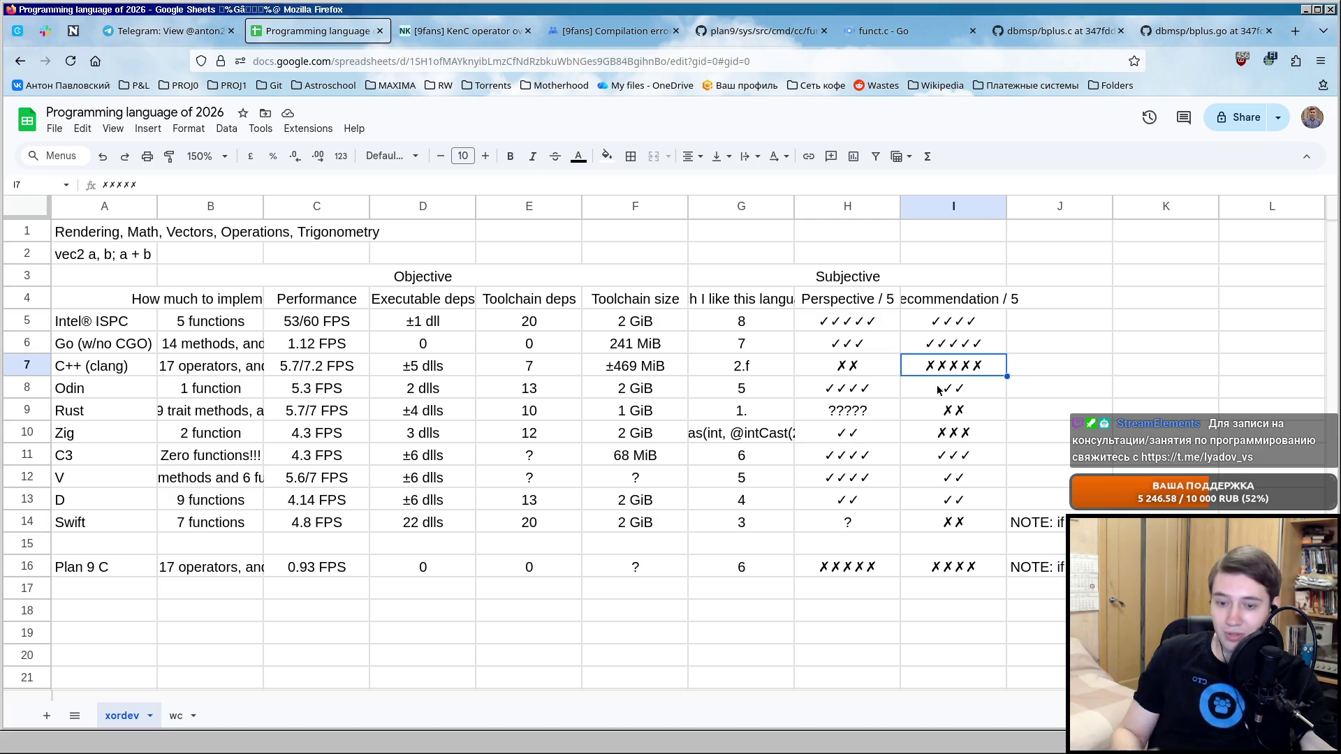
pyautogui.click(850, 522)
pyautogui.write('✗✗✗✗✗')
pyautogui.click(923, 529)
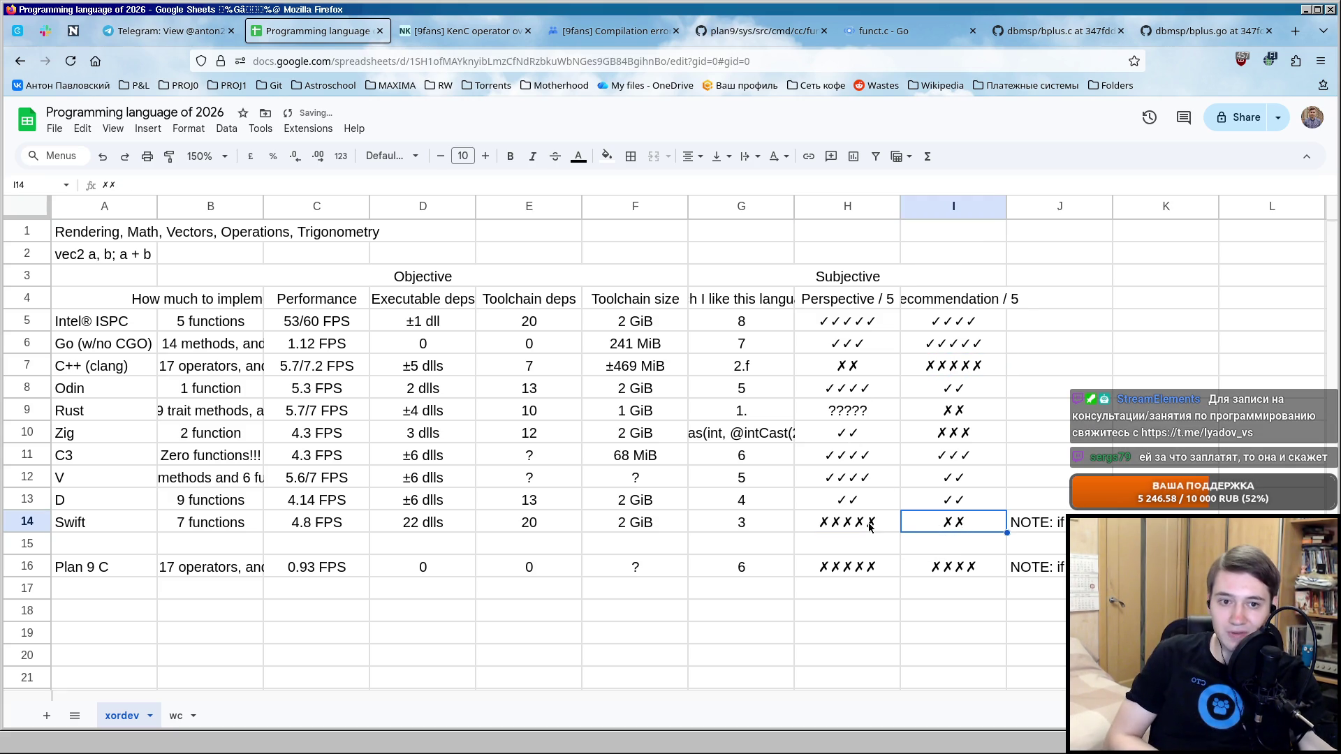
pyautogui.press('Left')
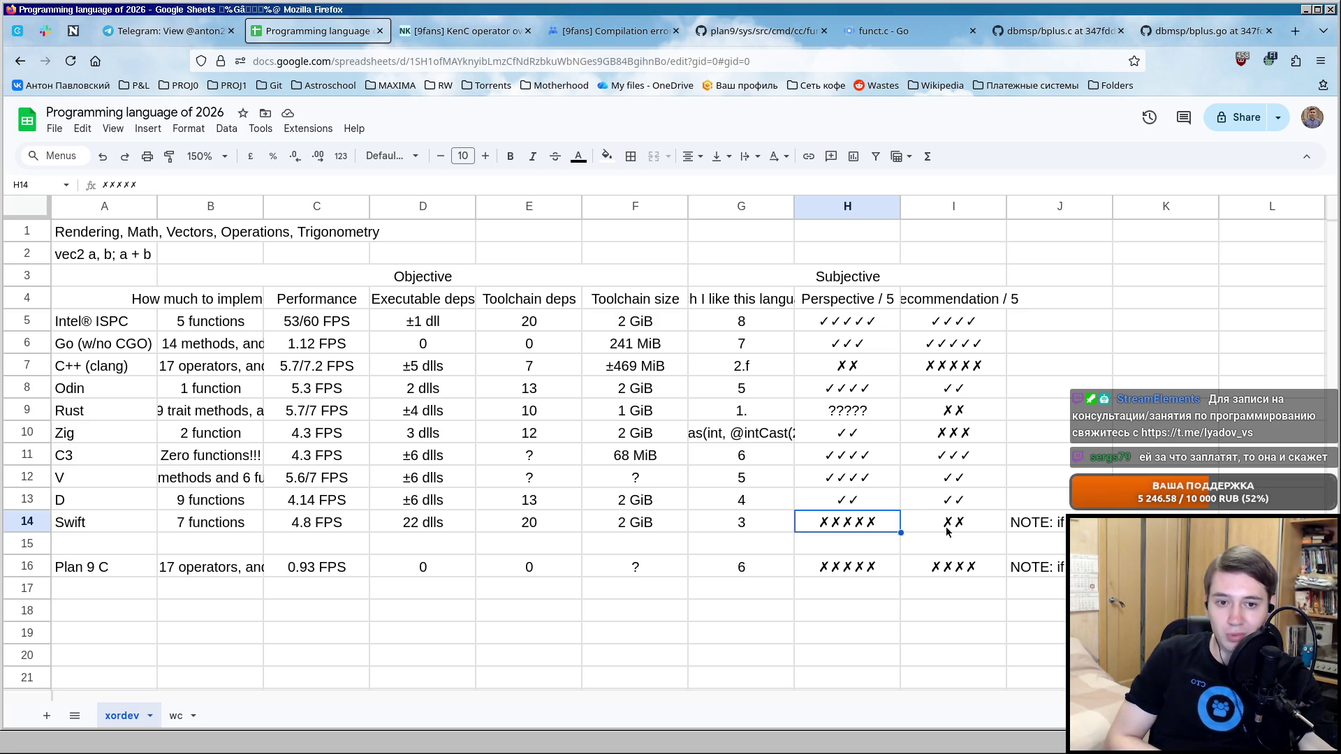
pyautogui.press('Right')
pyautogui.press('Right')
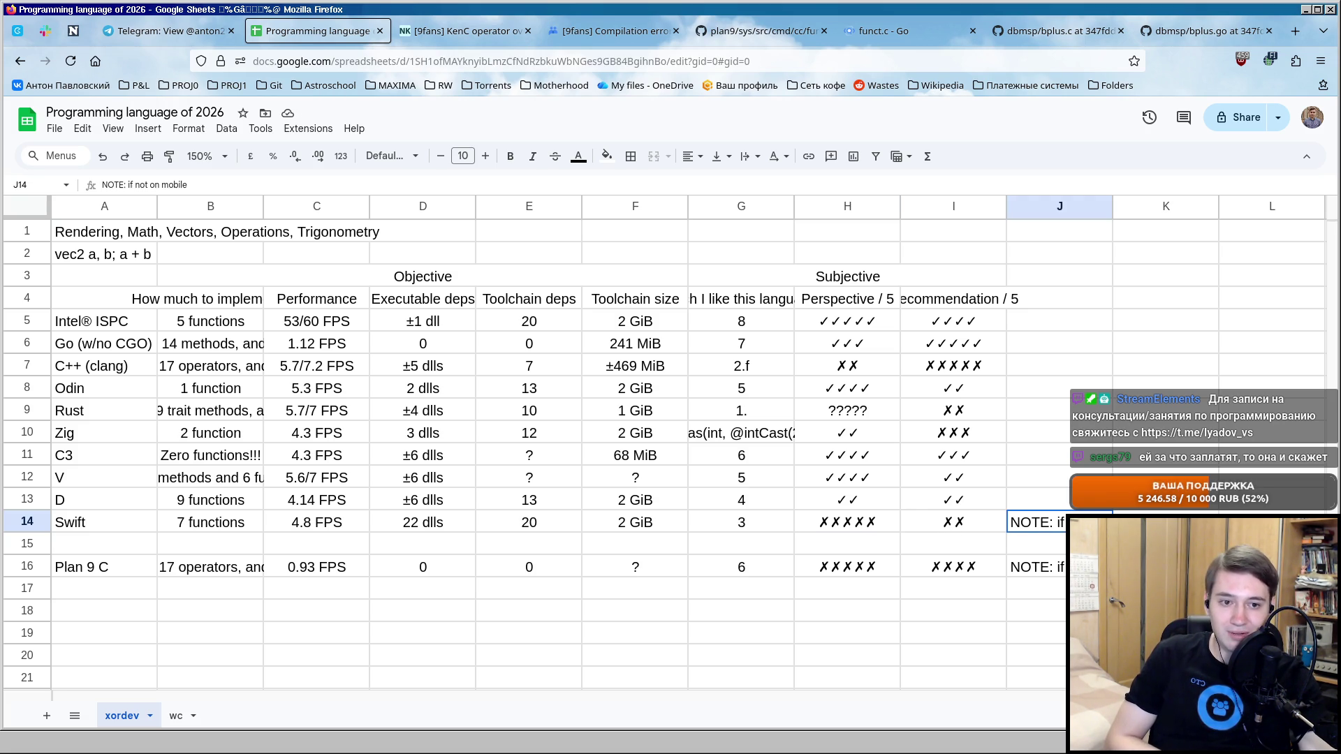
pyautogui.press('Left')
pyautogui.press('Left')
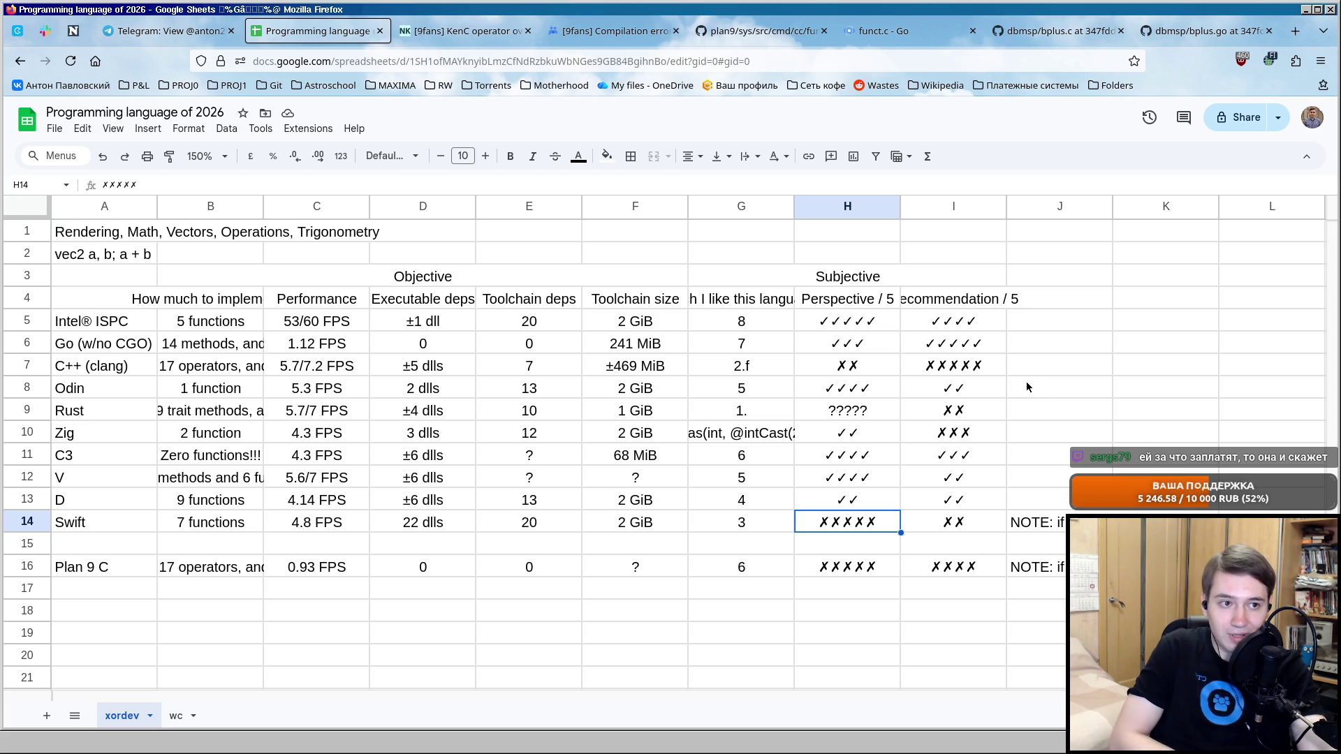
pyautogui.moveTo(105, 321); pyautogui.dragTo(981, 507)
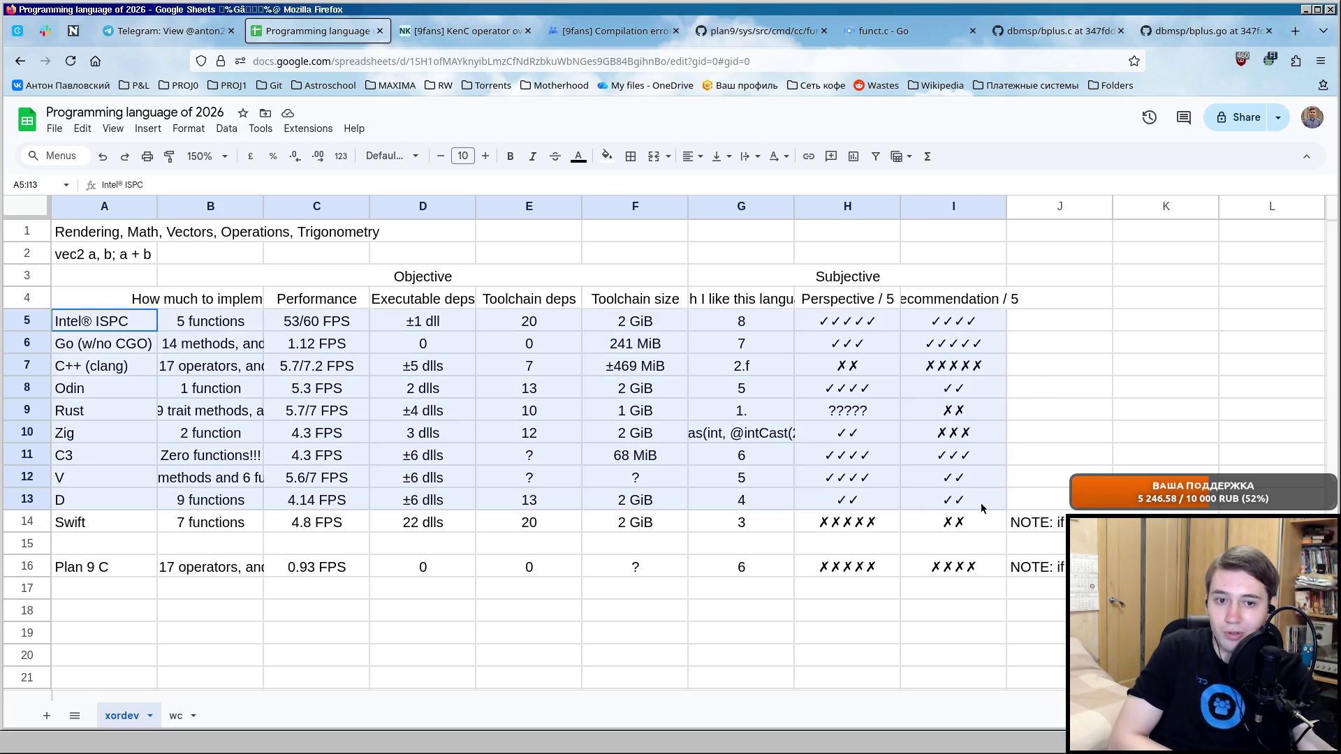
pyautogui.click(853, 521)
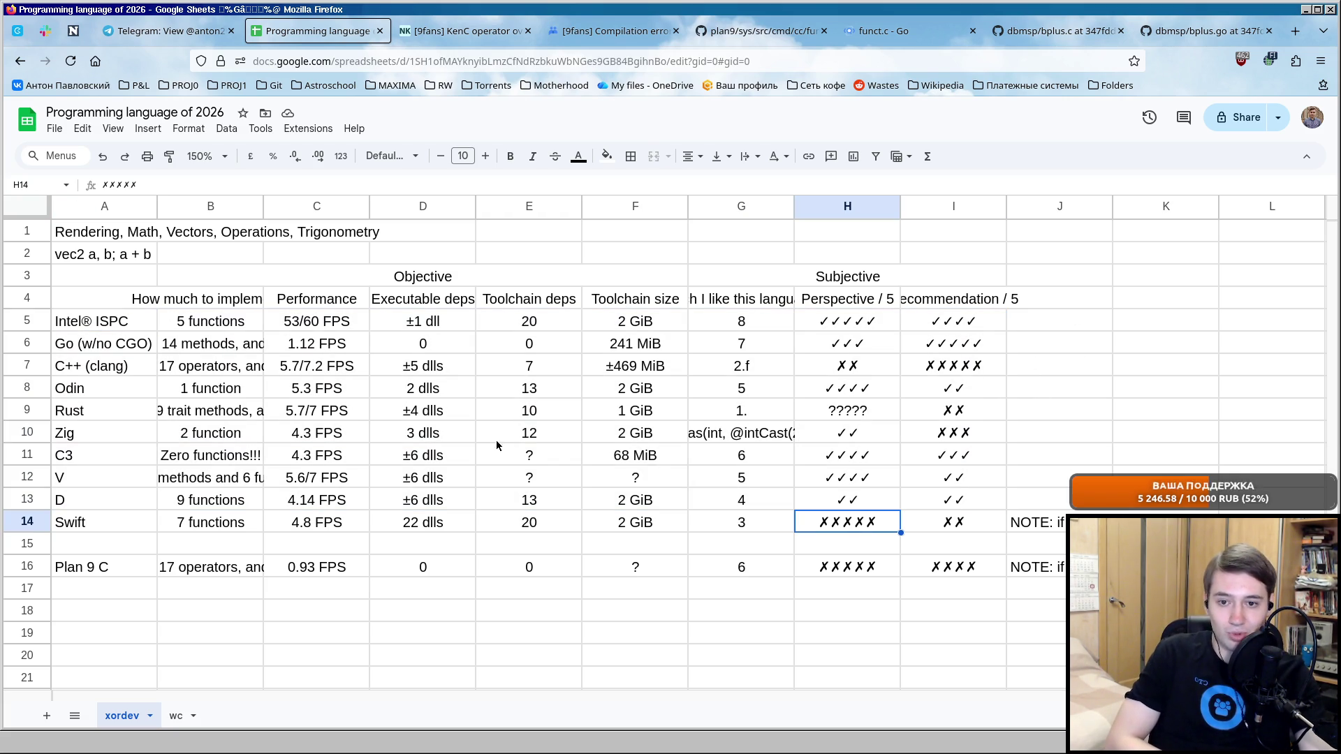
pyautogui.moveTo(104, 523); pyautogui.dragTo(1029, 529)
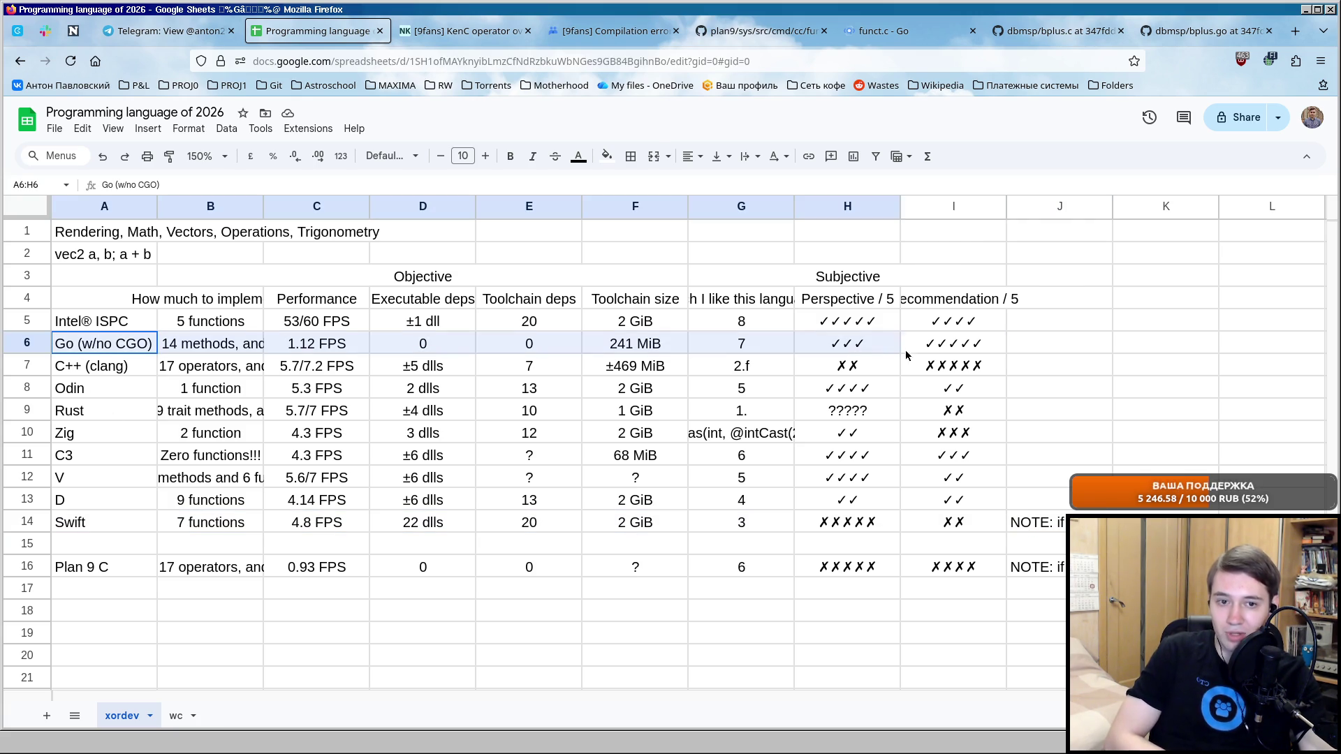
pyautogui.moveTo(82, 352); pyautogui.dragTo(953, 346)
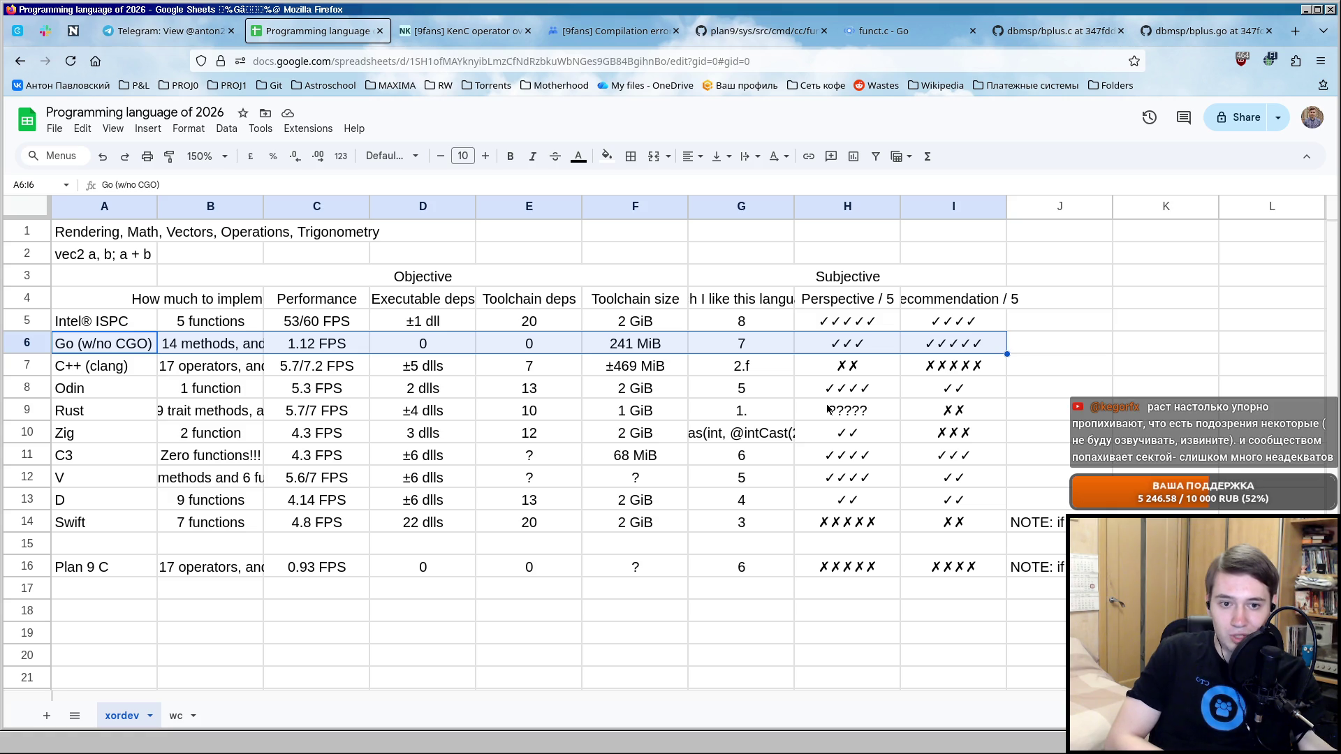
pyautogui.click(885, 521)
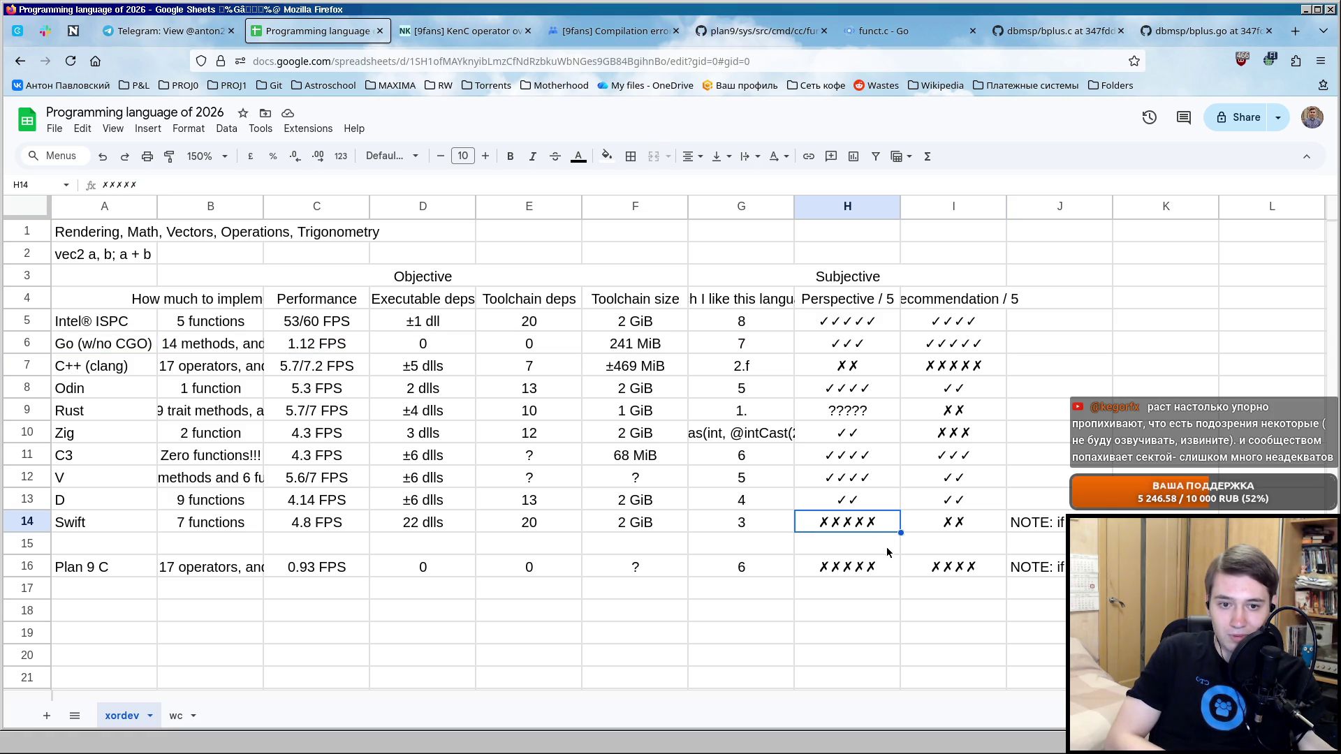
pyautogui.click(955, 524)
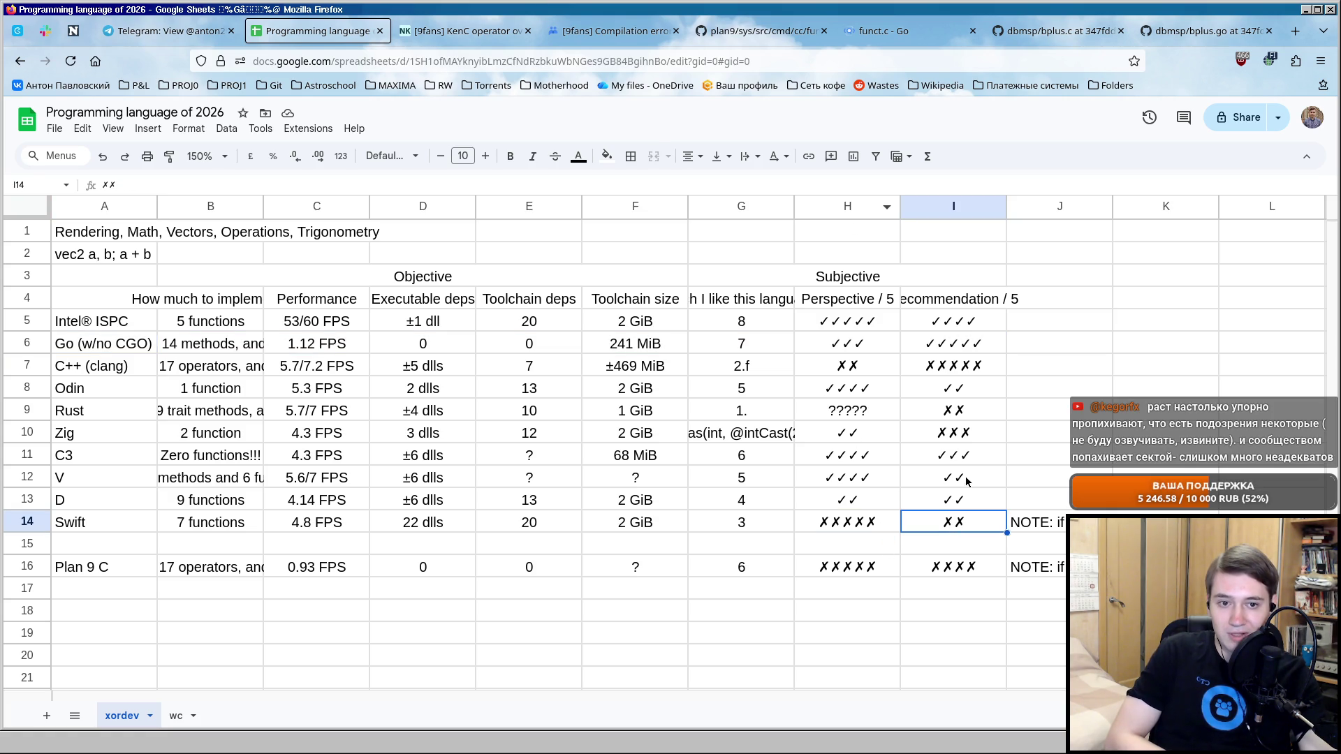
pyautogui.click(850, 515)
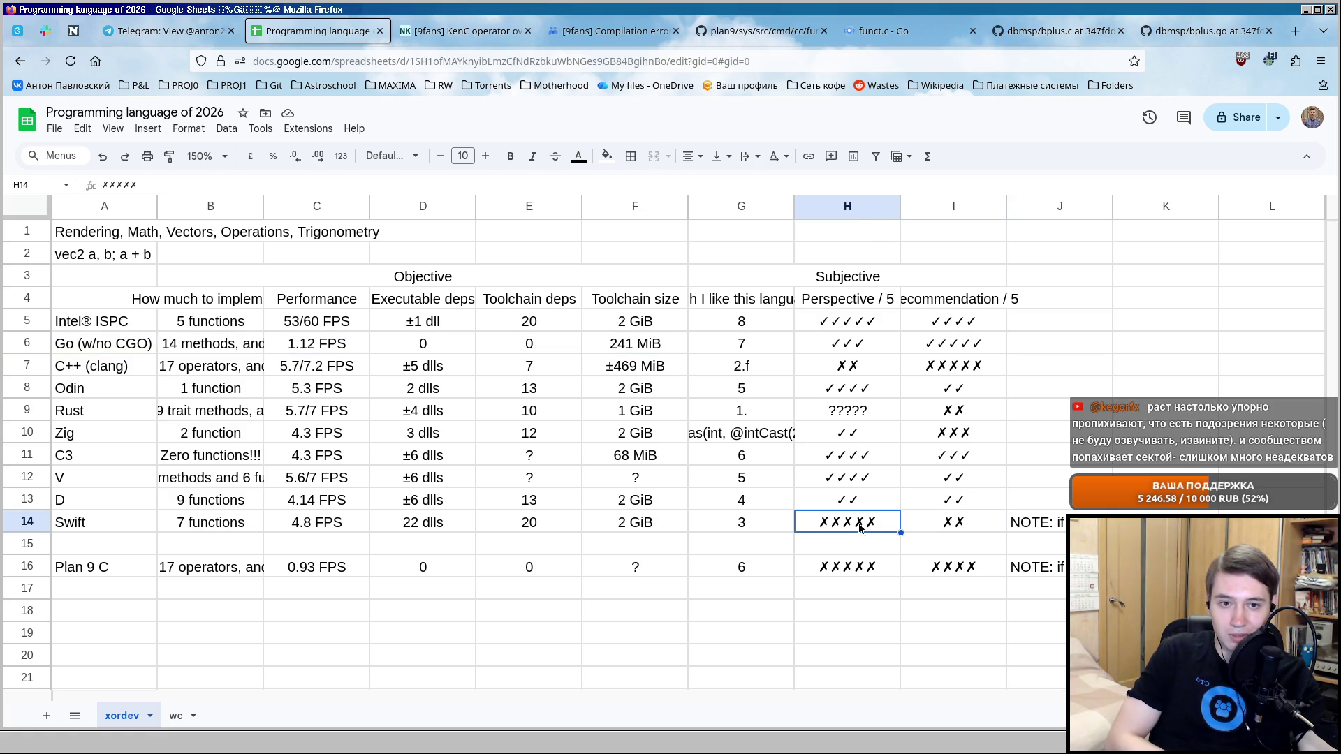
pyautogui.click(865, 543)
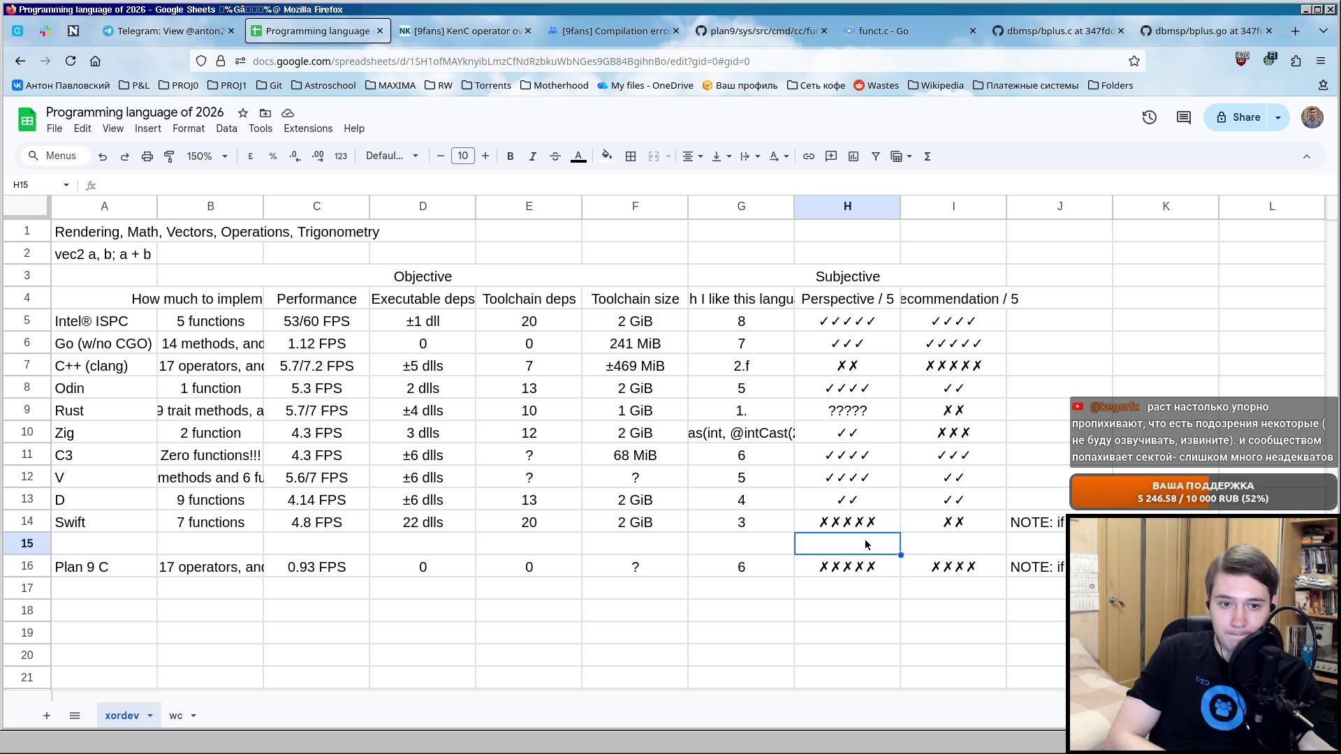
pyautogui.moveTo(870, 526)
pyautogui.mouseDown()
pyautogui.moveTo(909, 520)
pyautogui.moveTo(851, 527)
pyautogui.mouseUp()
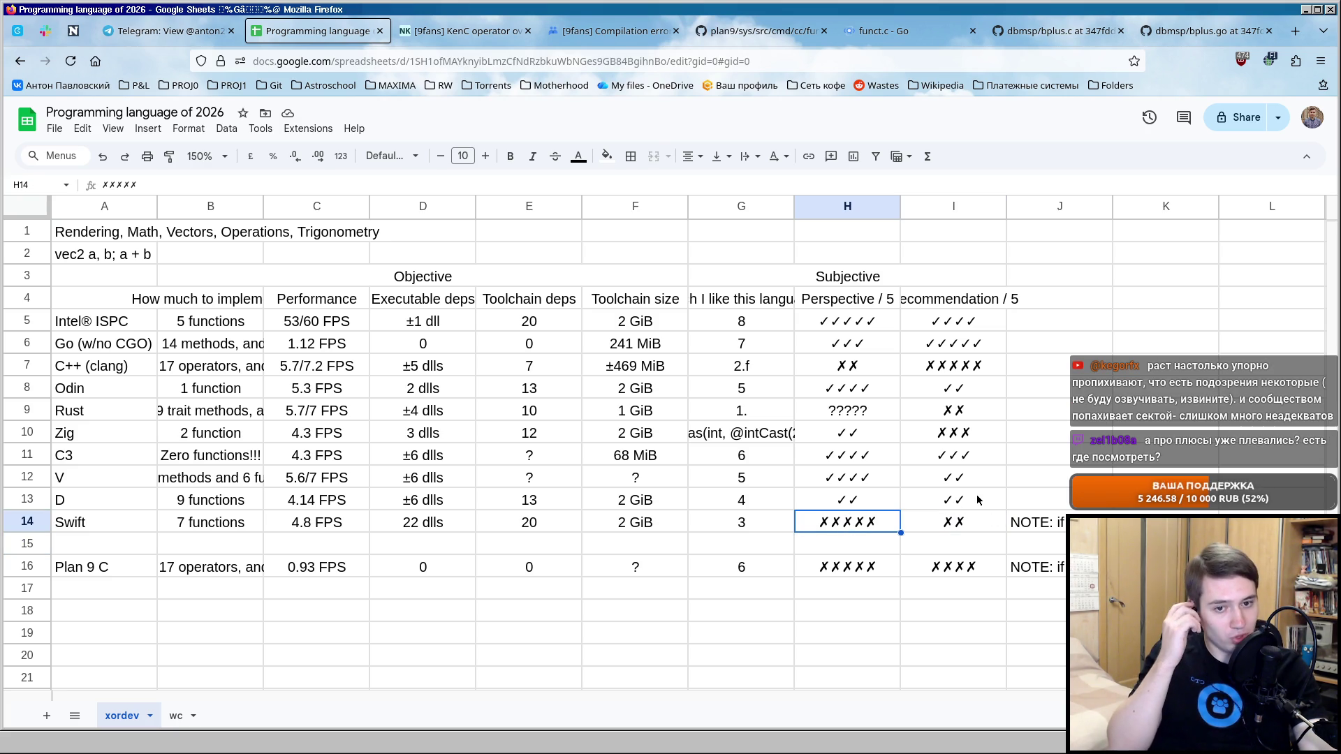
pyautogui.click(228, 521)
pyautogui.click(847, 527)
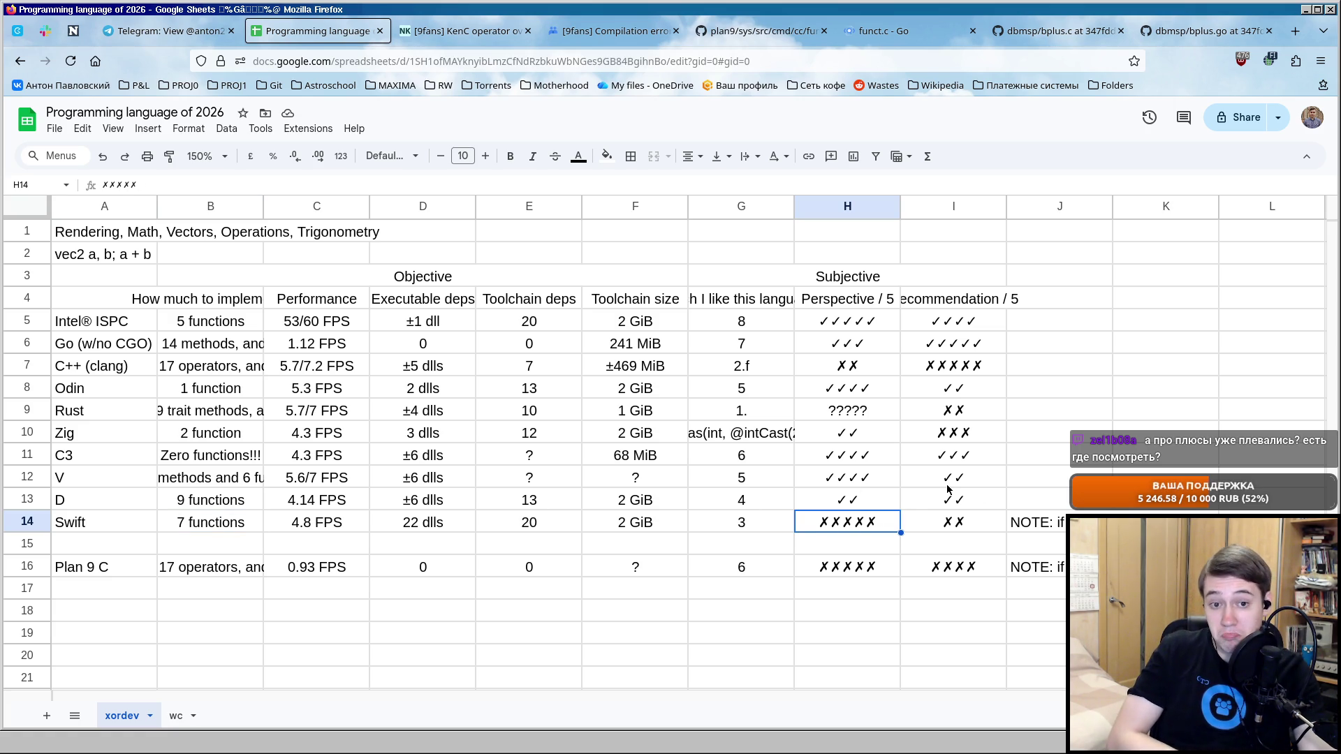
pyautogui.press('Right')
pyautogui.press('Right')
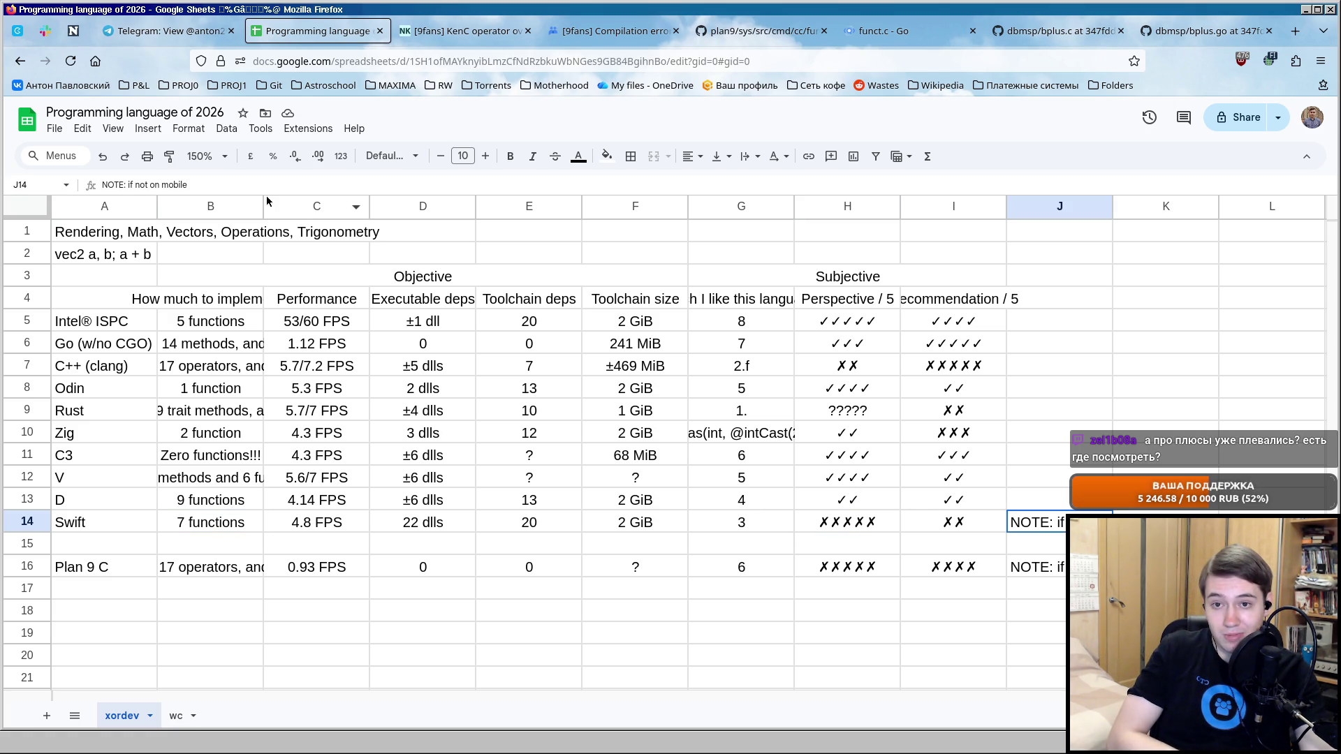
# Append ", not on macOS" so Swift's note reads "NOTE: if not on mobile, not on macOS".
pyautogui.press('Return')
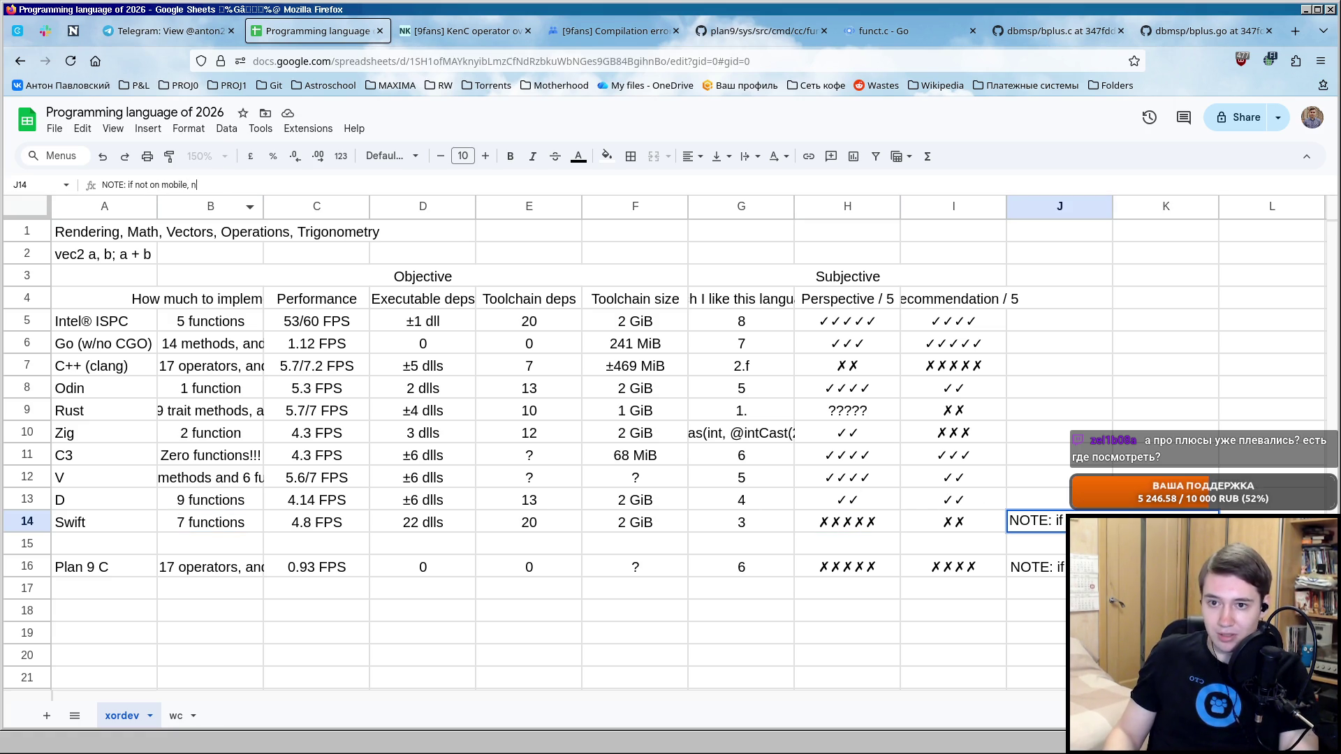
pyautogui.write(', not on macOS')
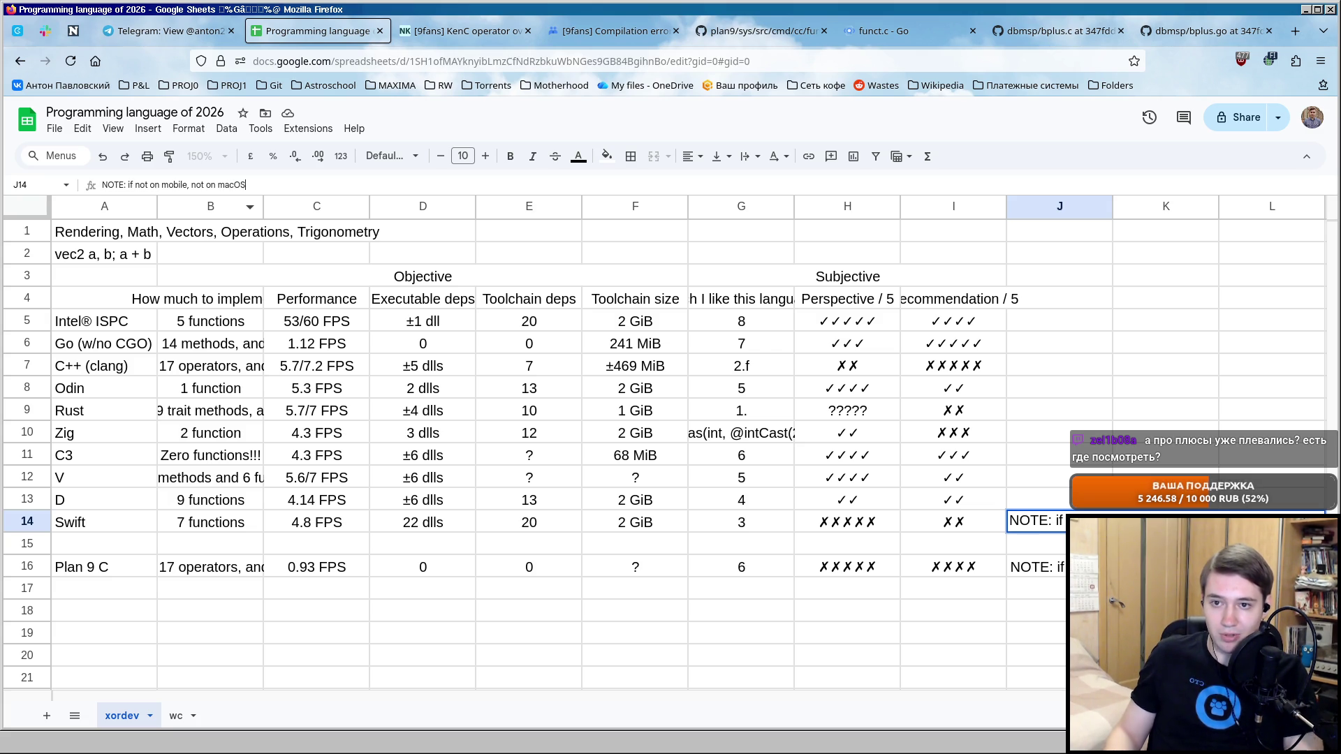
pyautogui.press('Return')
pyautogui.press('Up')
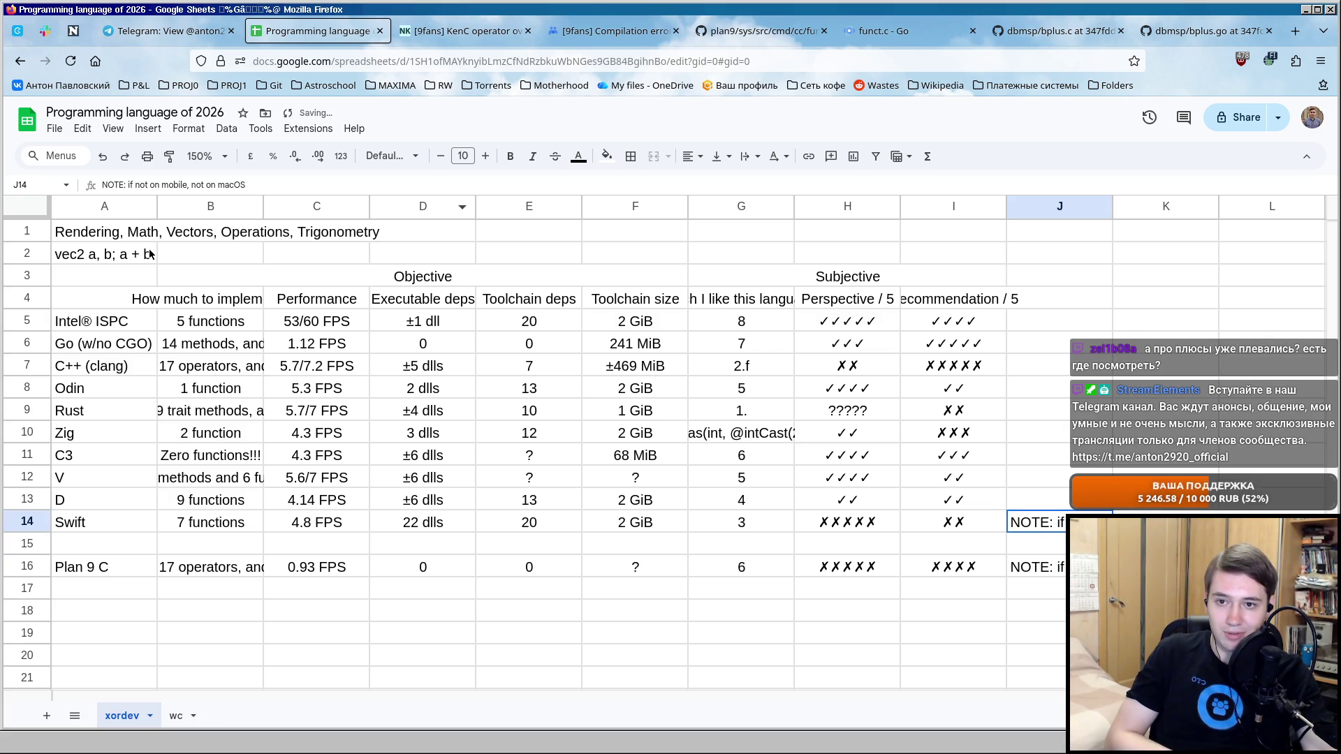
pyautogui.click(1037, 552)
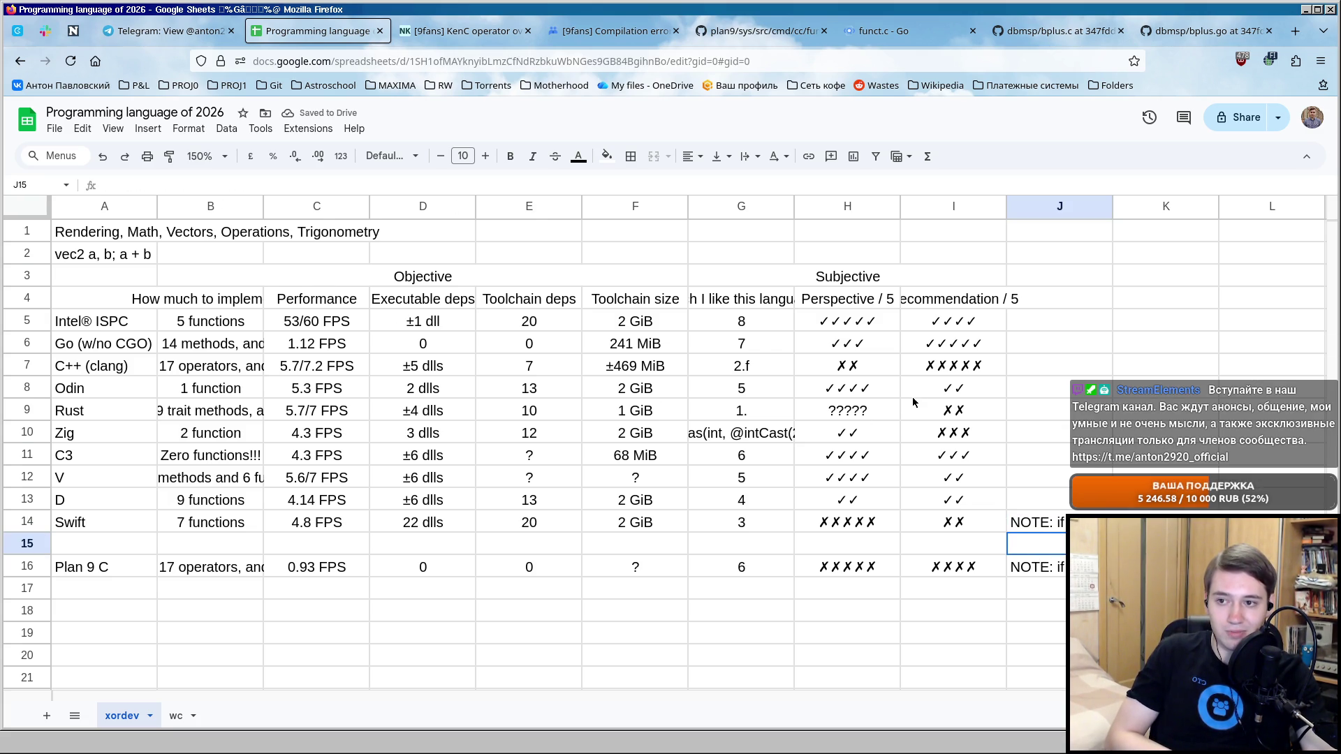
pyautogui.scroll(-3, 909, 400)
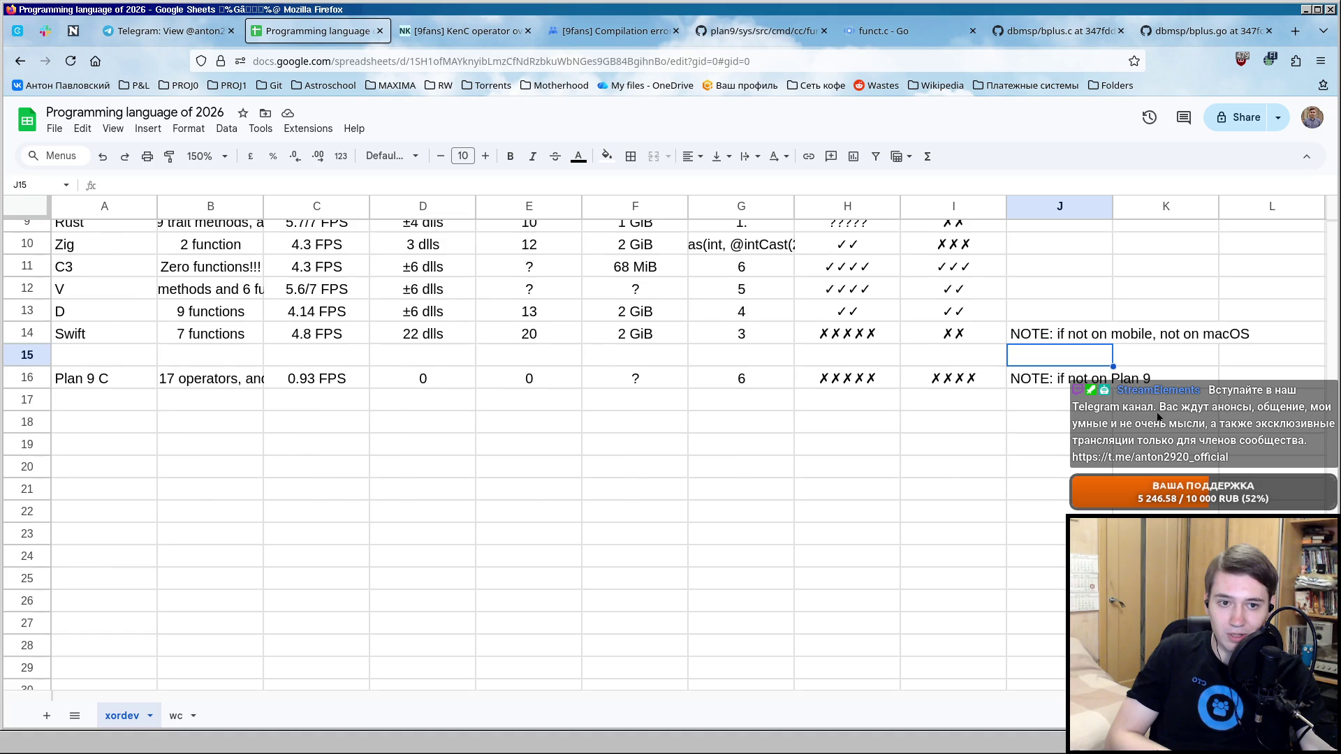
pyautogui.scroll(2, 1159, 419)
pyautogui.scroll(2, 1159, 418)
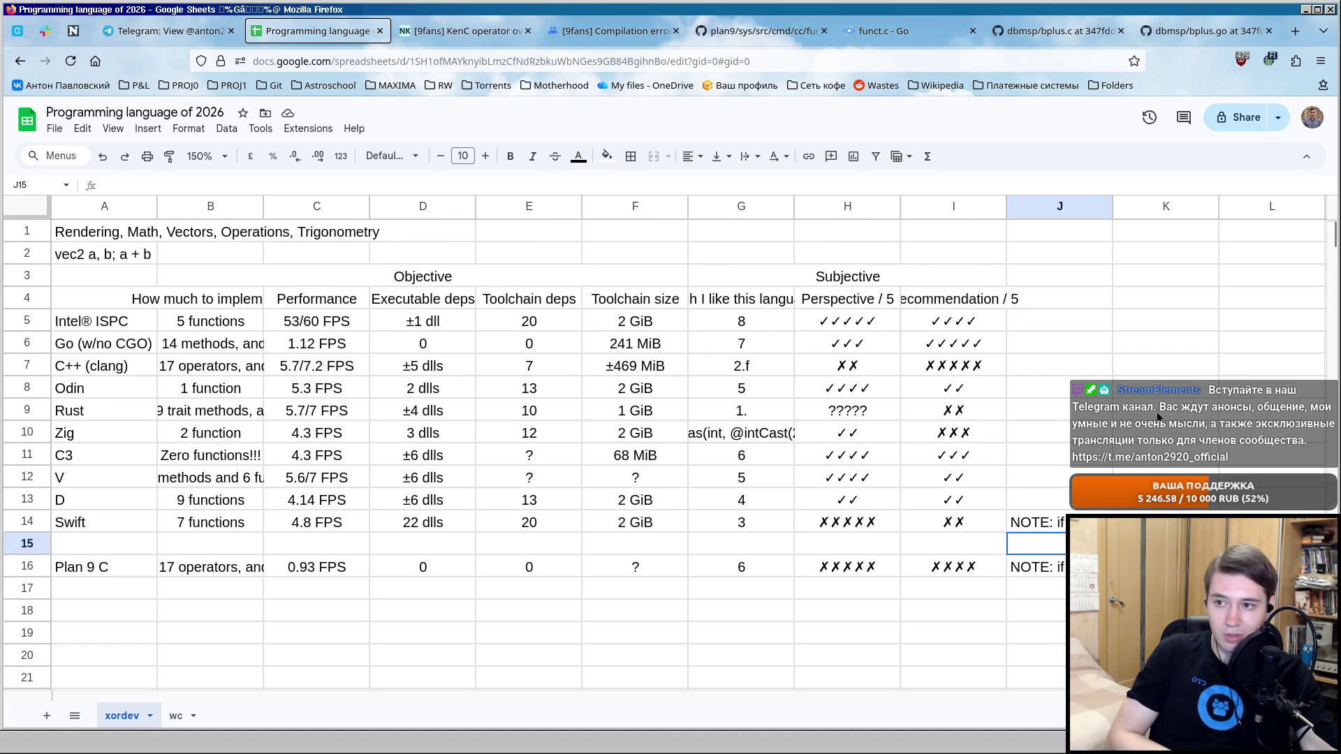
pyautogui.click(1049, 528)
pyautogui.click(1046, 540)
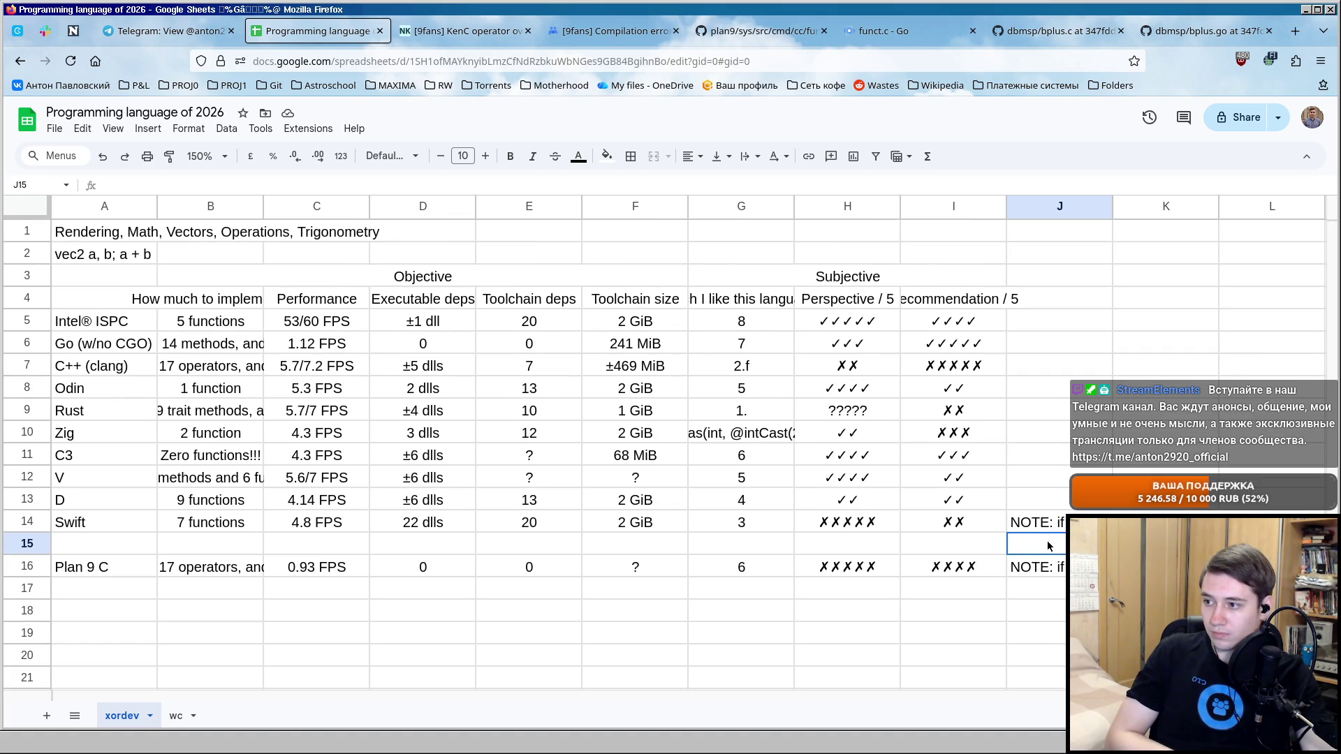
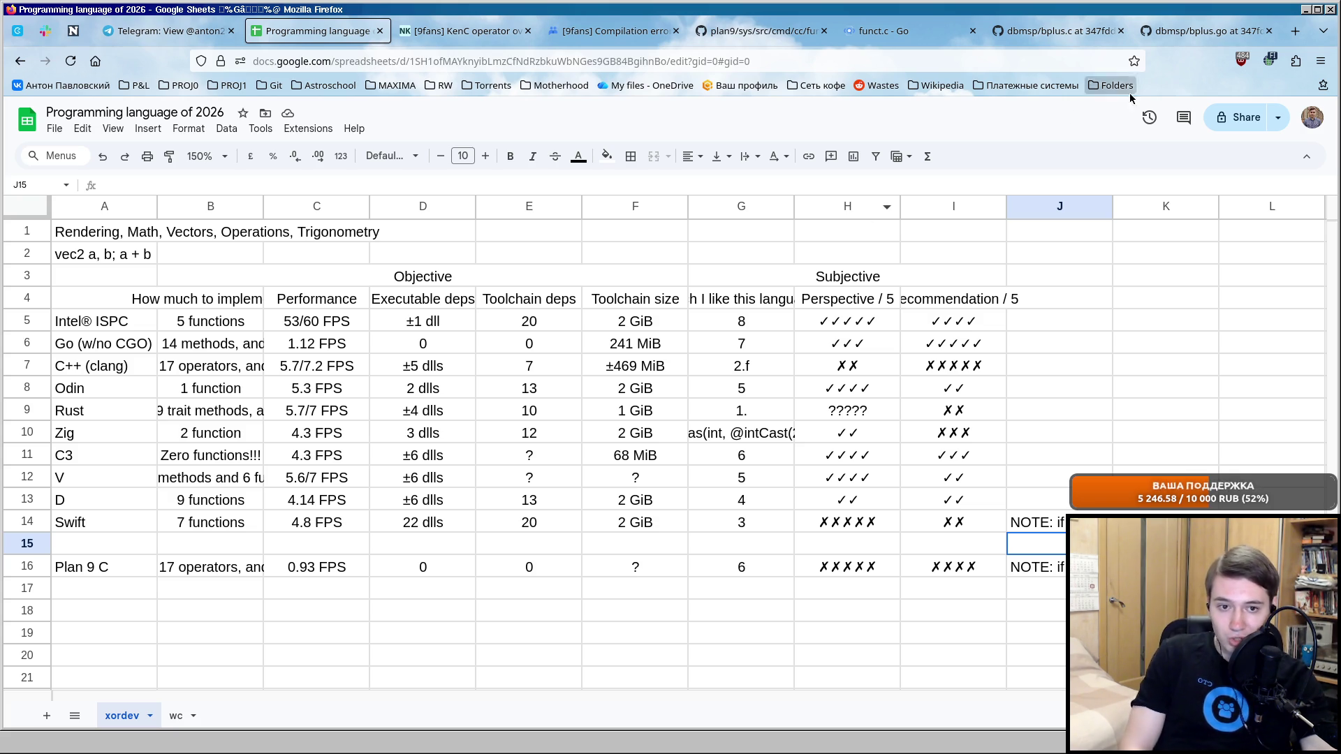
# Review Rust's subjective score and notes cells at the right of the table.
pyautogui.click(1067, 402)
pyautogui.click(852, 412)
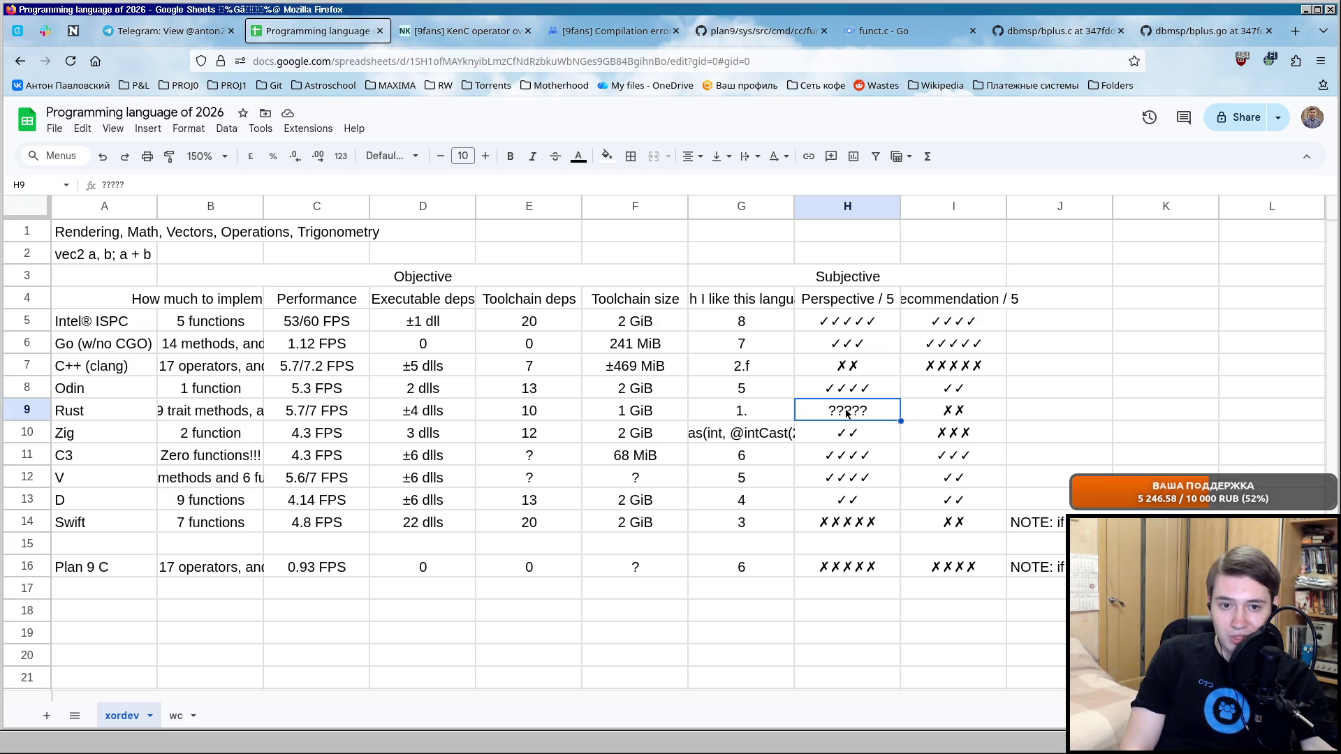
pyautogui.click(210, 411)
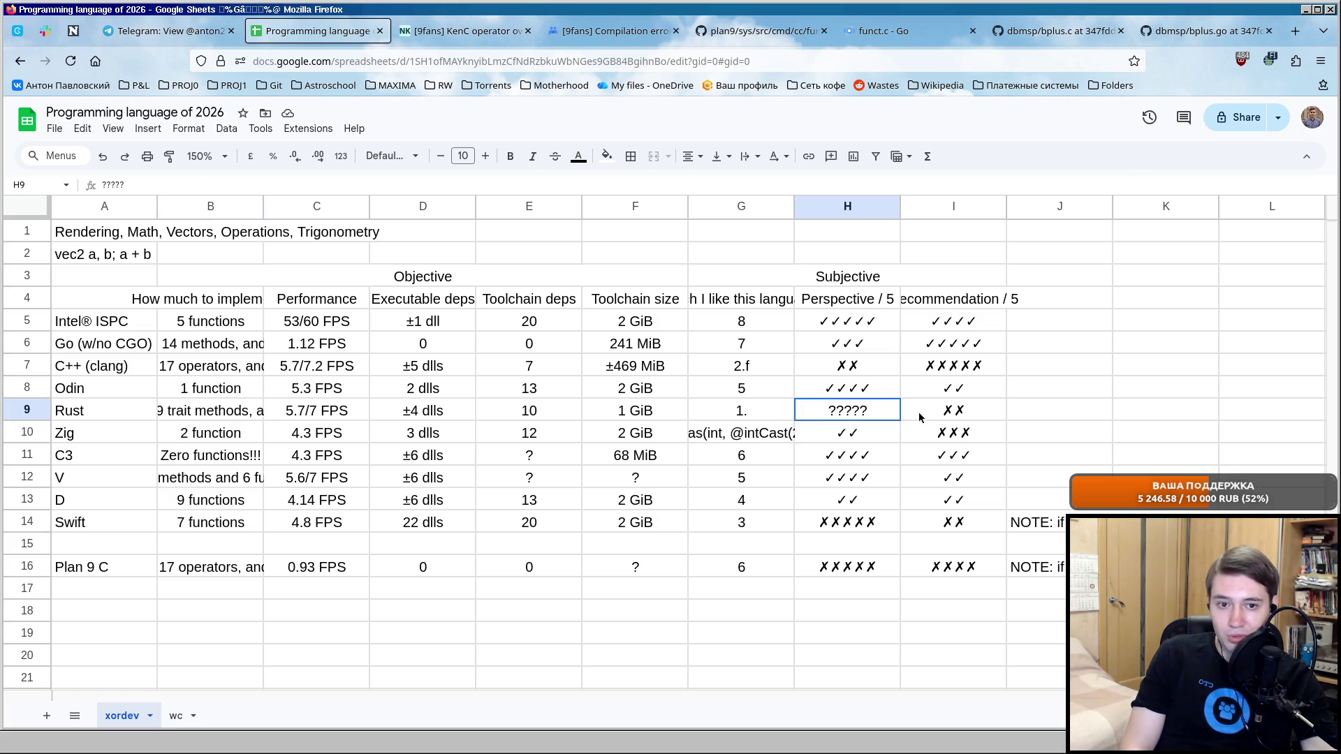
pyautogui.moveTo(848, 412); pyautogui.dragTo(1108, 412)
pyautogui.click(1057, 414)
pyautogui.press('Left')
pyautogui.press('Left')
pyautogui.click(1057, 414)
pyautogui.click(1164, 405)
pyautogui.press('Left')
pyautogui.press('Right')
pyautogui.press('Left')
pyautogui.press('Right')
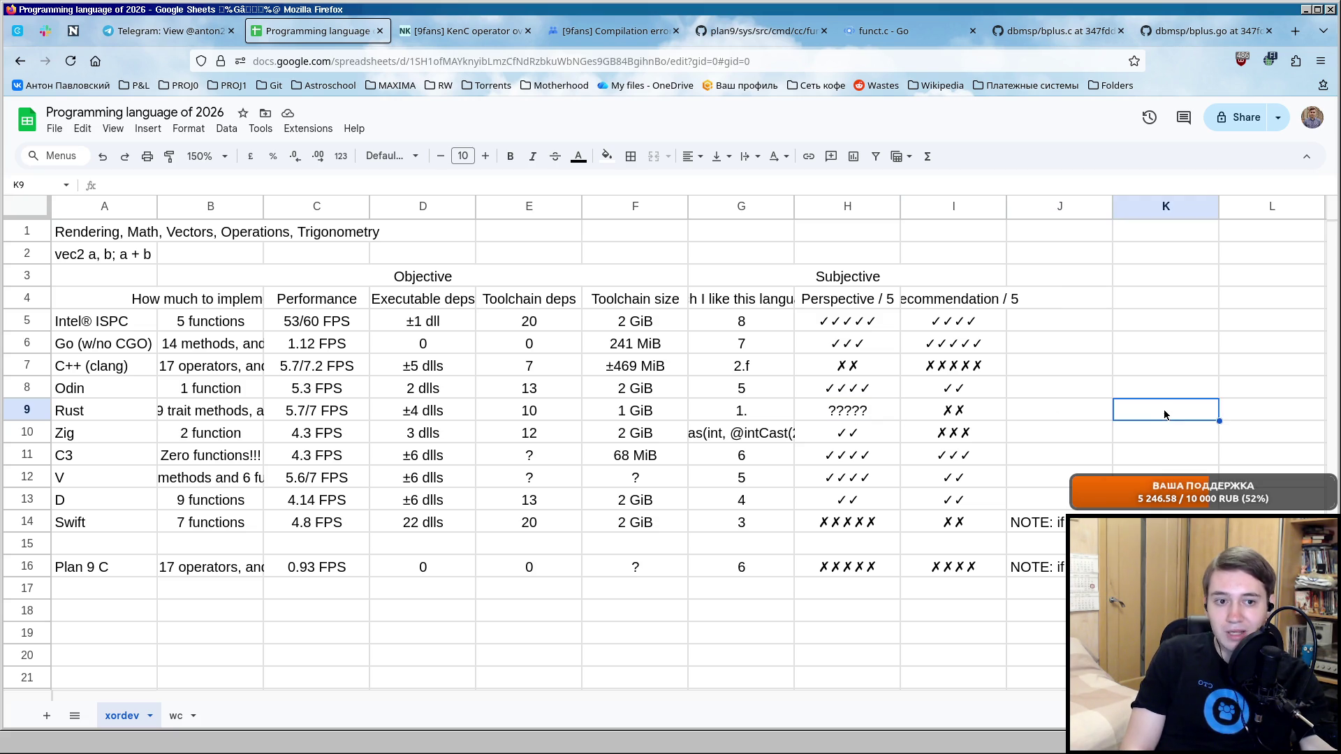
pyautogui.press('Left')
pyautogui.press('Right')
pyautogui.press('Left')
pyautogui.press('Right')
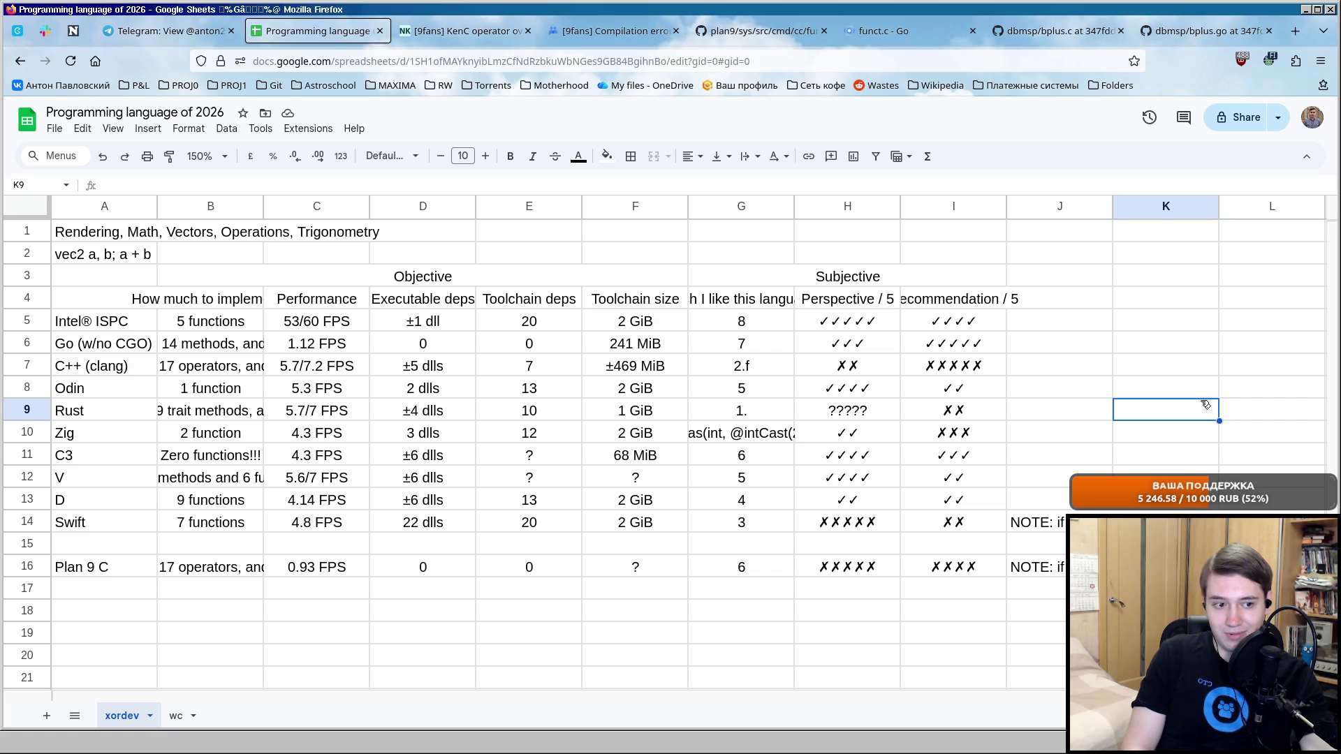
# Highlight the whole Intel® ISPC row of data twice, then settle on an empty cell below the table.
pyautogui.moveTo(92, 319); pyautogui.dragTo(922, 322)
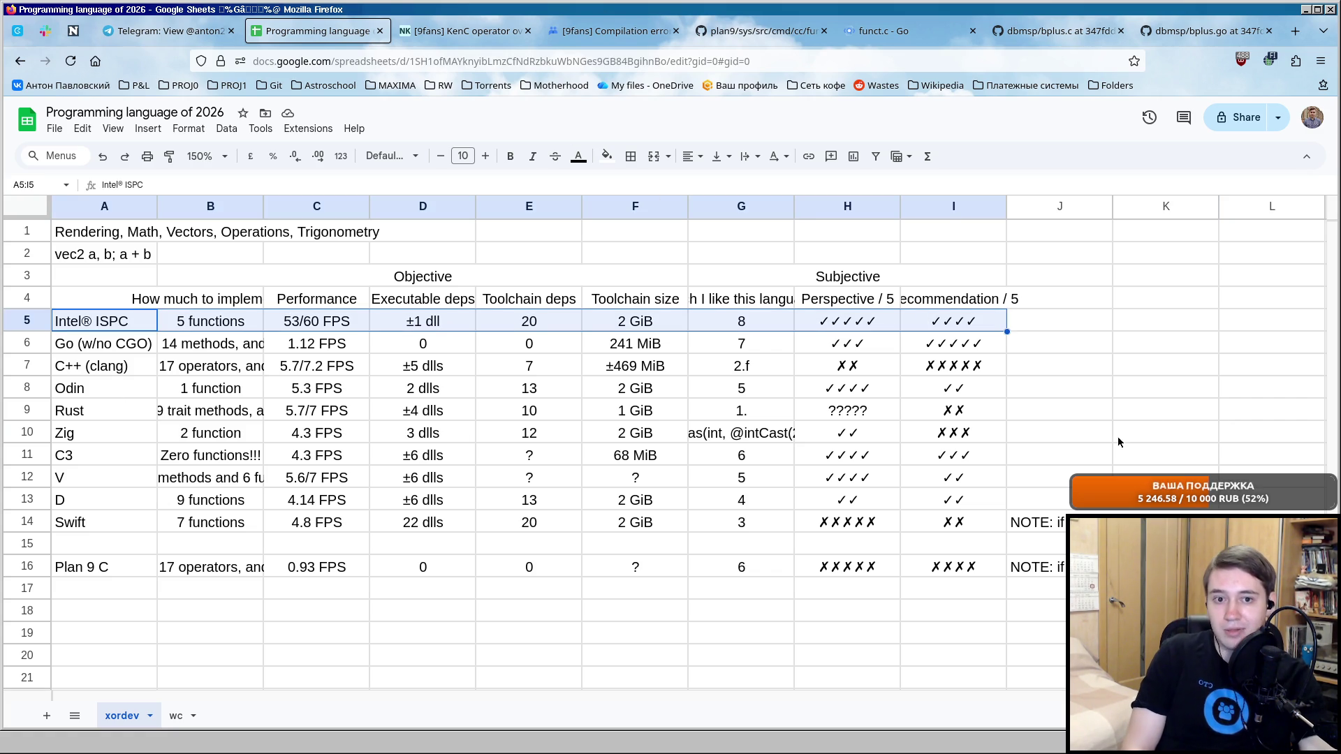
pyautogui.click(1156, 318)
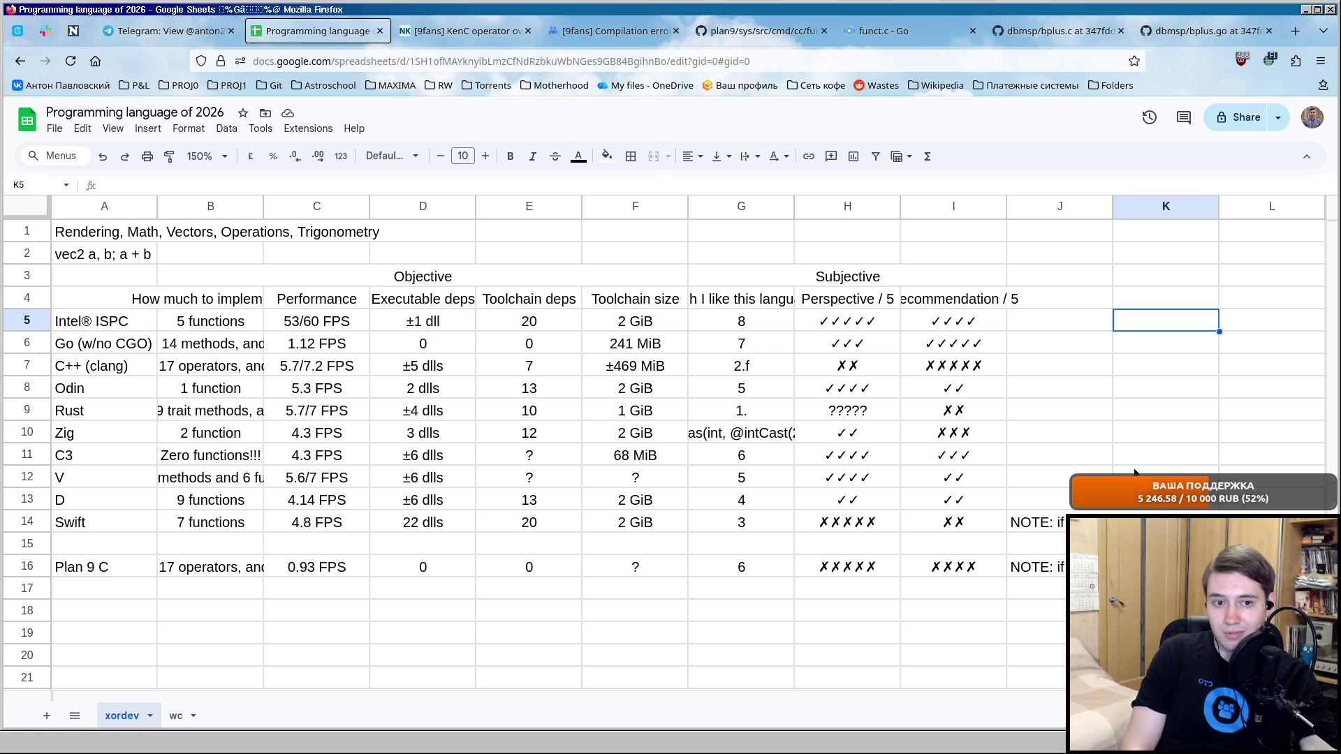
pyautogui.click(1158, 460)
pyautogui.click(1158, 471)
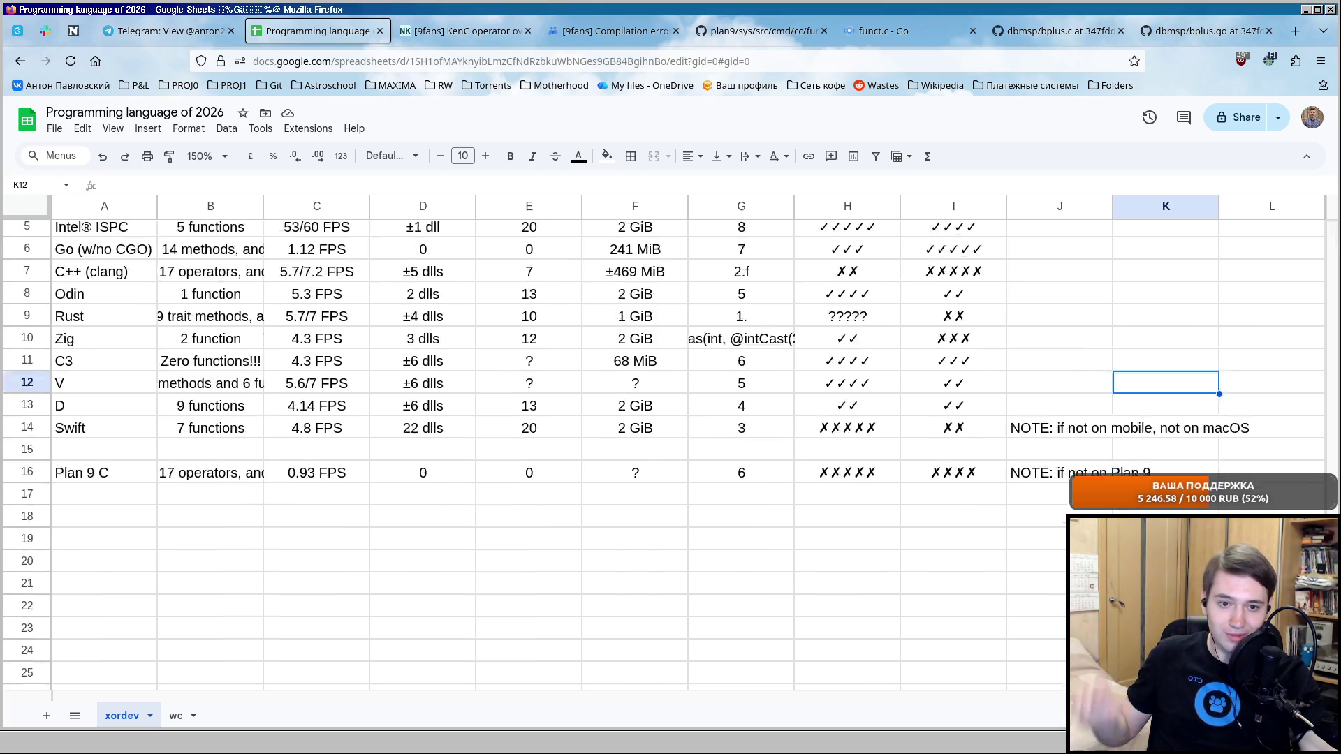
pyautogui.click(959, 587)
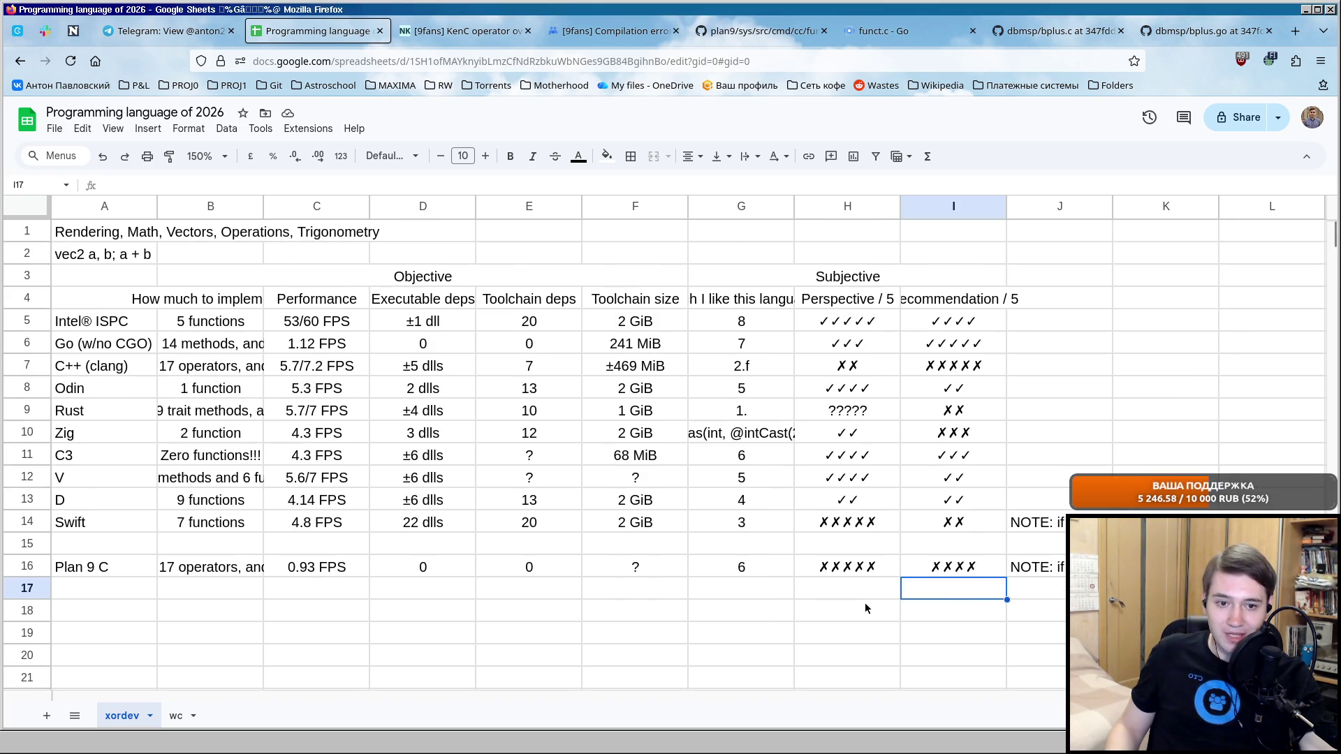
pyautogui.click(105, 610)
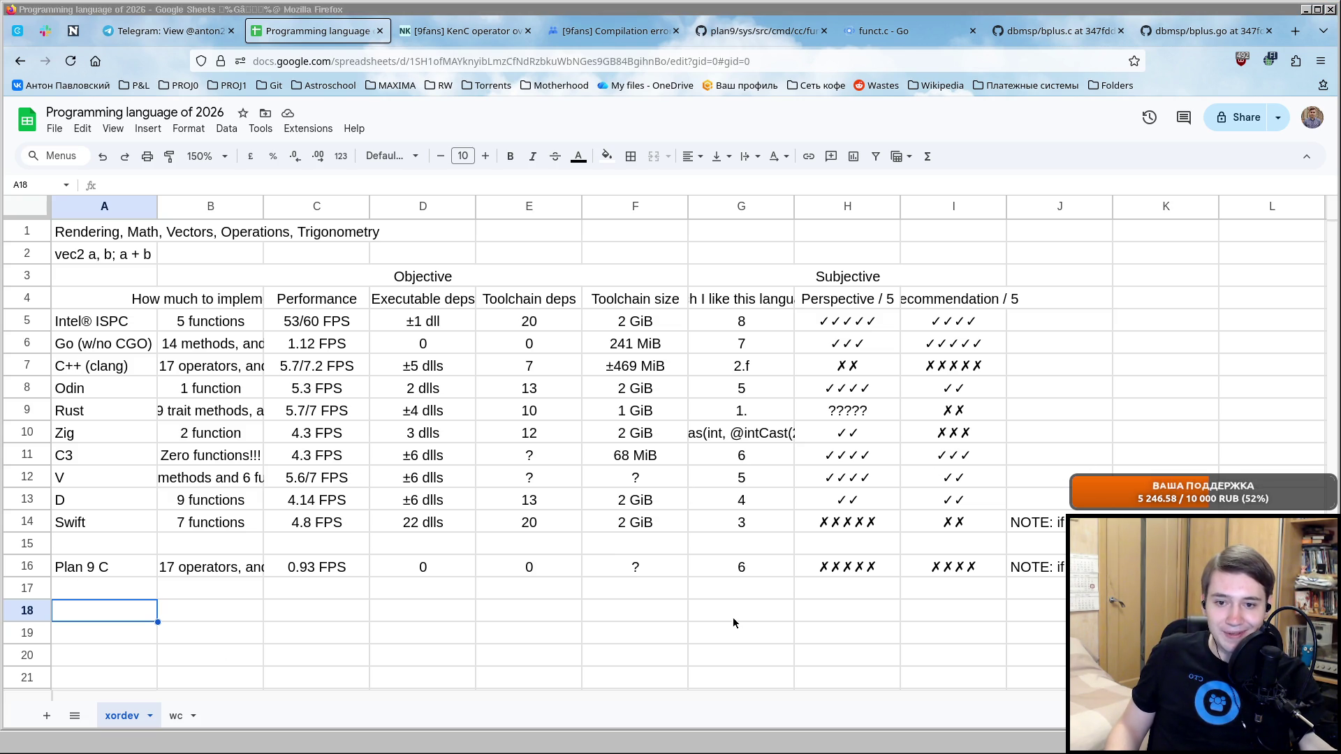
pyautogui.click(105, 609)
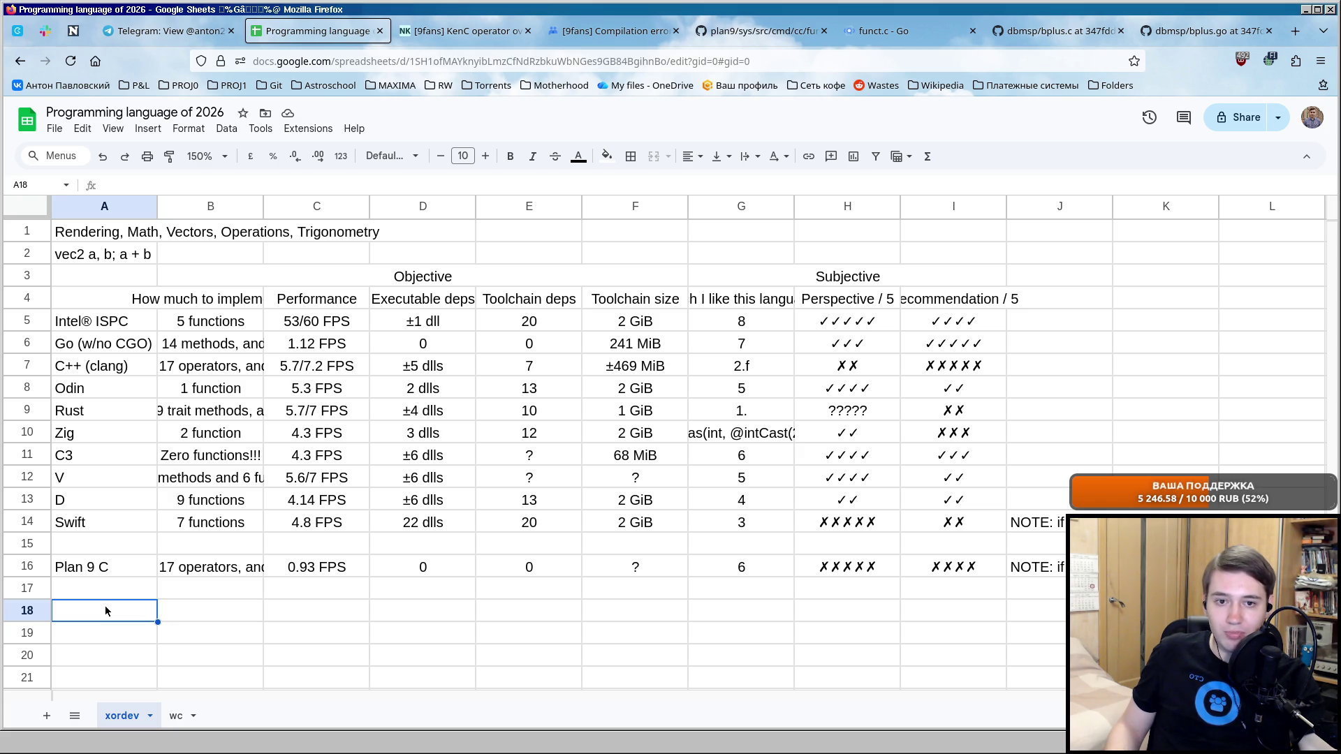
pyautogui.moveTo(78, 324); pyautogui.dragTo(970, 322)
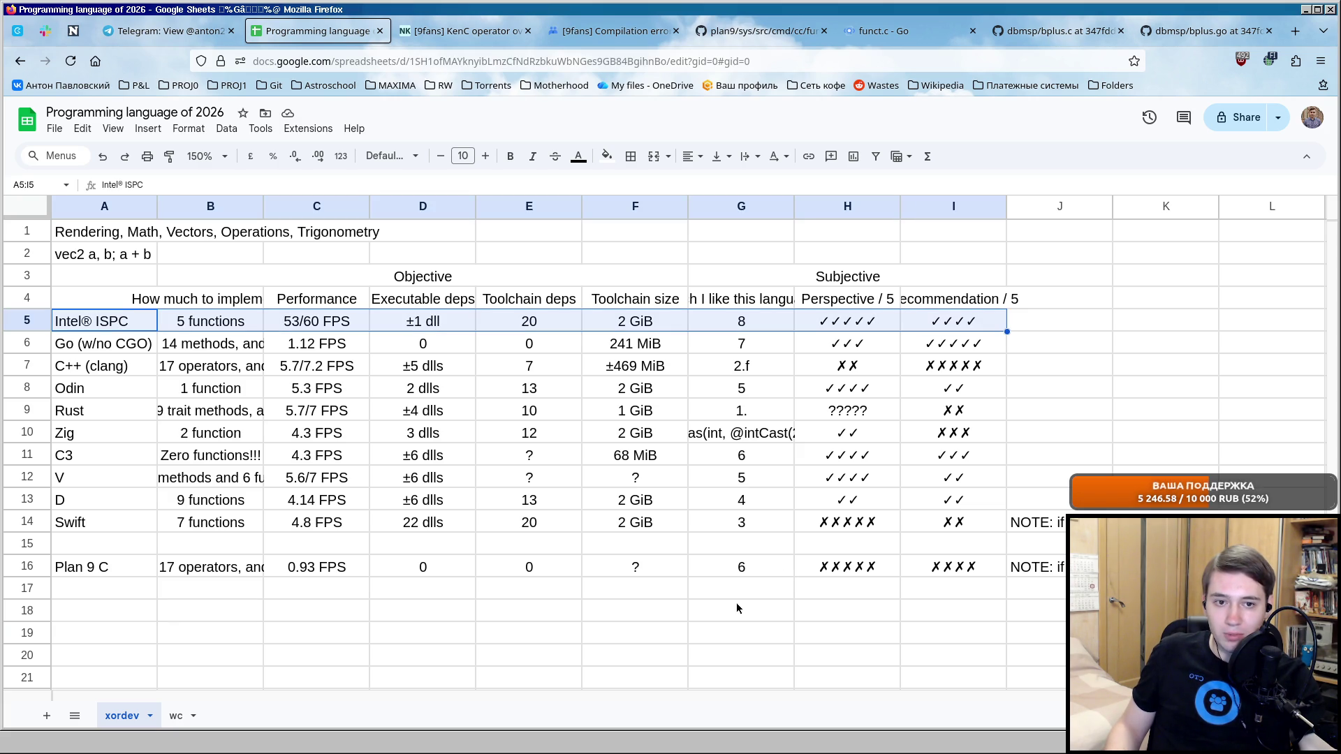
pyautogui.click(114, 609)
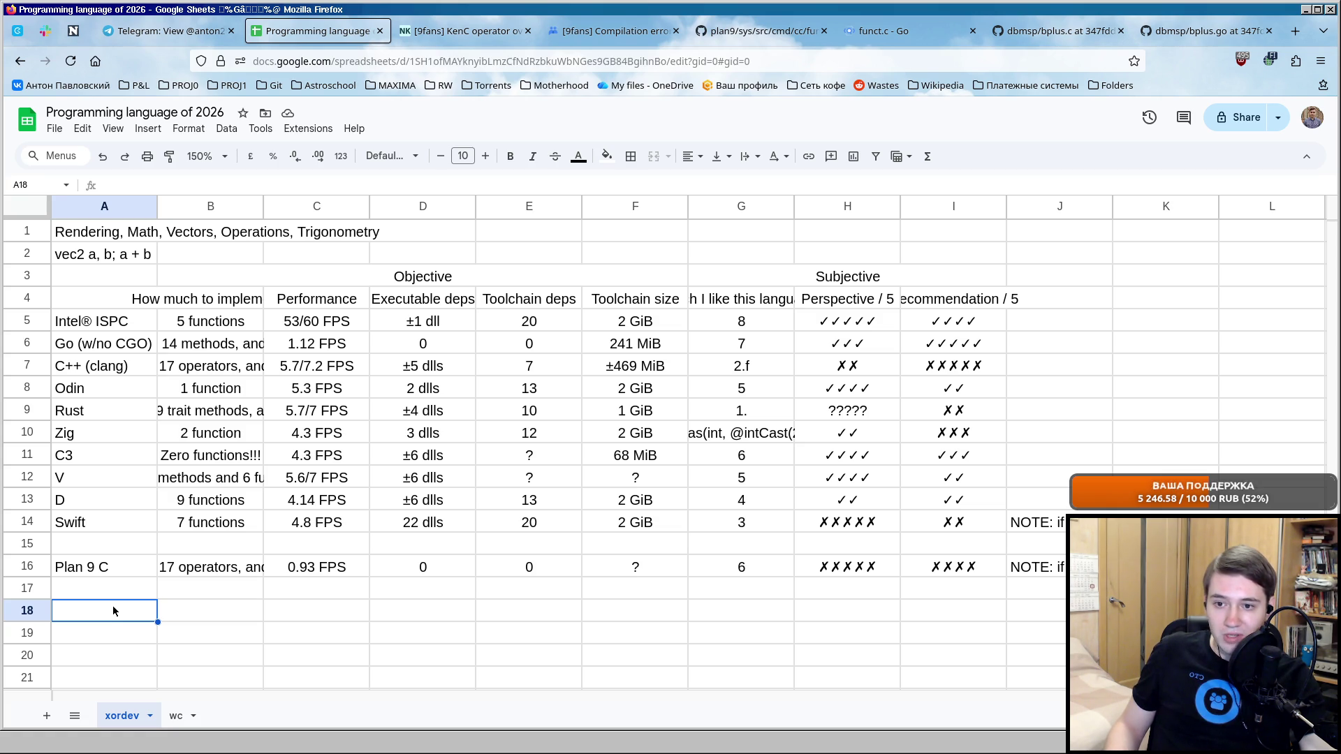
# Move the C3 row up to sit directly under Intel® ISPC.
pyautogui.click(30, 458)
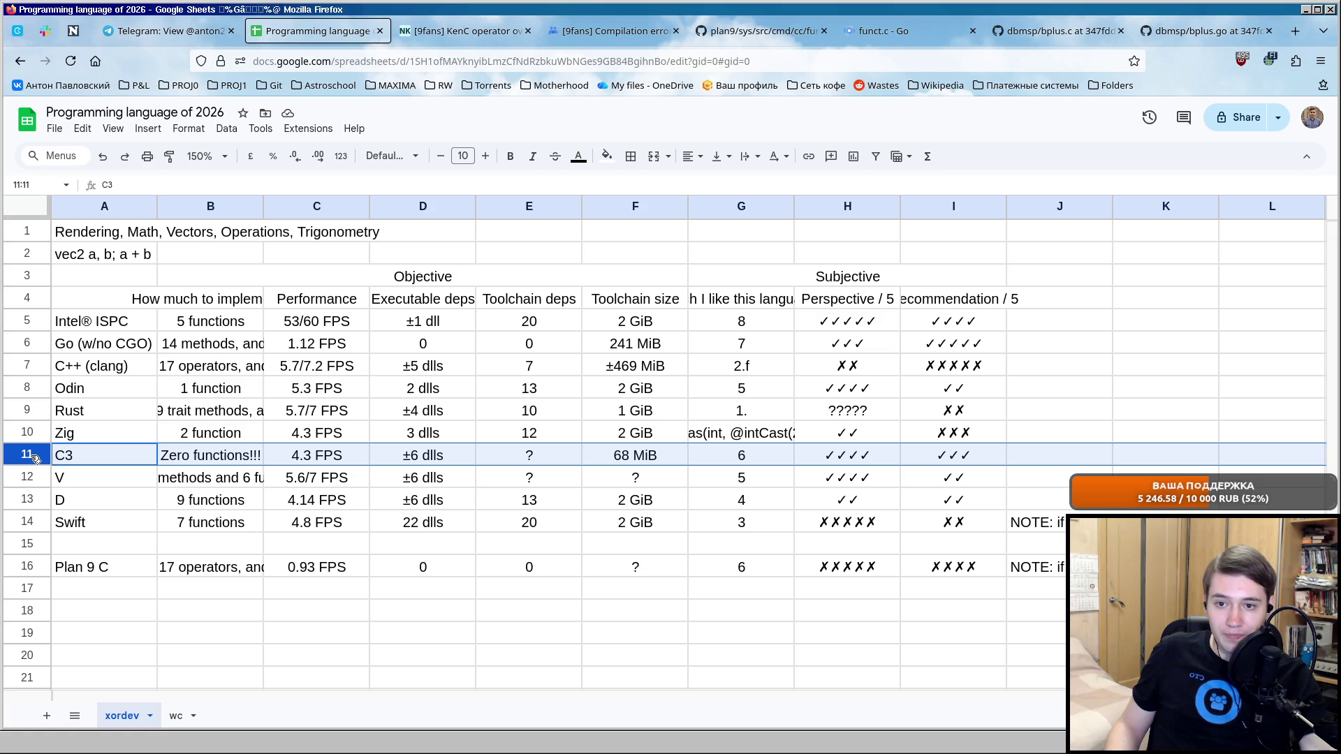
pyautogui.moveTo(30, 458); pyautogui.dragTo(30, 333)
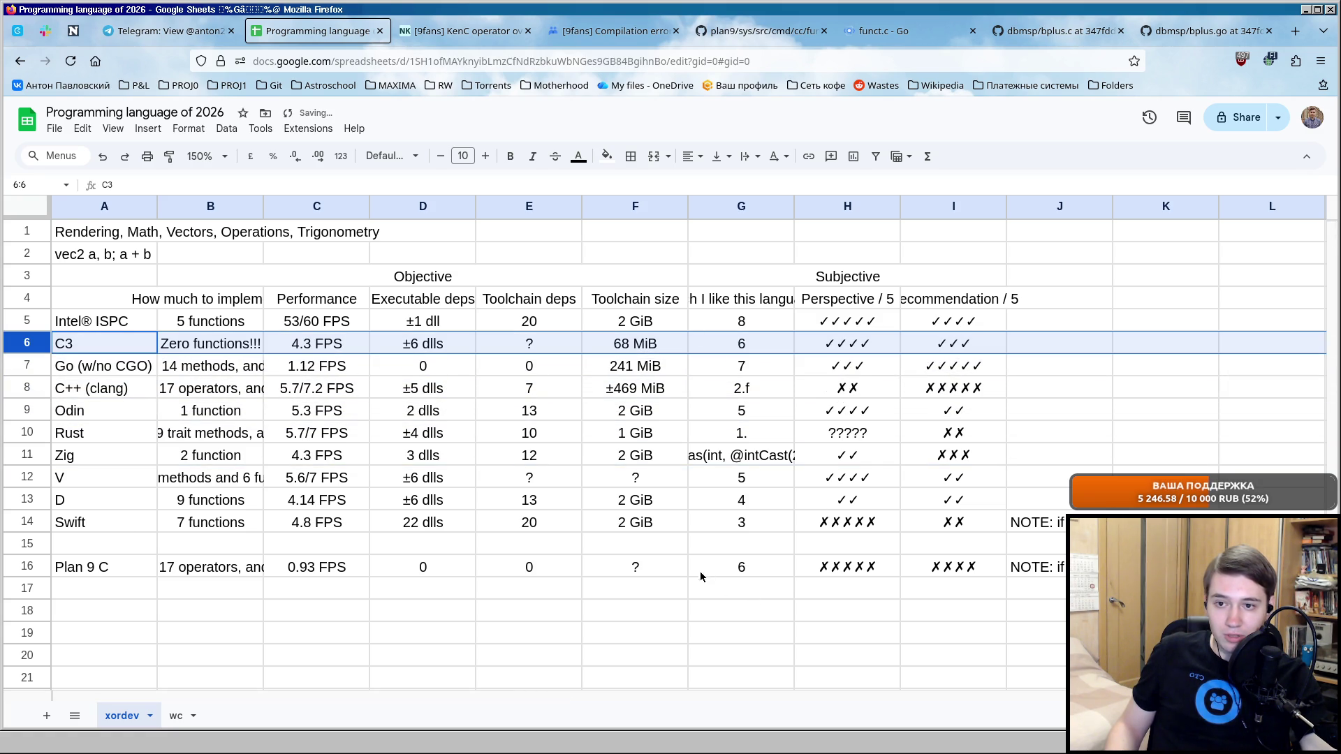
pyautogui.click(218, 347)
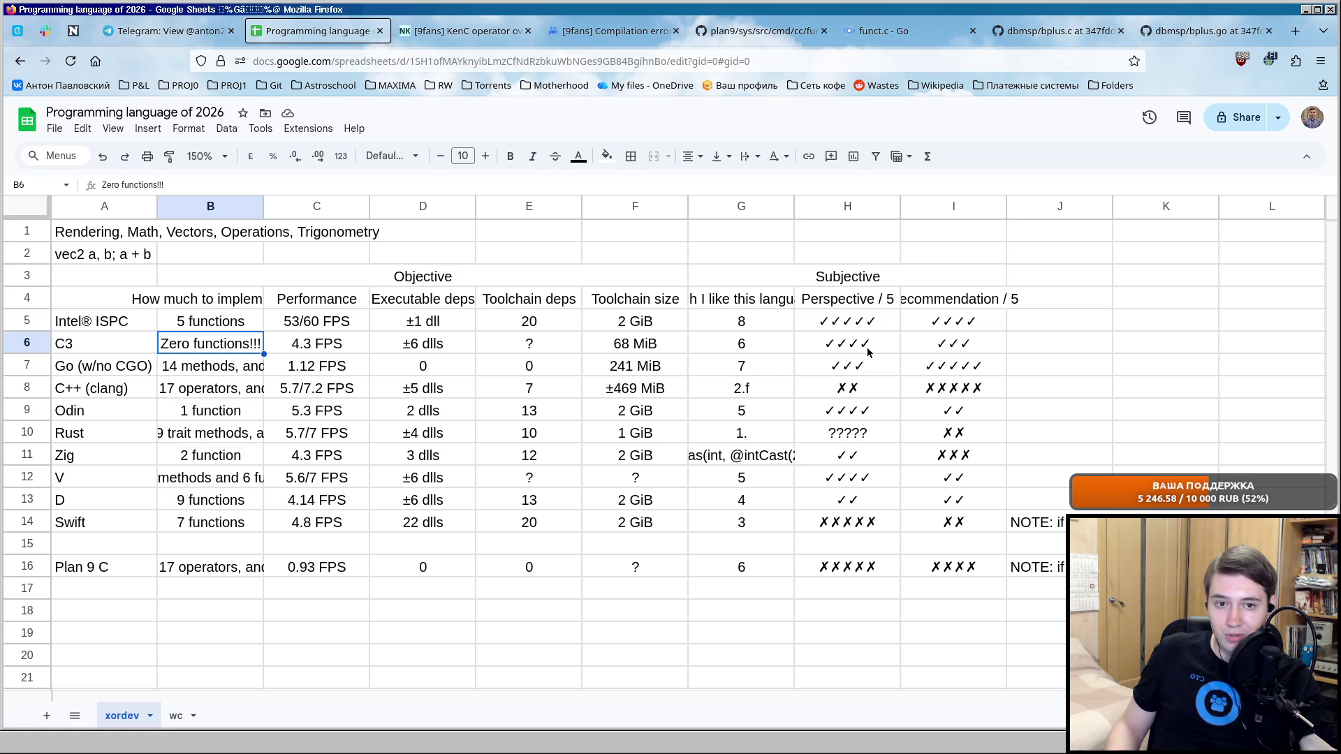
pyautogui.click(893, 350)
pyautogui.click(981, 347)
pyautogui.click(1072, 352)
pyautogui.click(1142, 350)
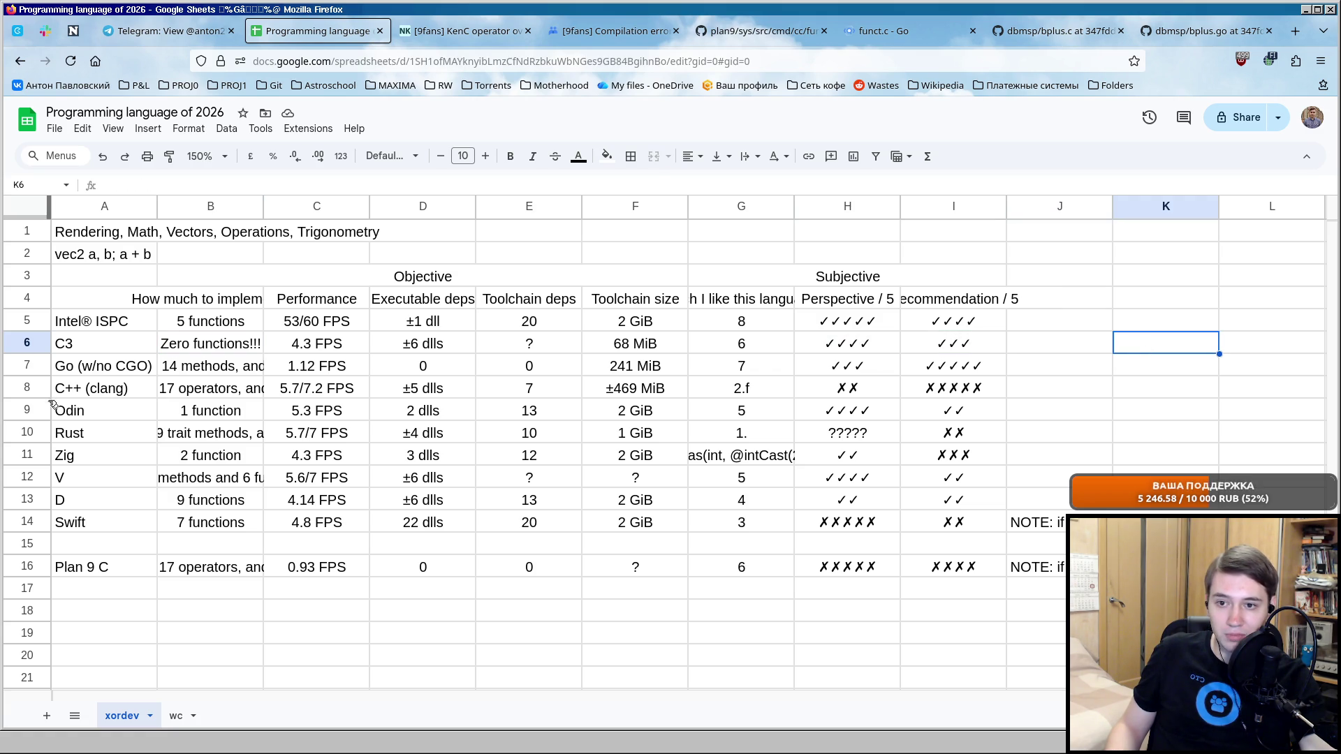
# Move the V, Odin, Zig and Swift rows up so they follow C3 and D.
pyautogui.moveTo(23, 480)
pyautogui.mouseDown()
pyautogui.moveTo(40, 360)
pyautogui.moveTo(29, 386)
pyautogui.mouseUp()
pyautogui.click(26, 455)
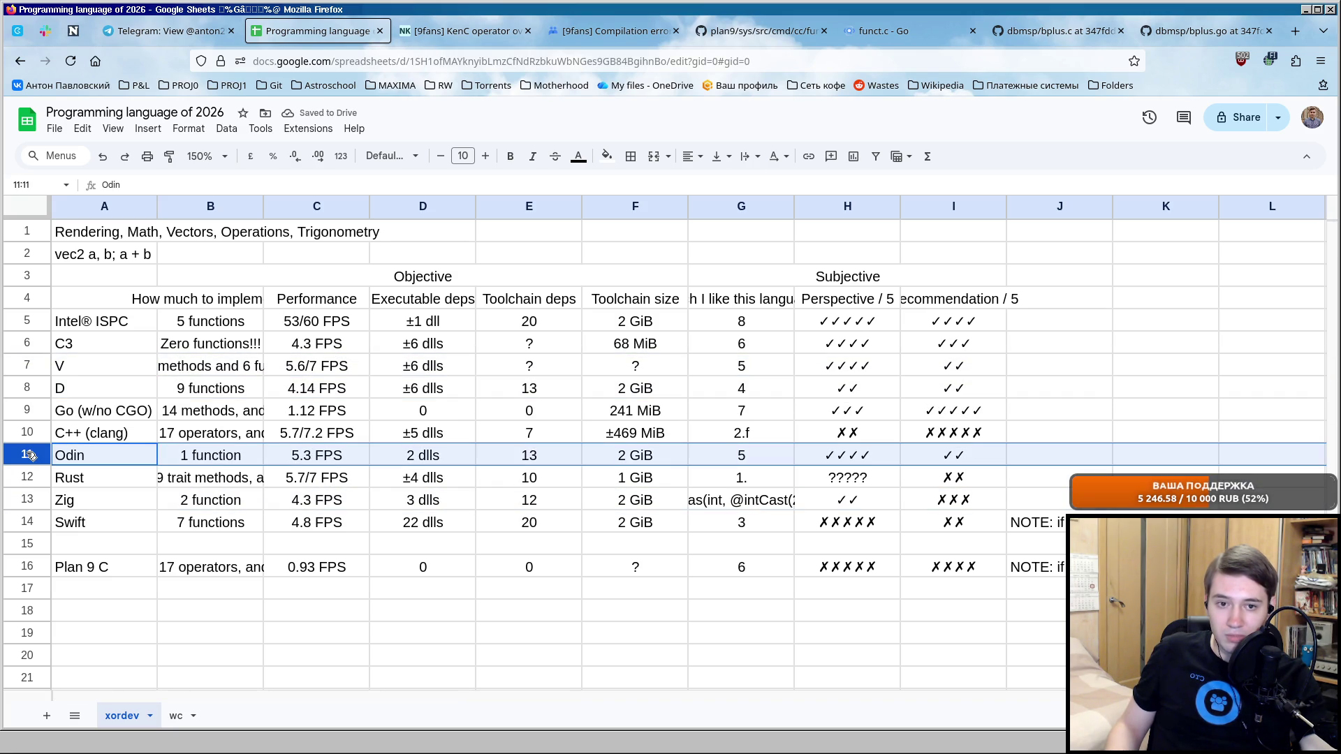
pyautogui.moveTo(31, 454)
pyautogui.mouseDown()
pyautogui.moveTo(37, 374)
pyautogui.moveTo(30, 384)
pyautogui.mouseUp()
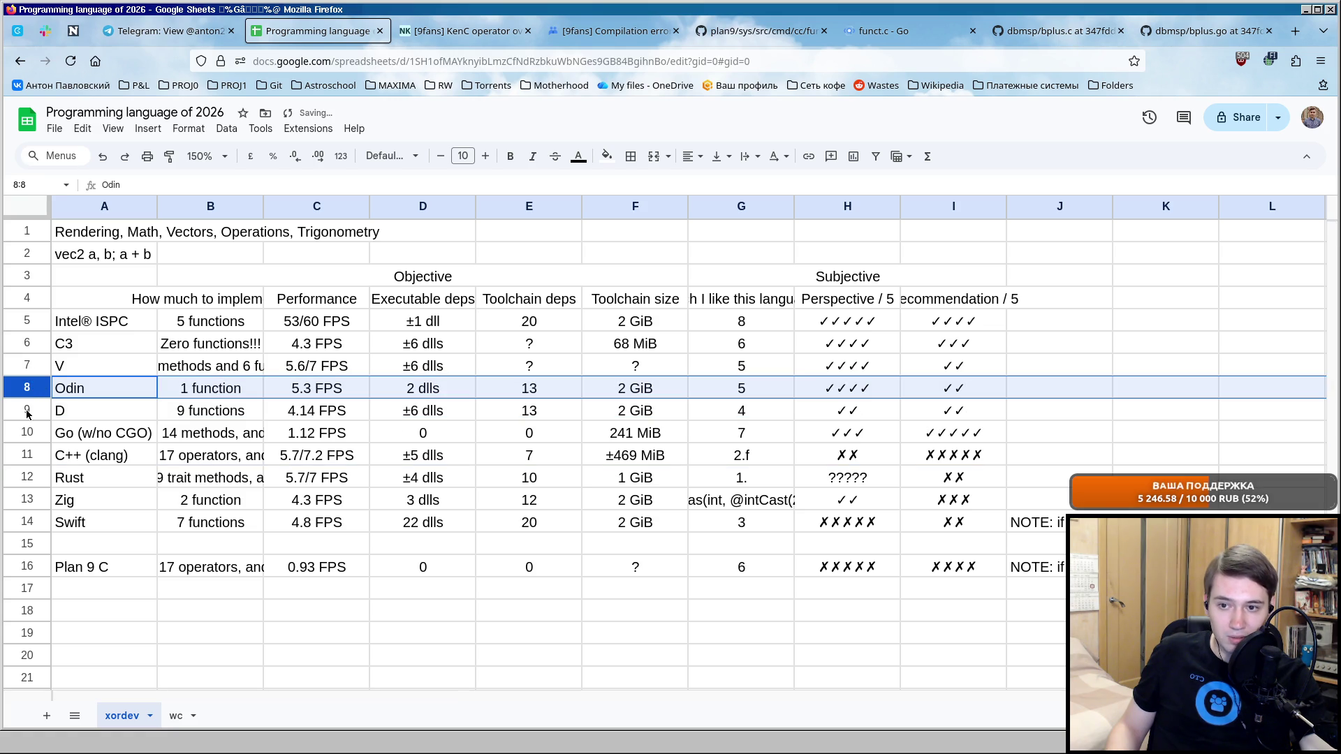
pyautogui.click(25, 501)
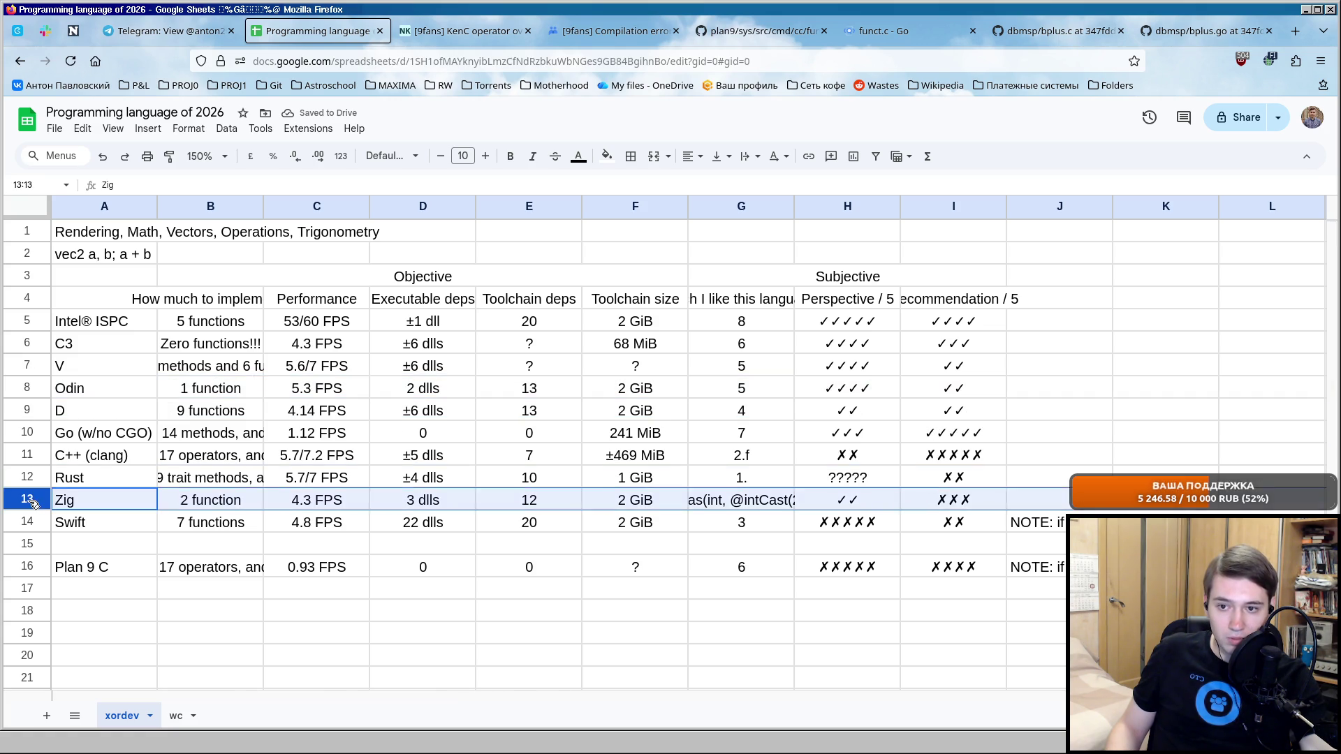
pyautogui.moveTo(26, 500); pyautogui.dragTo(28, 429)
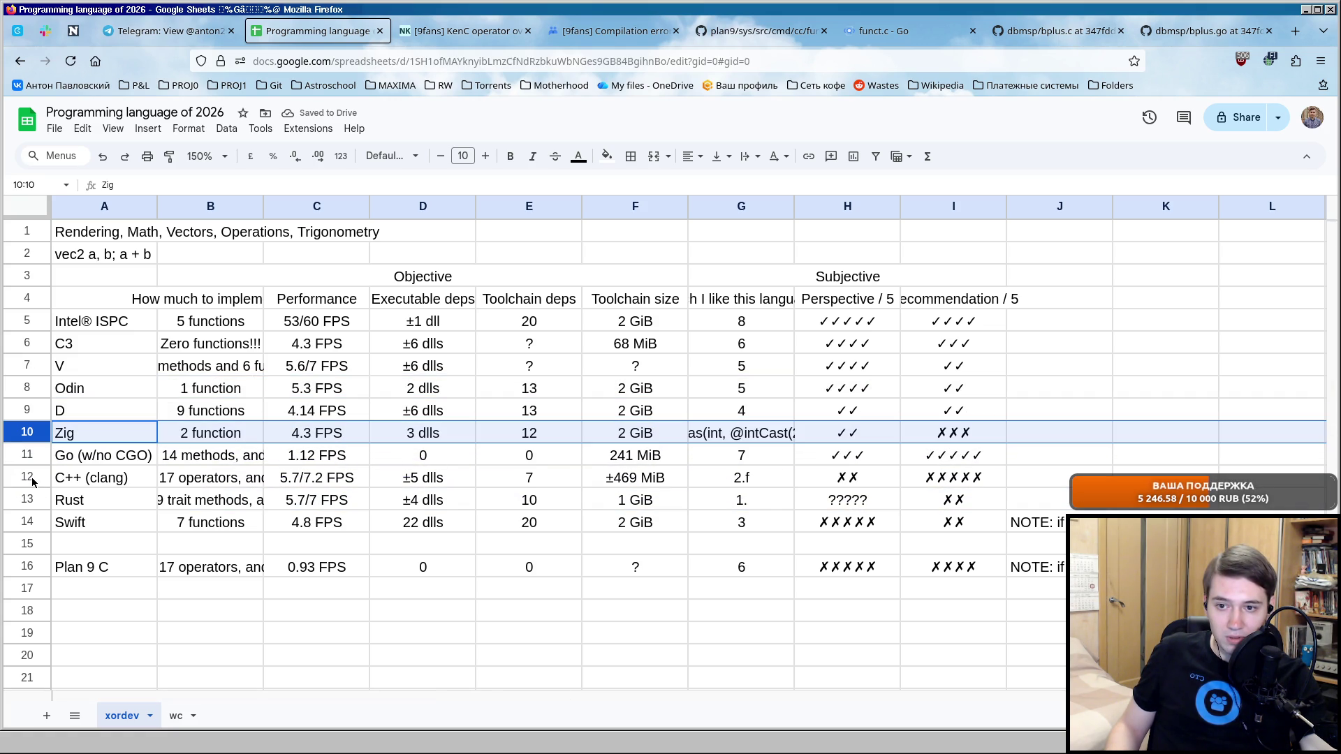
pyautogui.click(29, 521)
pyautogui.moveTo(29, 522); pyautogui.dragTo(27, 445)
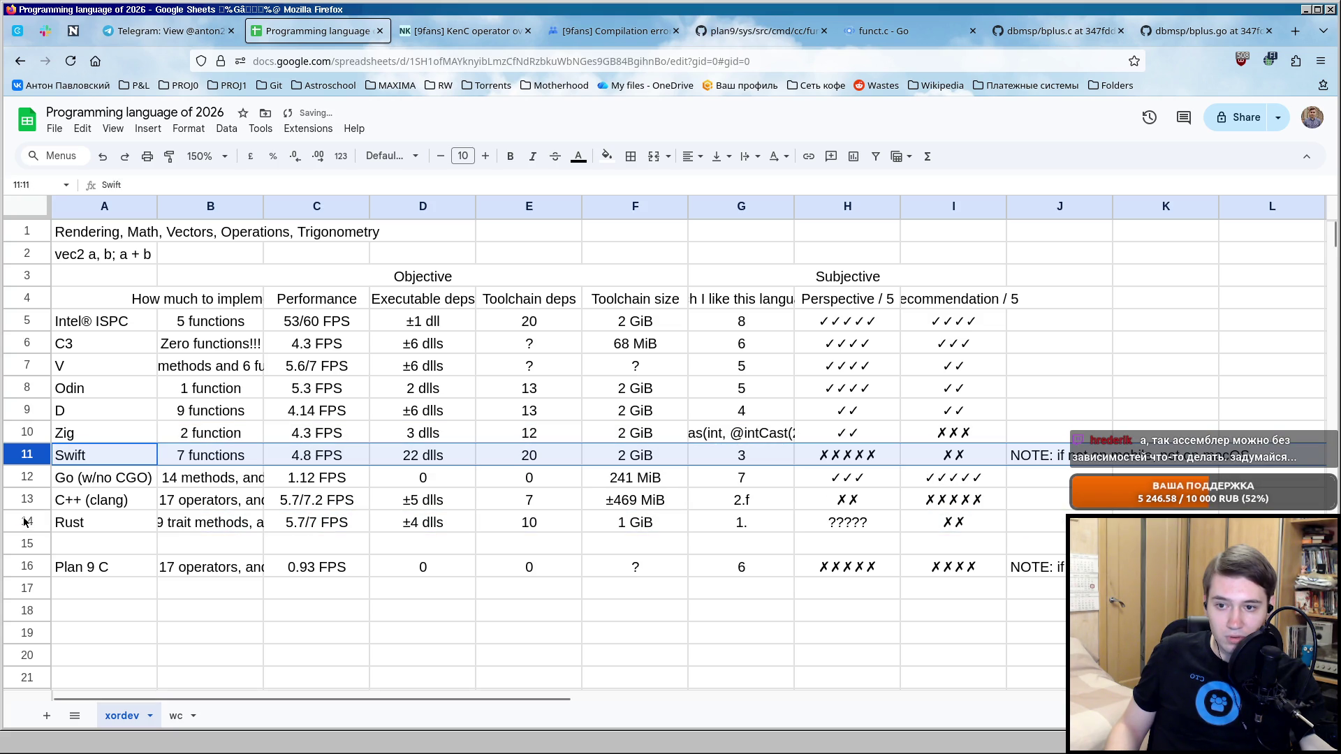
# Move the Go row down below Rust and check its method count and performance cells.
pyautogui.click(32, 478)
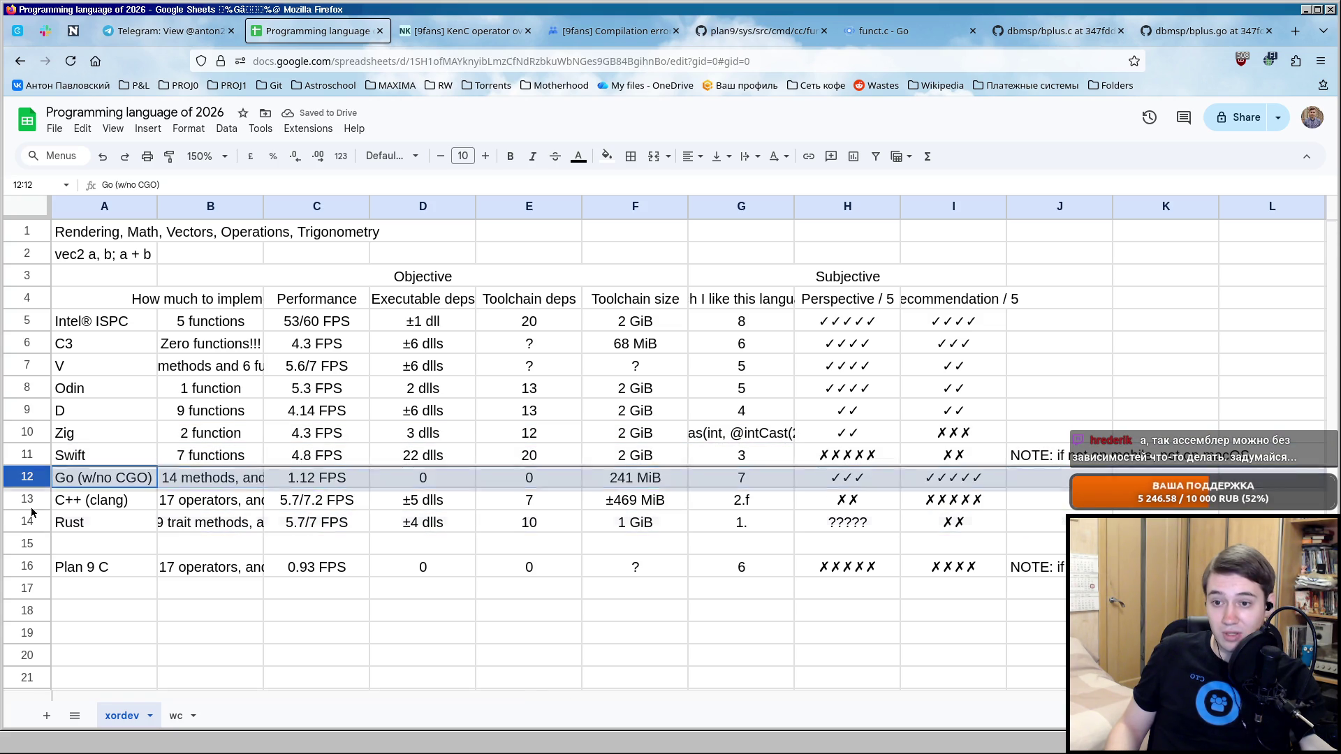
pyautogui.moveTo(32, 478); pyautogui.dragTo(34, 534)
pyautogui.moveTo(210, 522); pyautogui.dragTo(329, 529)
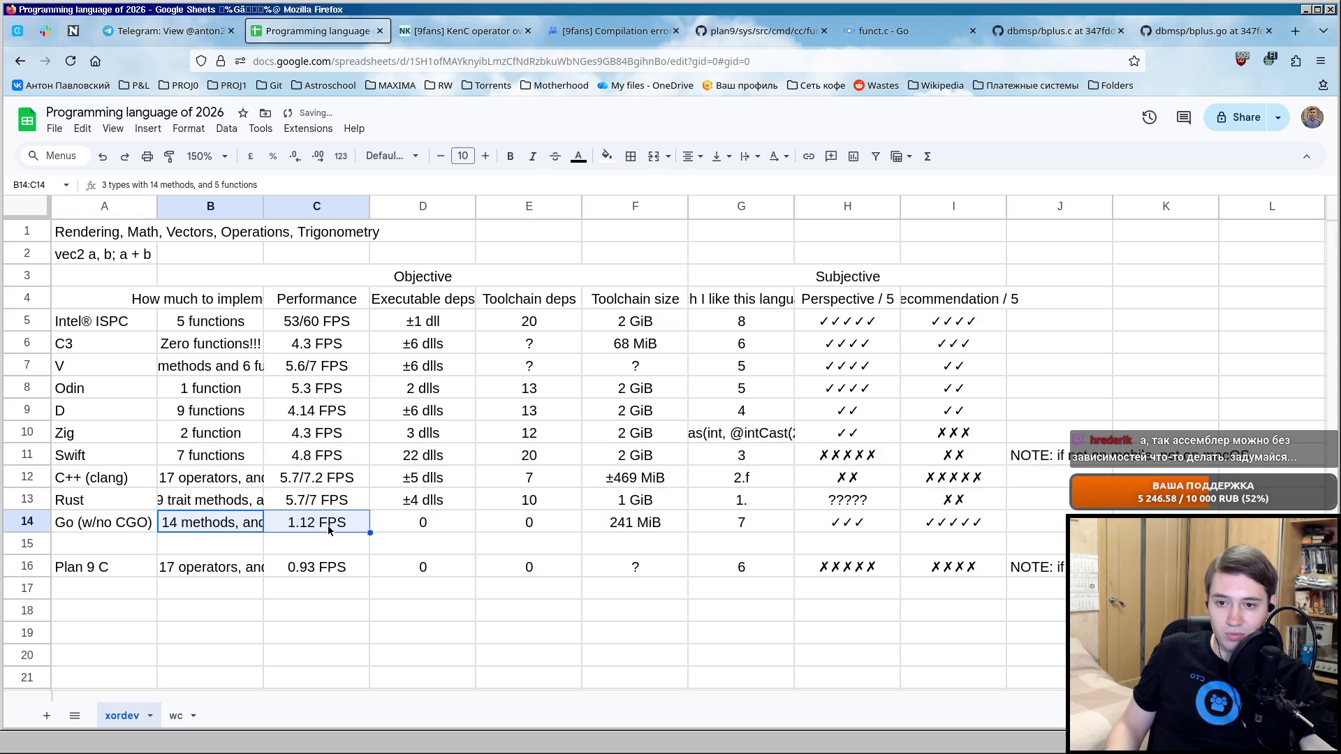
pyautogui.click(206, 528)
pyautogui.click(306, 529)
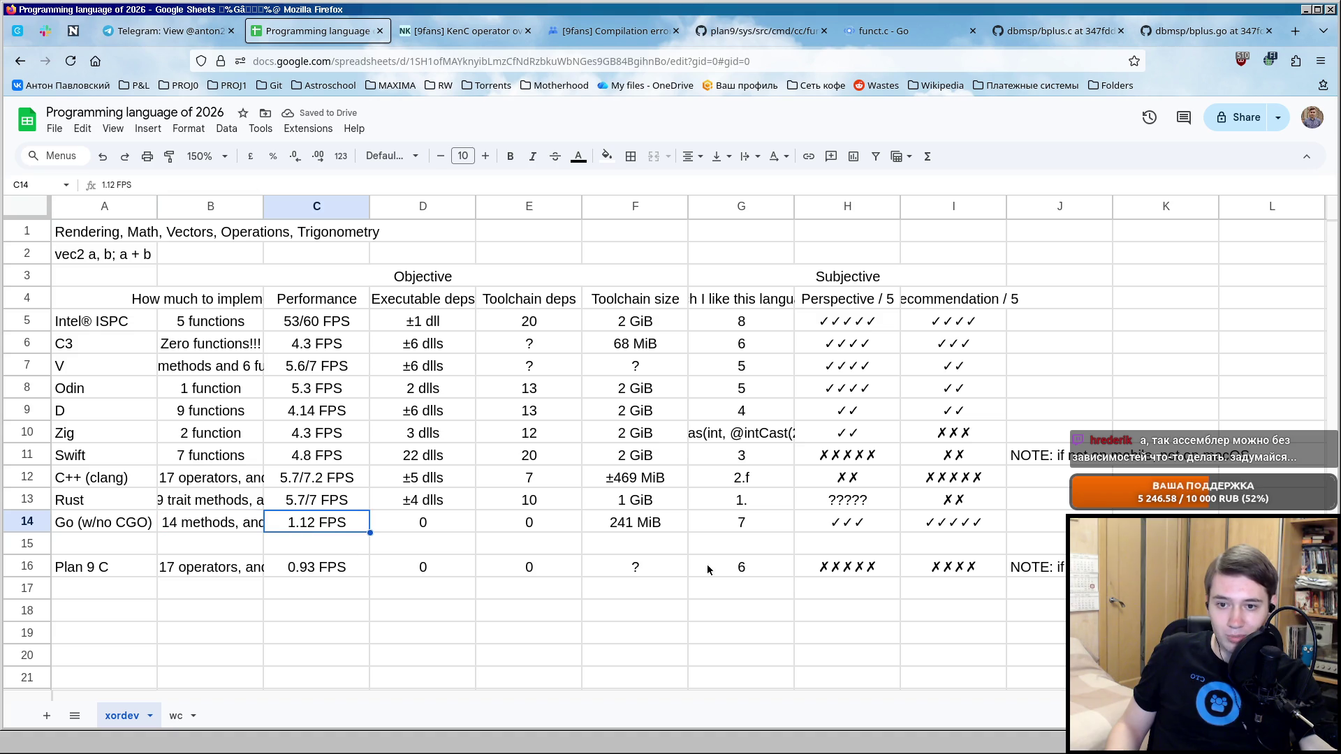
pyautogui.click(100, 588)
pyautogui.click(95, 522)
pyautogui.click(137, 583)
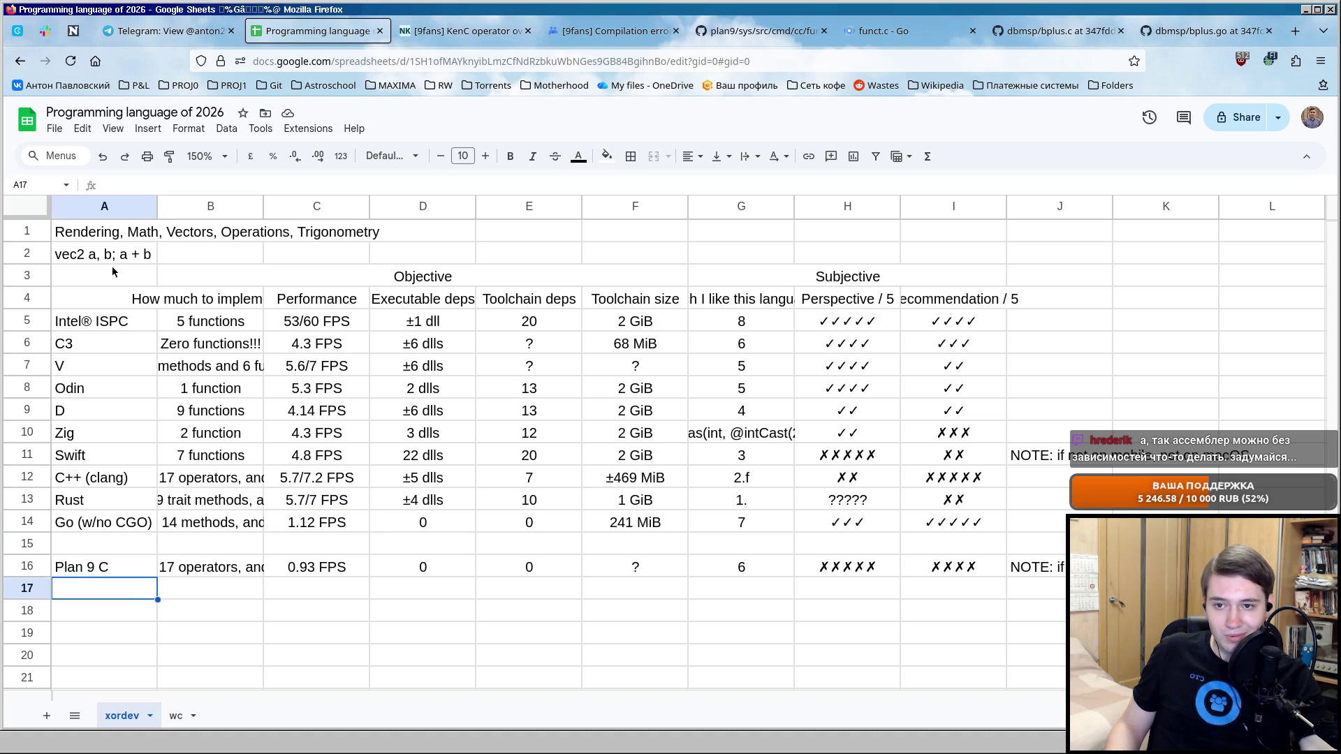
# Highlight the two title lines and then the whole Go row of data.
pyautogui.moveTo(79, 233); pyautogui.dragTo(100, 254)
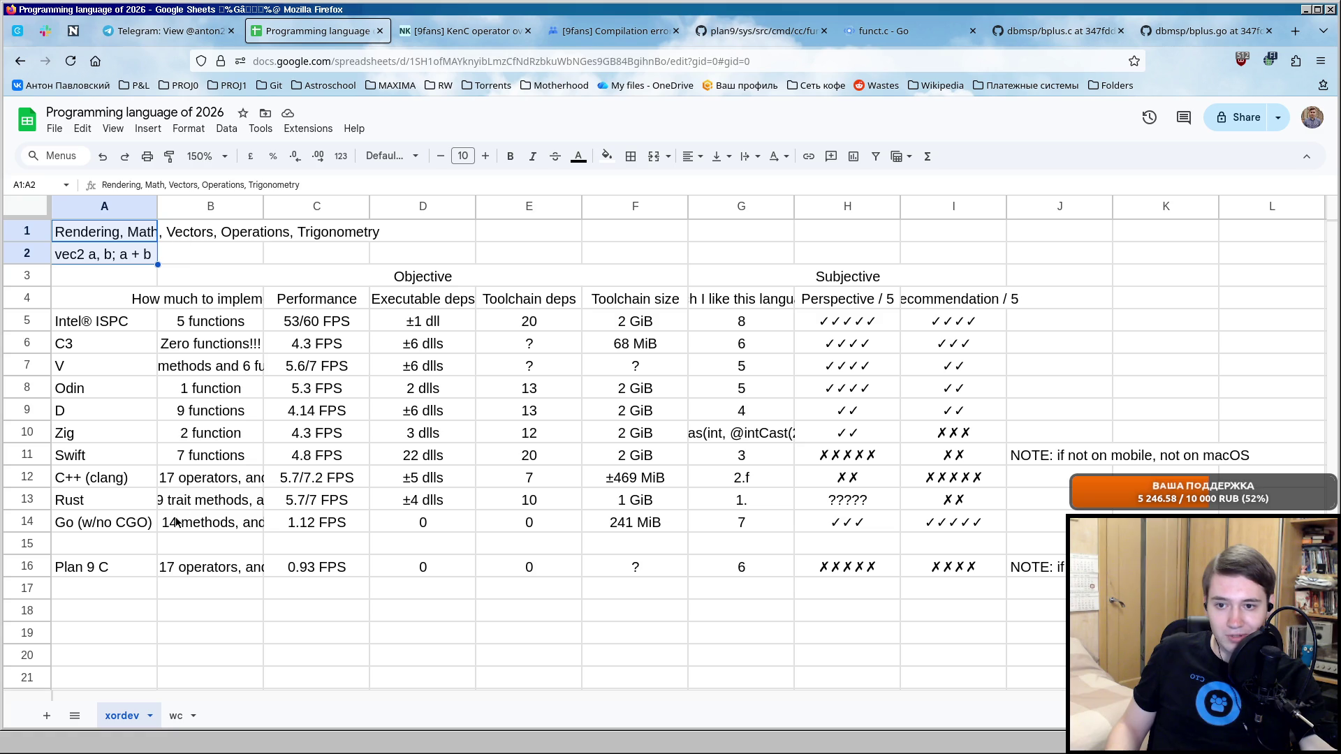
pyautogui.click(135, 585)
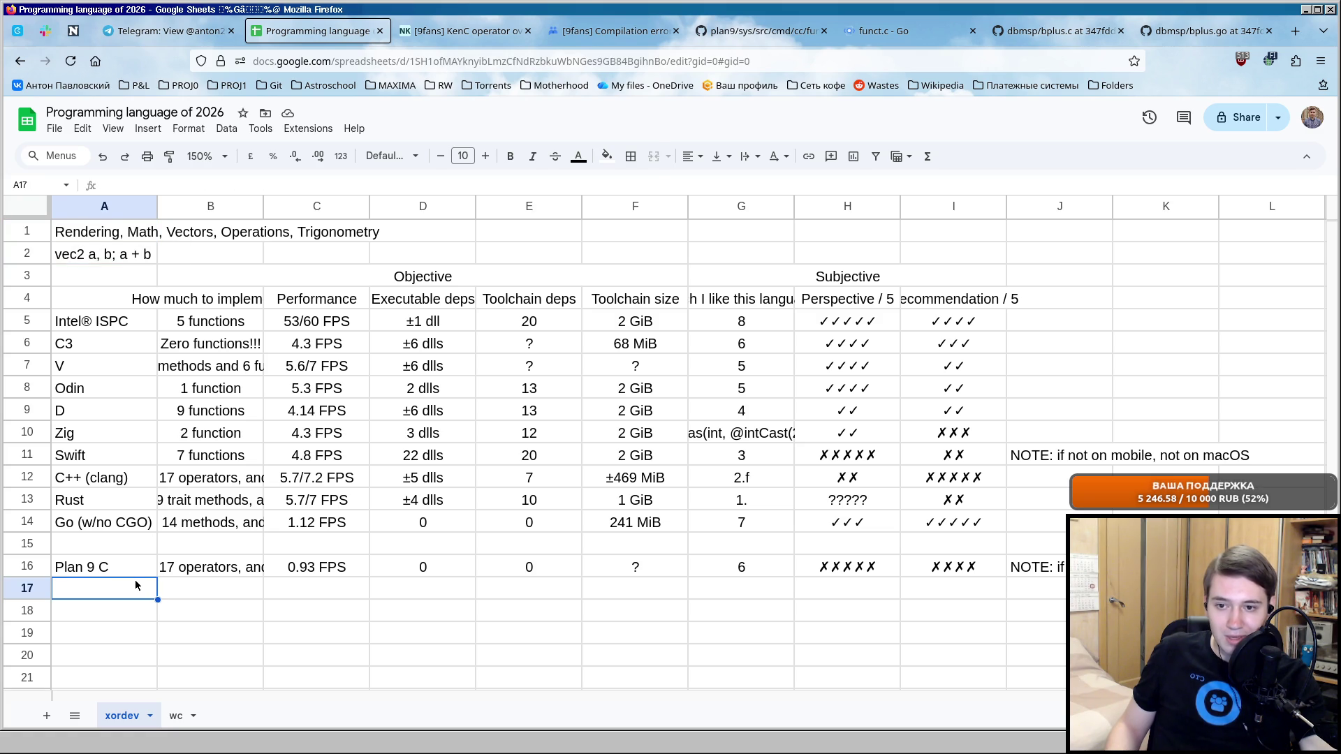
pyautogui.moveTo(121, 527); pyautogui.dragTo(953, 522)
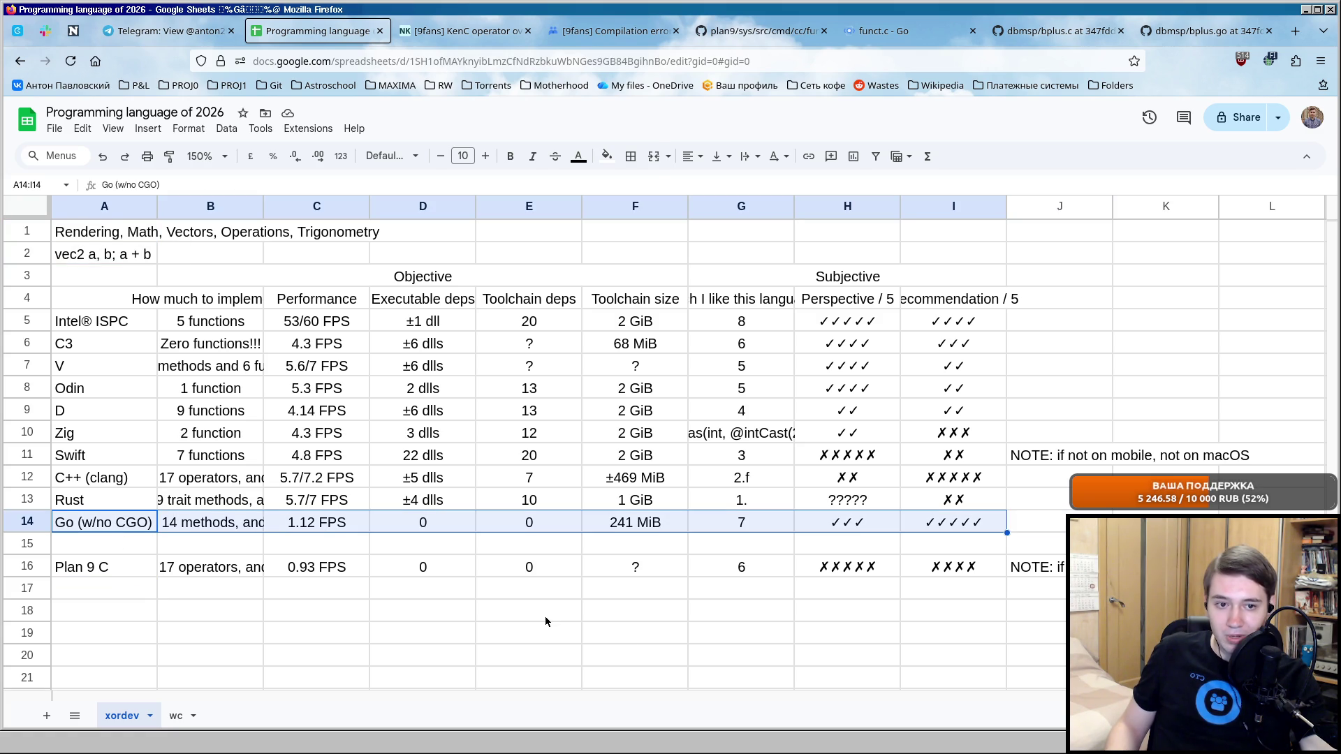
pyautogui.click(154, 606)
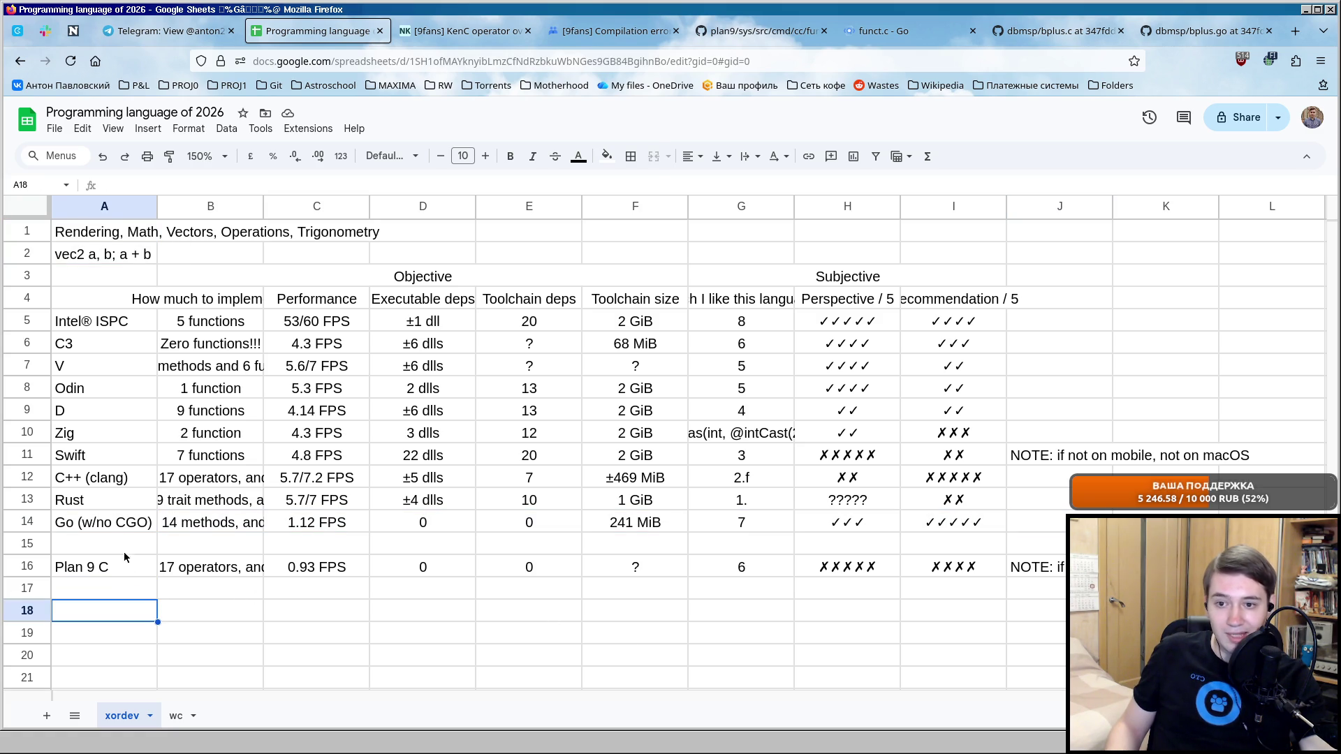
pyautogui.moveTo(105, 522); pyautogui.dragTo(954, 521)
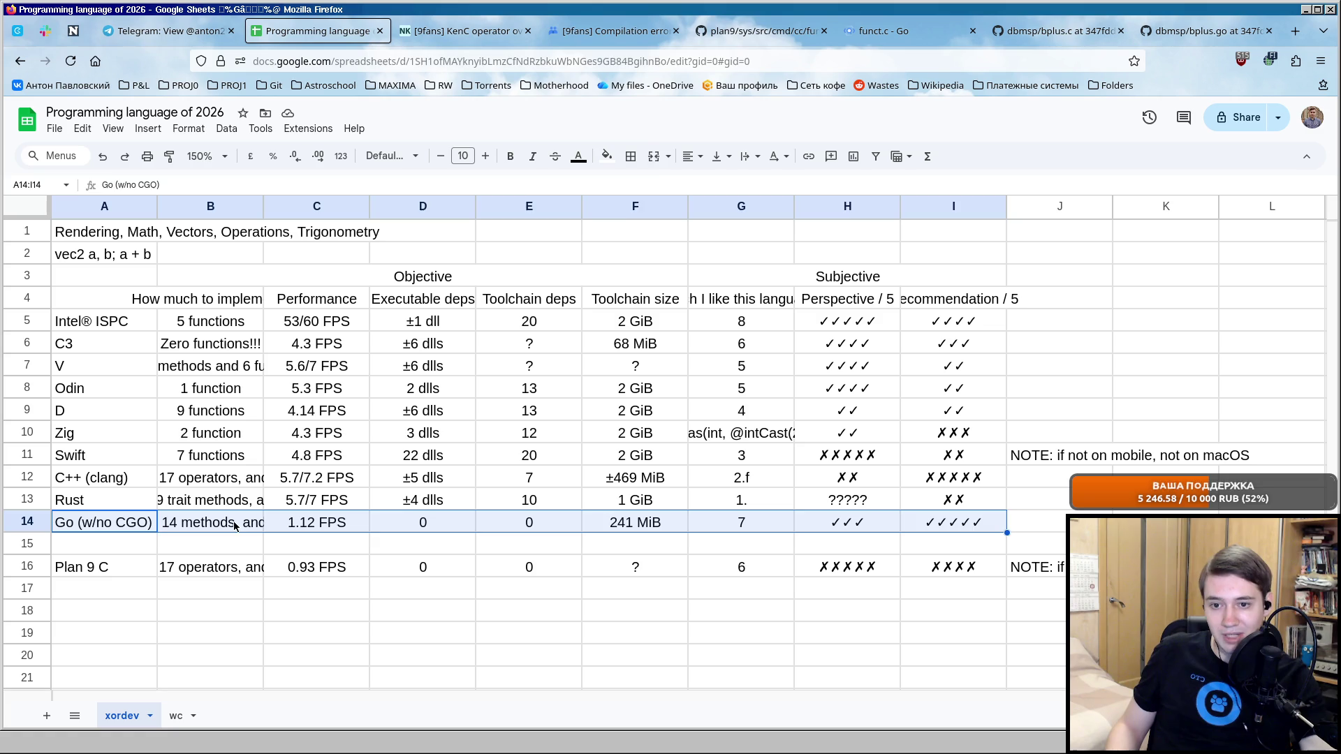
# Flip to acme's shader.c and back, then mark the Go (w/no CGO) and Plan 9 C rows.
pyautogui.hotkey('alt', 'Tab')
pyautogui.scroll(5, 365, 435)
pyautogui.scroll(3, 346, 272)
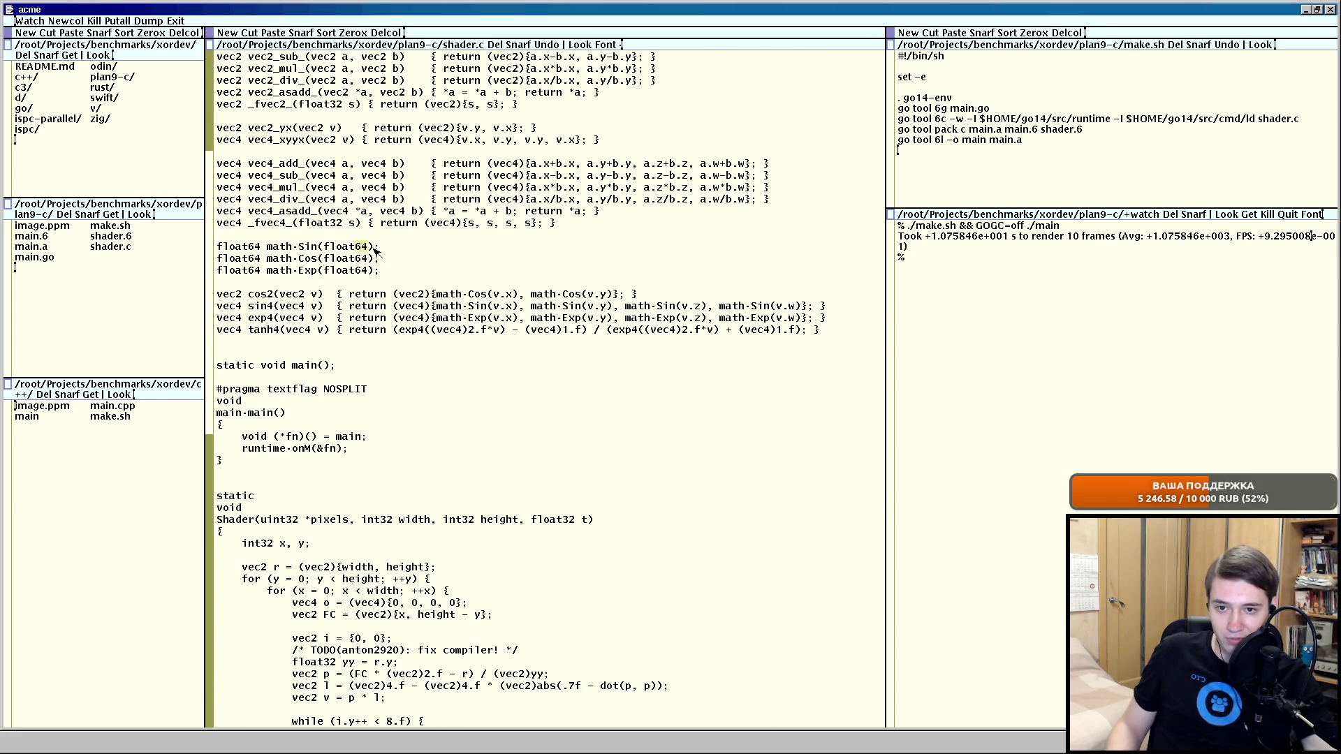
pyautogui.scroll(-1, 312, 328)
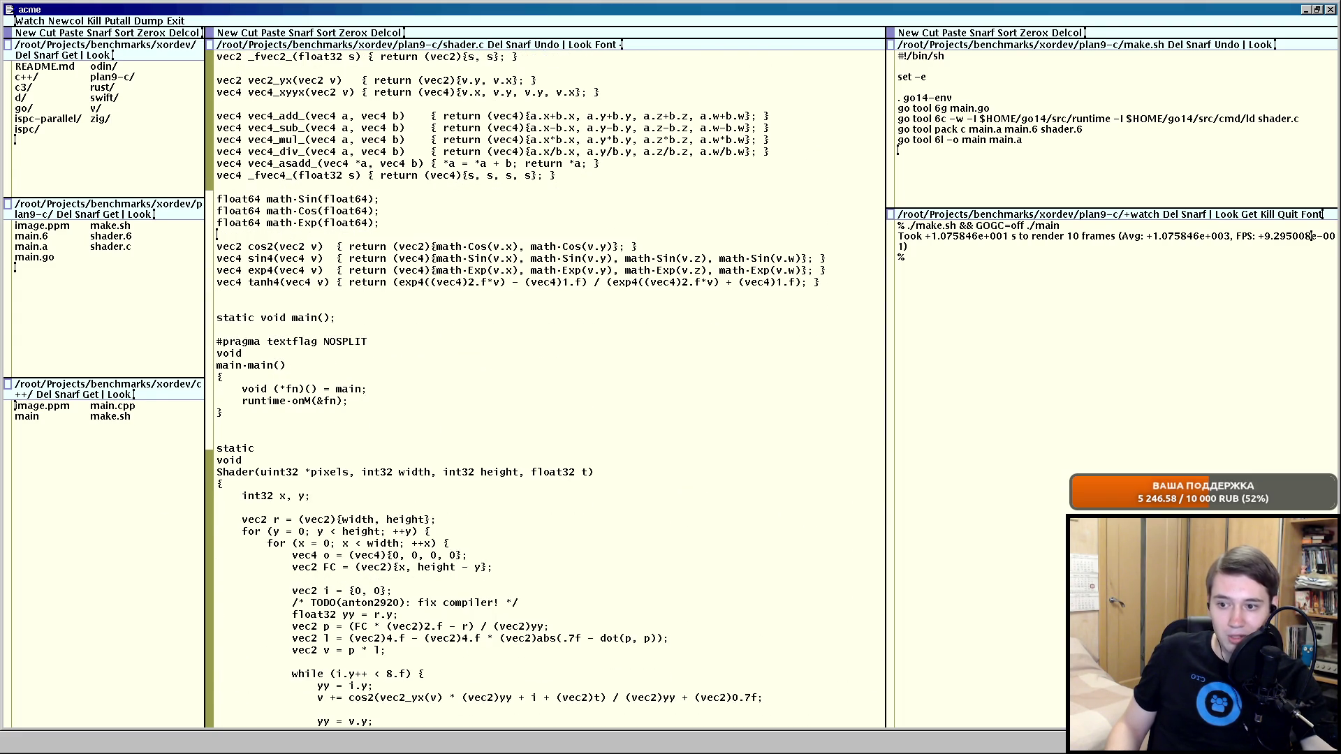
pyautogui.hotkey('alt', 'Tab')
pyautogui.moveTo(86, 531); pyautogui.dragTo(315, 523)
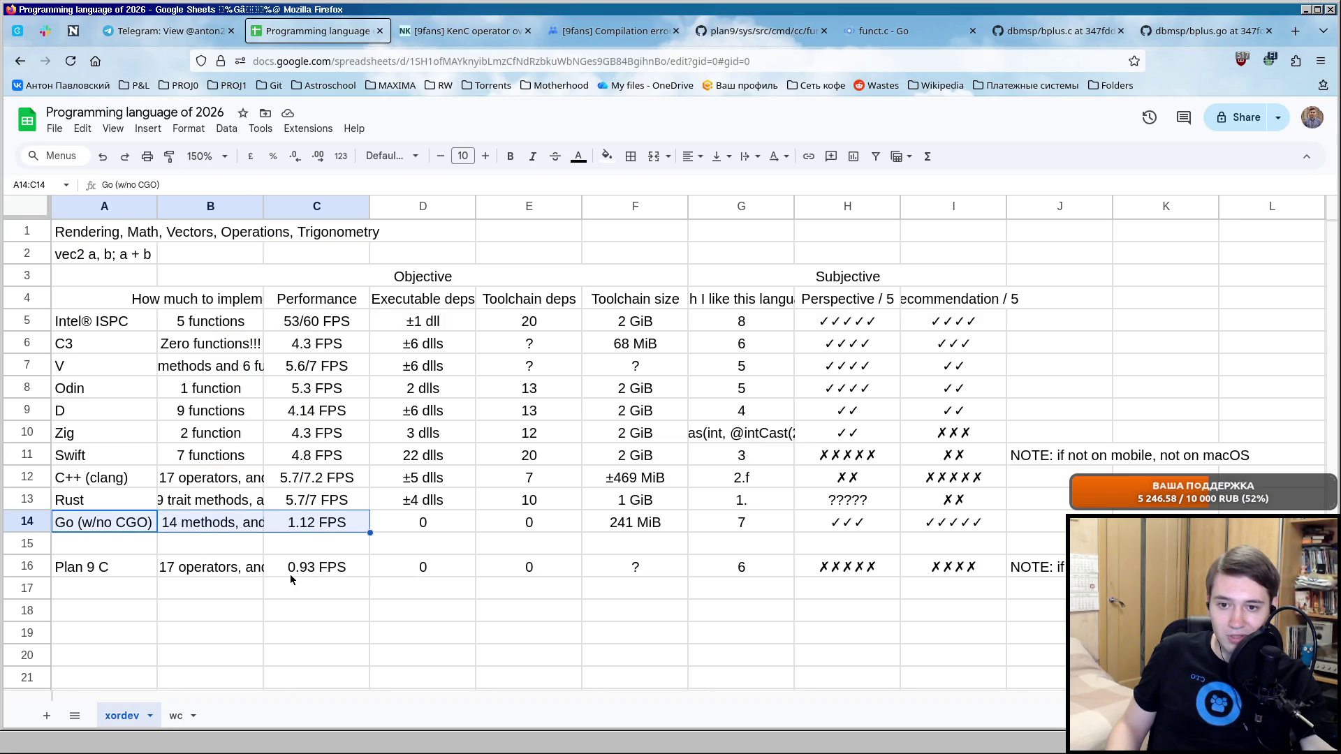
pyautogui.moveTo(132, 576); pyautogui.dragTo(1033, 555)
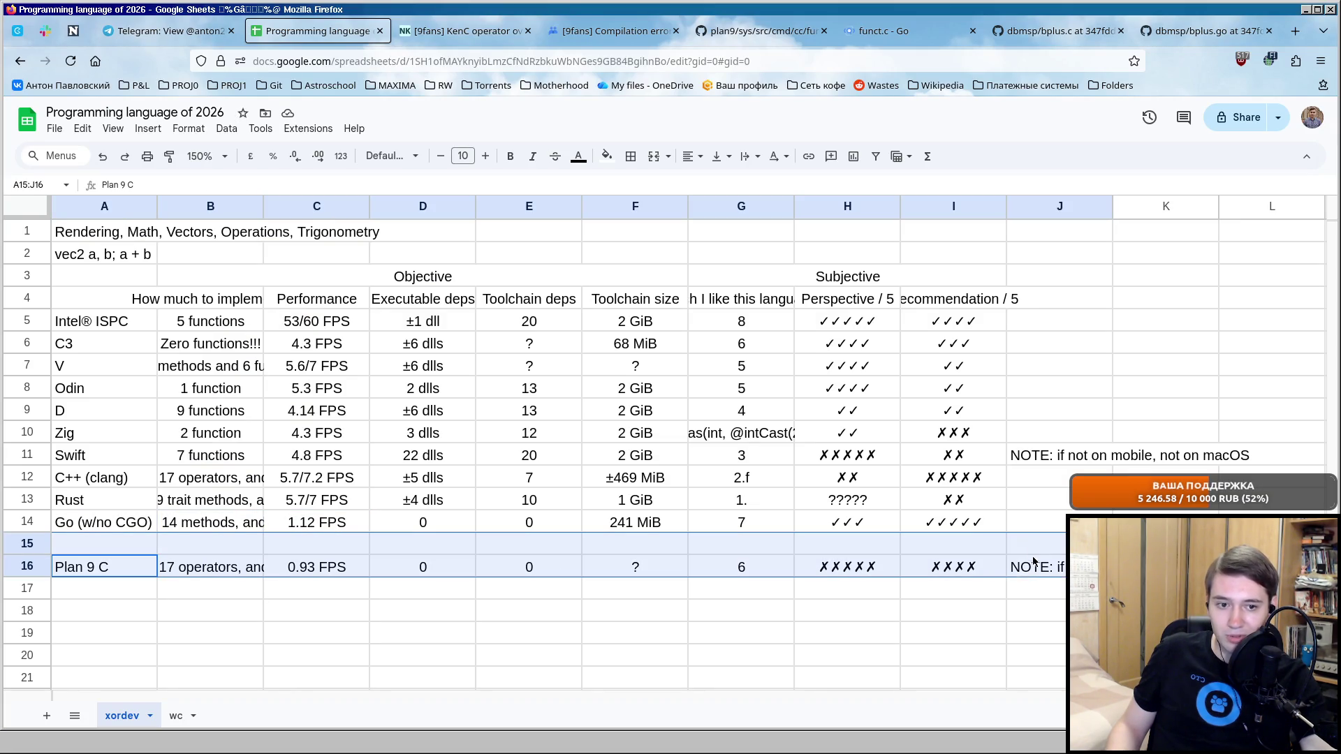
pyautogui.click(138, 611)
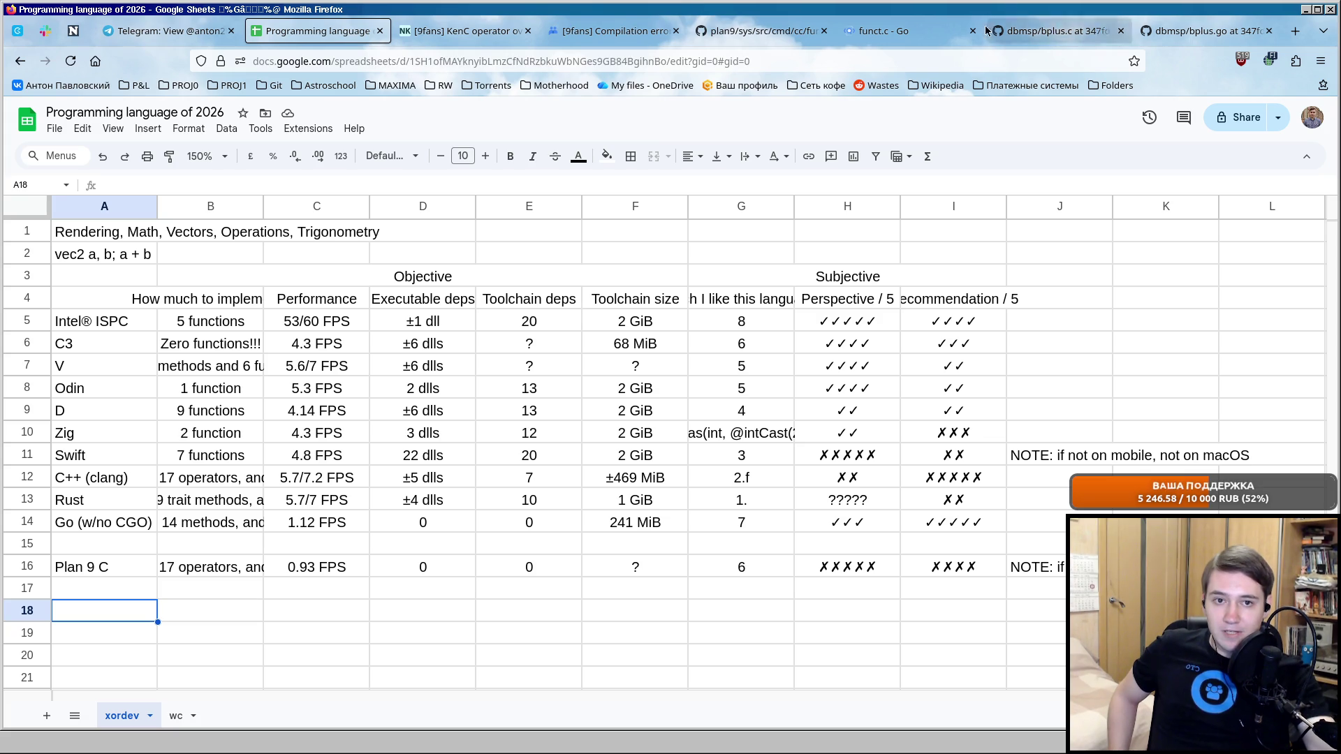
# Change the p line's divisor from (vec2)yy to (vec2)r.y and Put shader.c to rebuild.
pyautogui.click(775, 30)
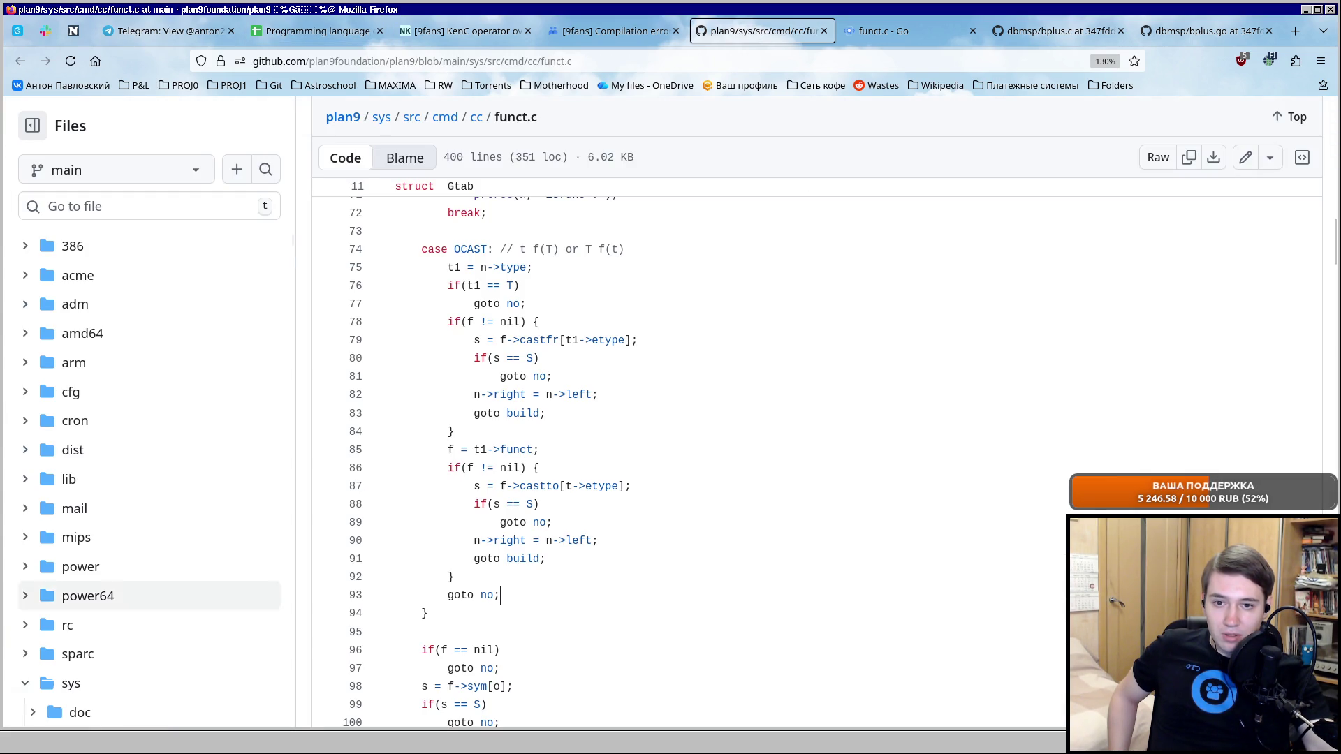
pyautogui.hotkey('alt', 'Tab')
pyautogui.scroll(-5, 652, 391)
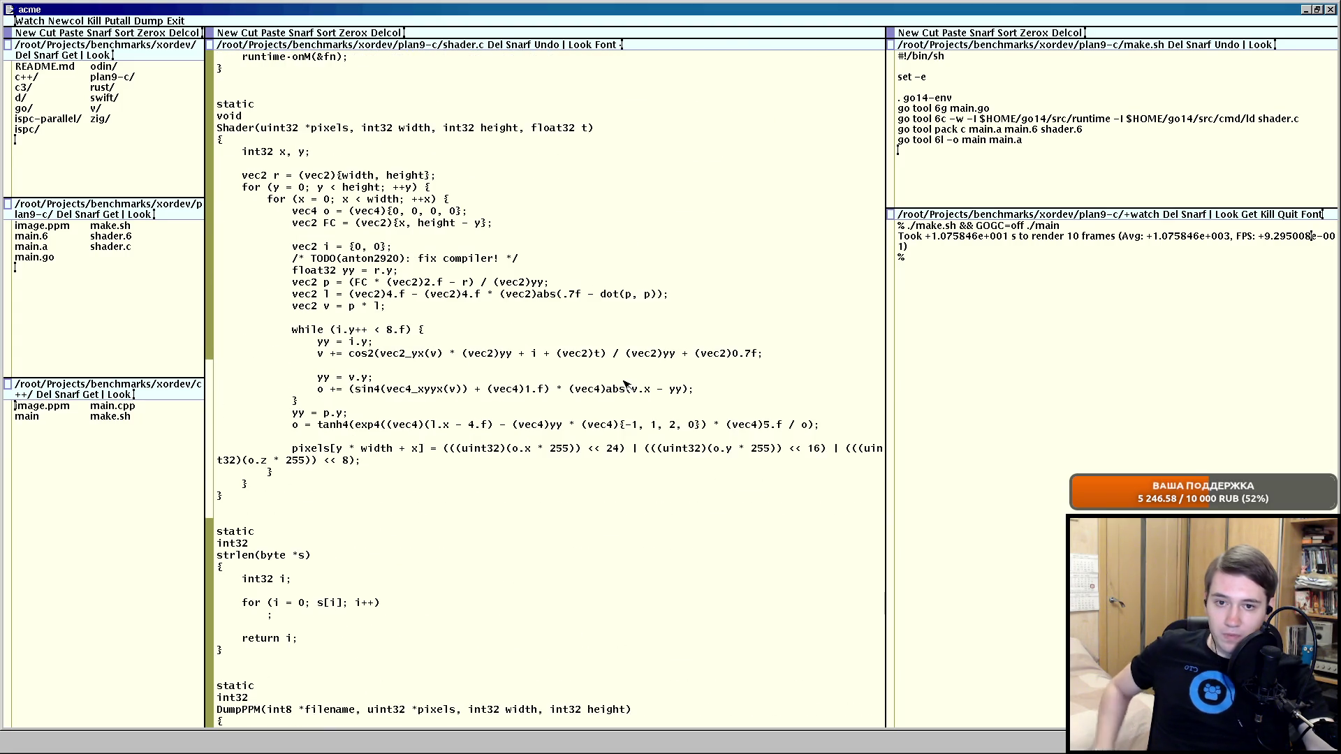
pyautogui.scroll(1, 503, 331)
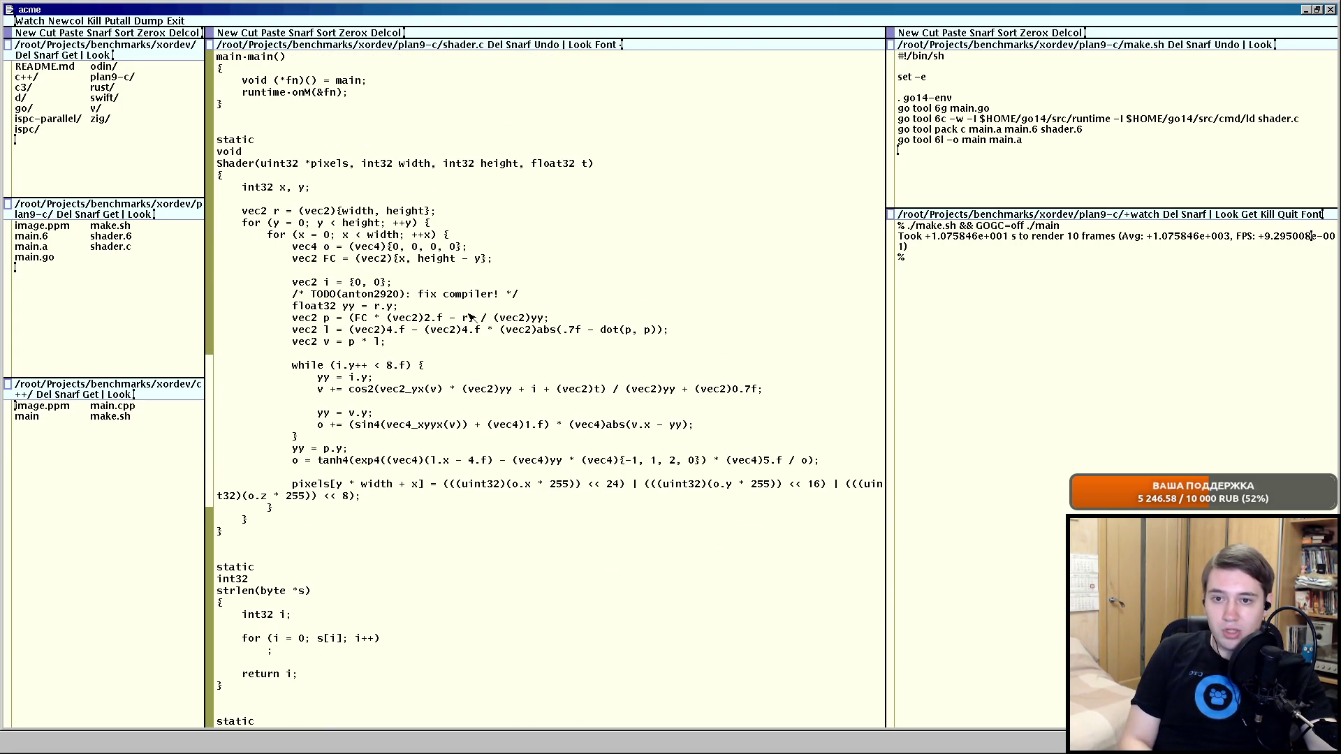
pyautogui.click(542, 318)
pyautogui.press('BackSpace')
pyautogui.write('r.')
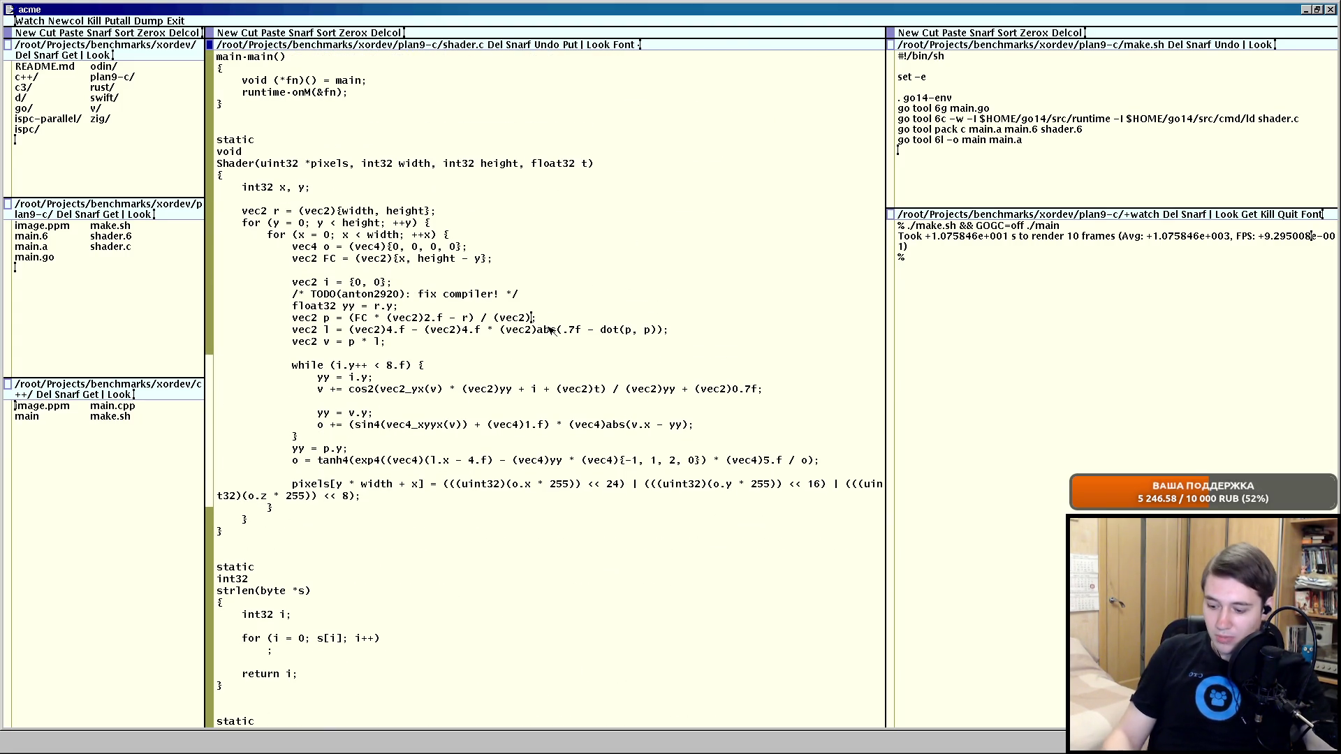
pyautogui.click(293, 305)
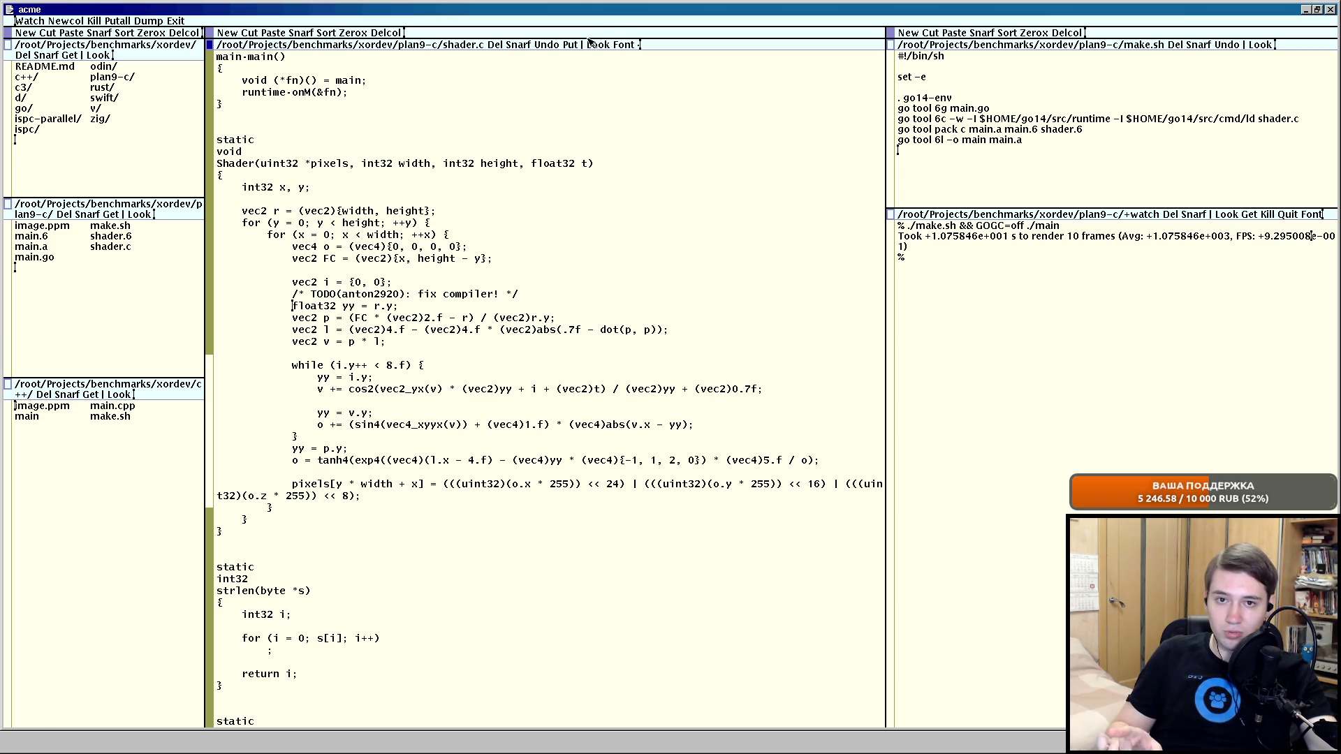
pyautogui.middleClick(566, 45)
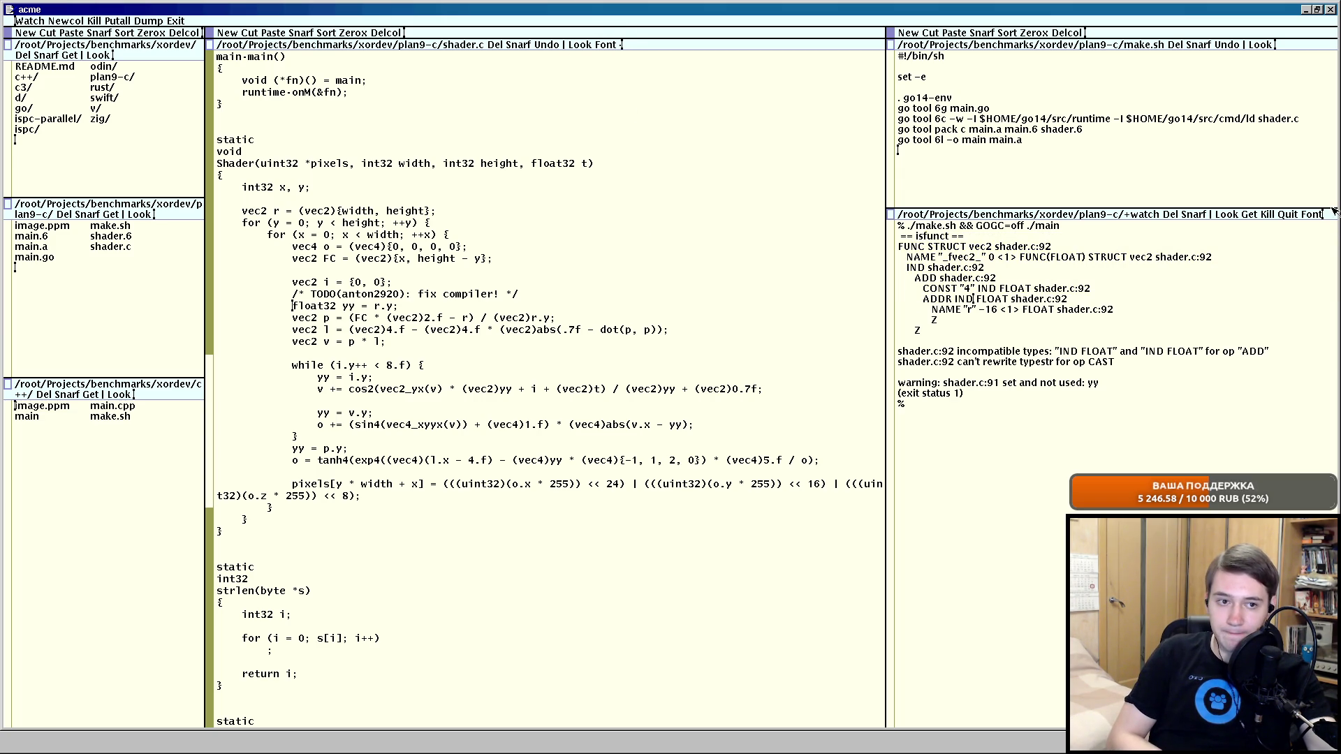
# Read the incompatible-types build error in +watch, then bring up funct.c in the browser.
pyautogui.middleClick(1309, 213)
pyautogui.click(941, 345)
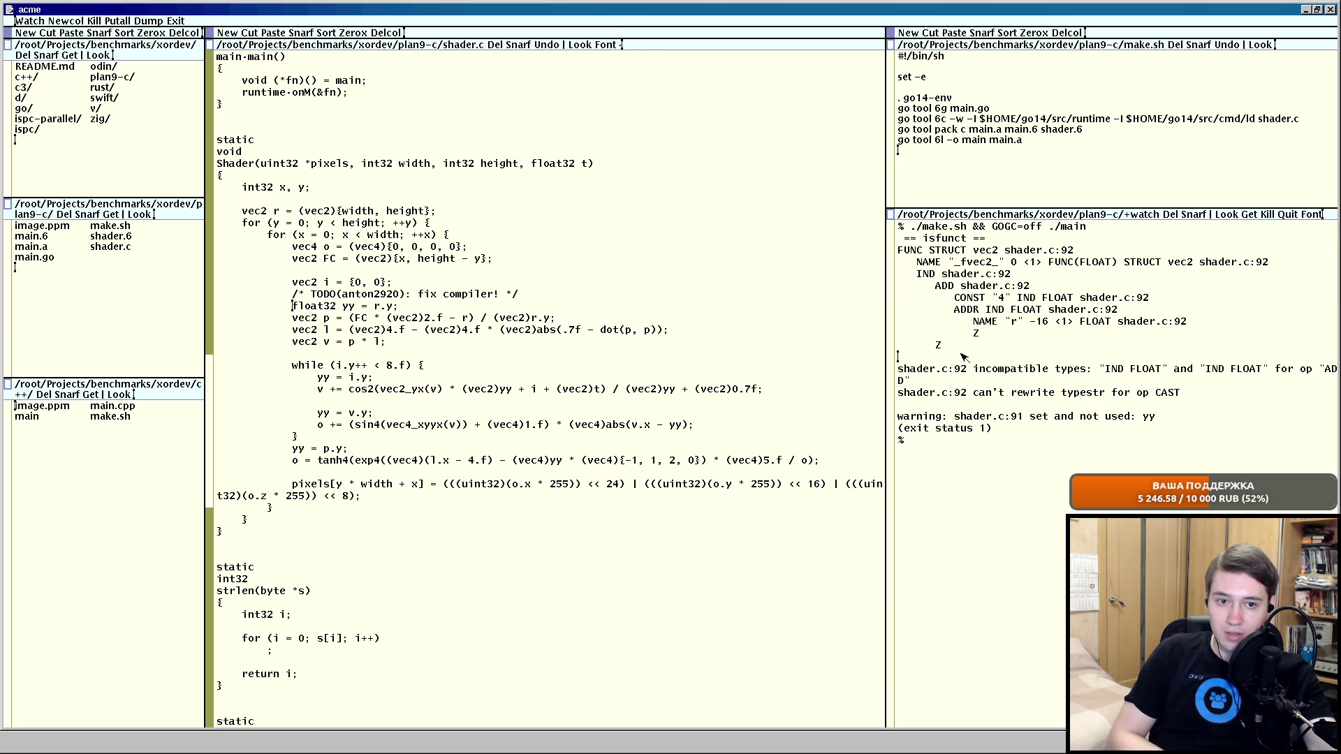
pyautogui.hotkey('alt', 'Tab')
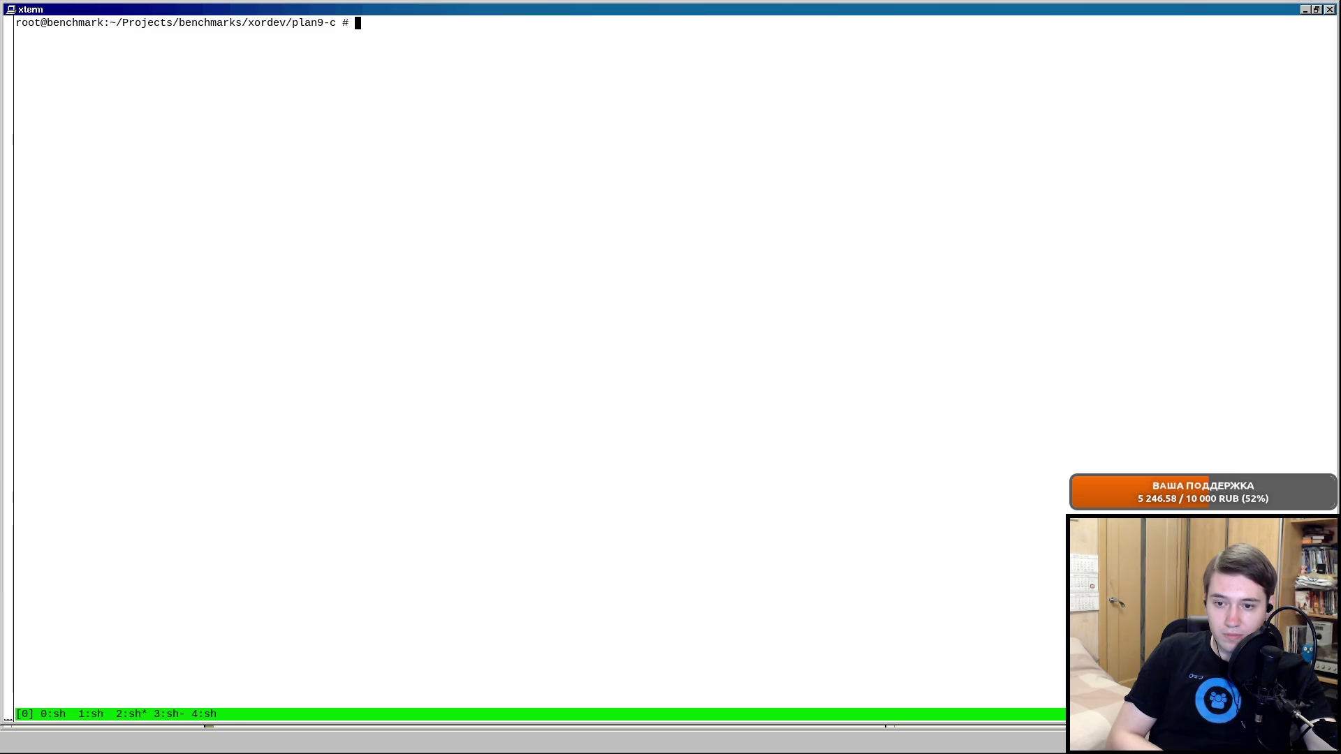
pyautogui.hotkey('alt', 'Tab')
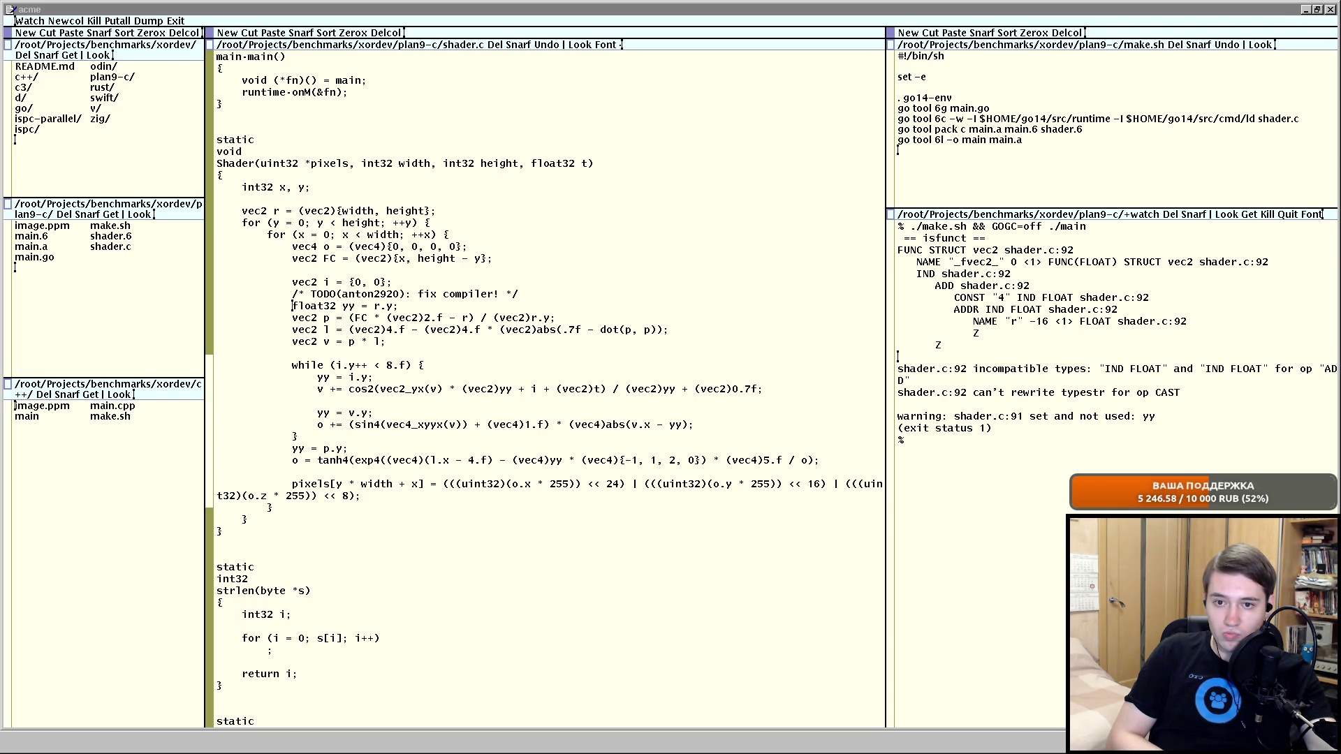
pyautogui.hotkey('alt', 'Tab')
pyautogui.hotkey('alt', 'Tab')
pyautogui.hotkey('alt', 'Tab')
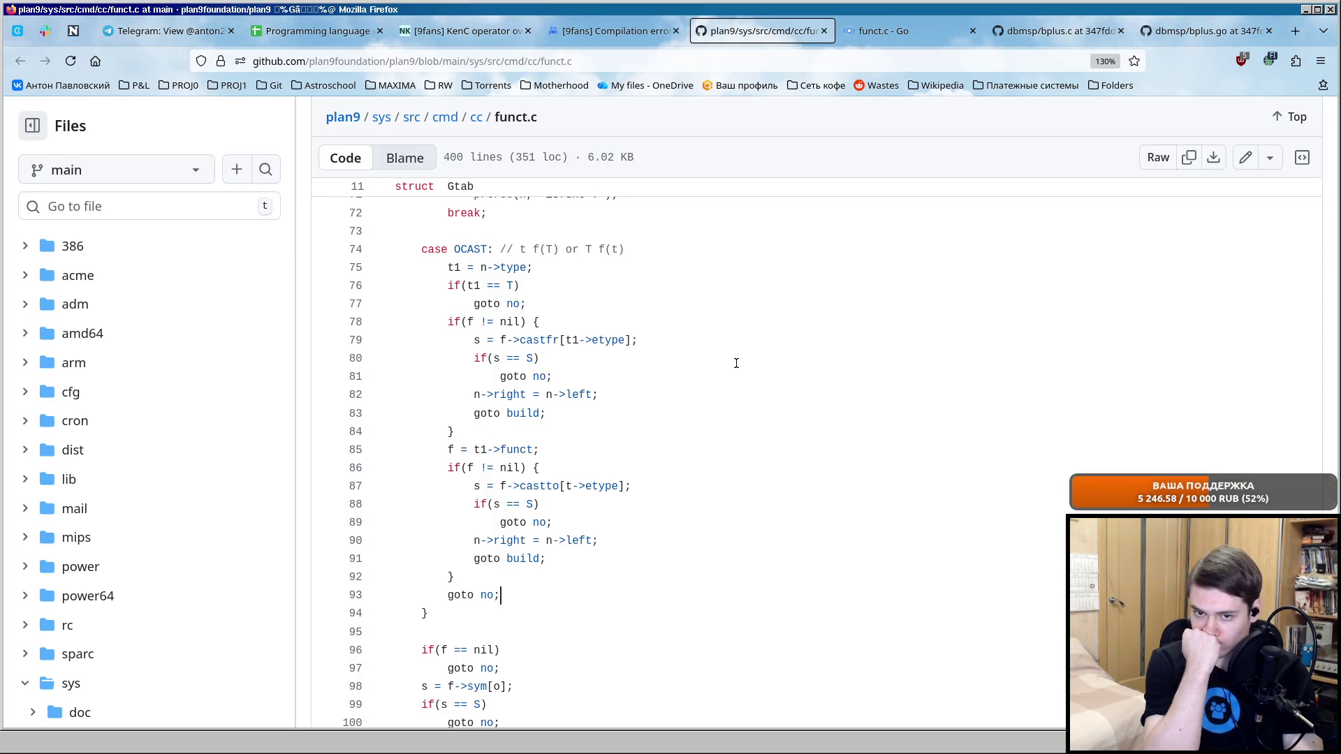
pyautogui.scroll(4, 736, 363)
pyautogui.scroll(15, 736, 363)
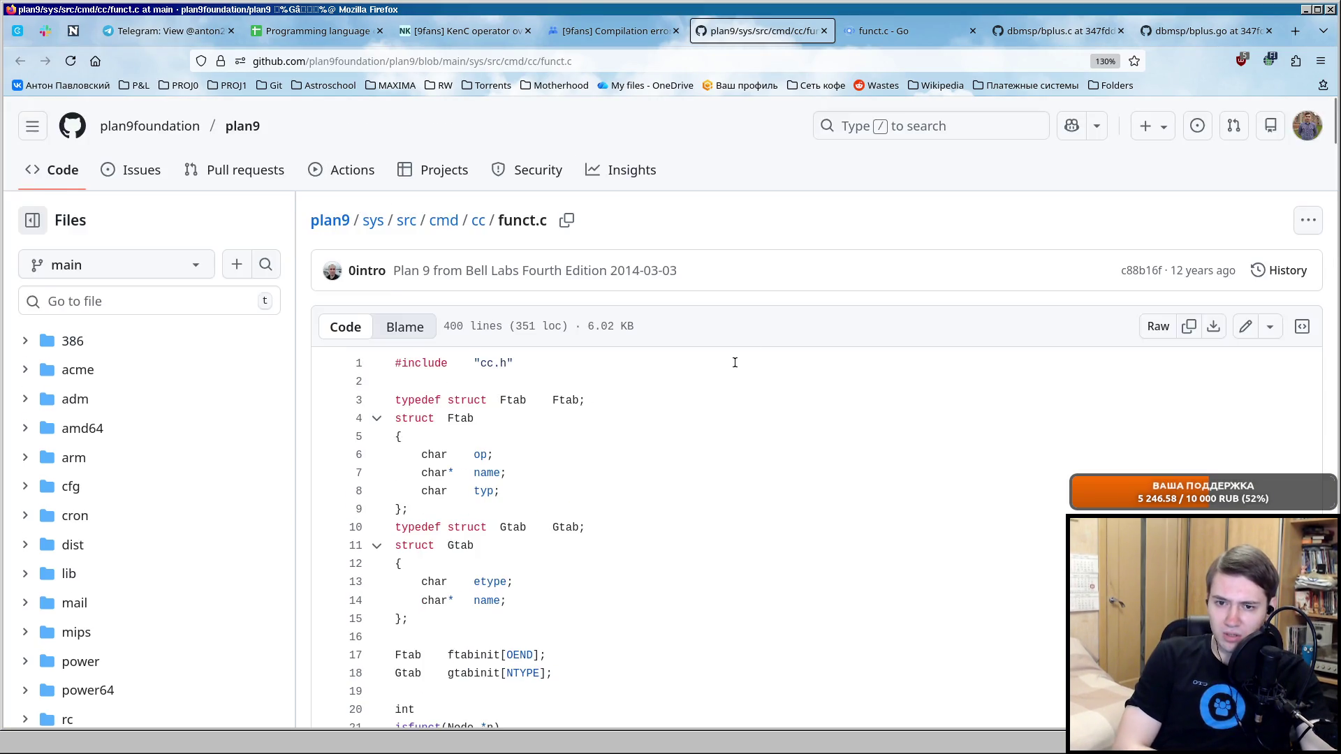
pyautogui.scroll(-3, 734, 363)
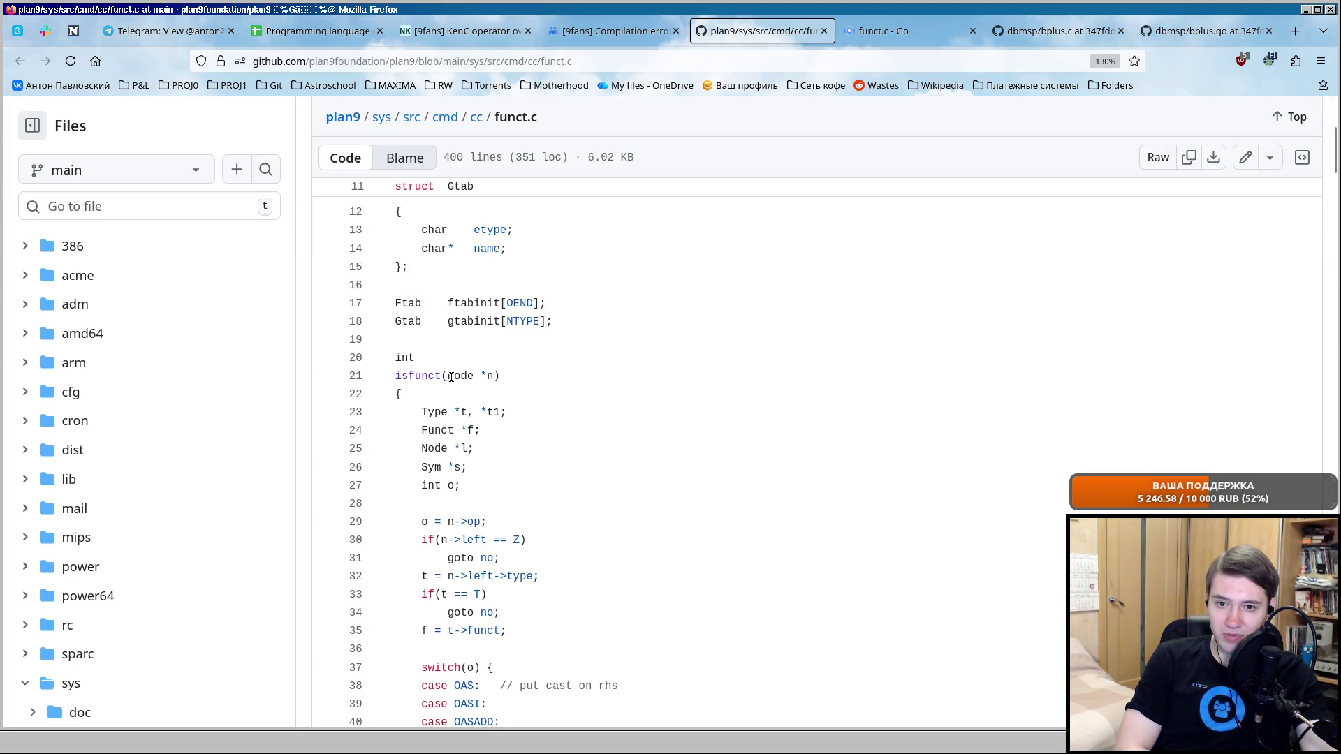
pyautogui.scroll(-2, 492, 374)
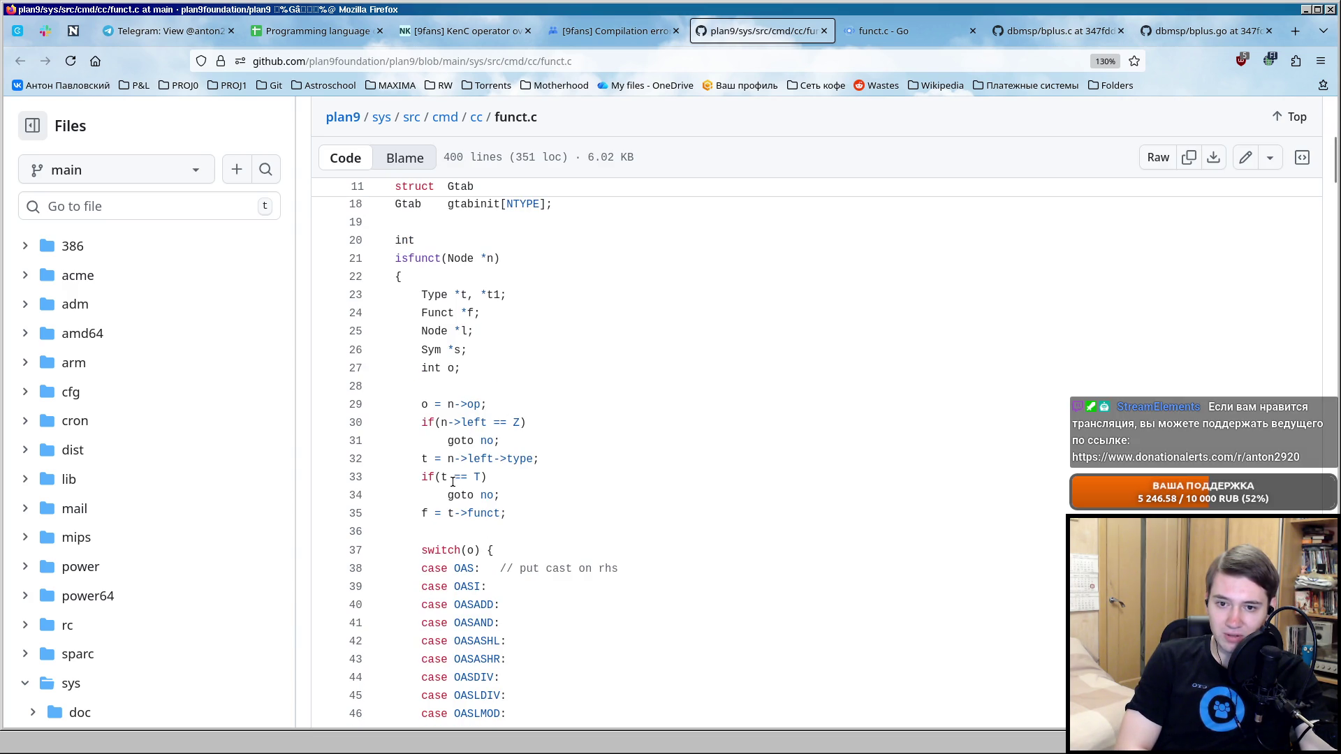
pyautogui.scroll(4, 587, 447)
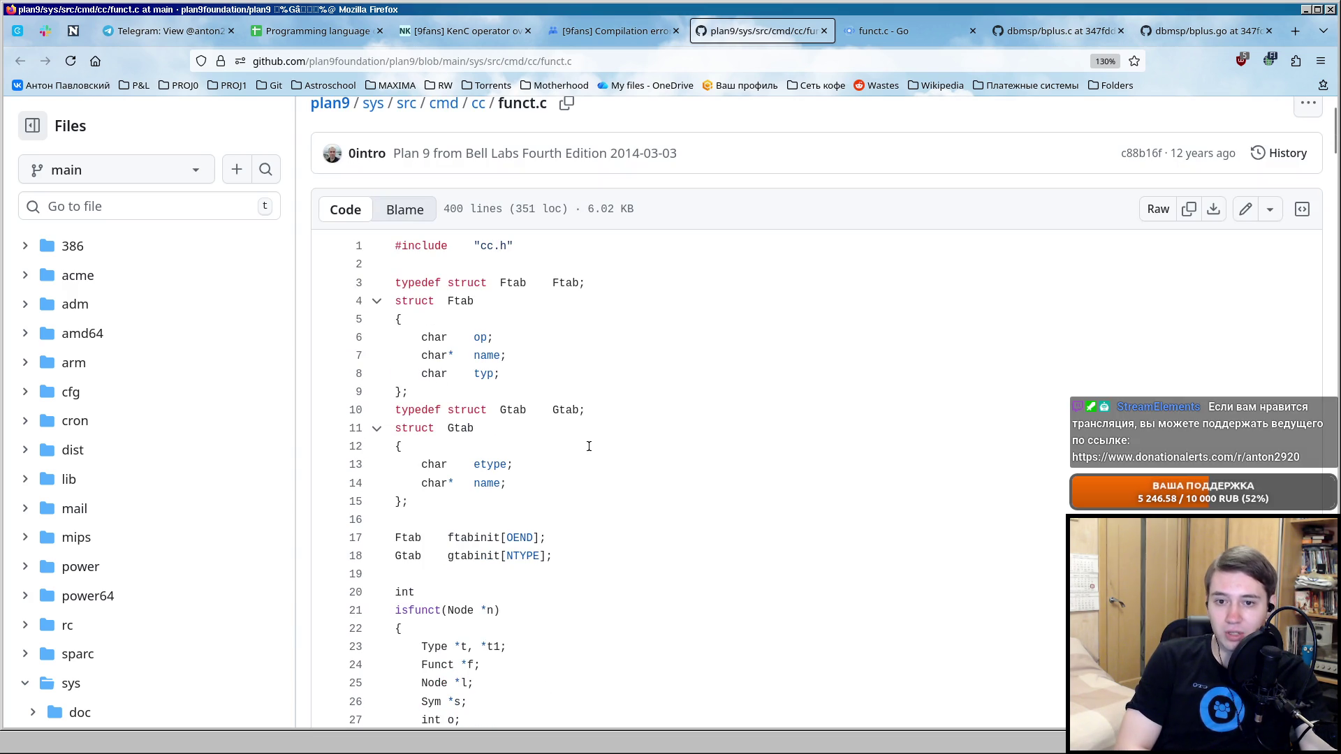
pyautogui.scroll(-2, 587, 447)
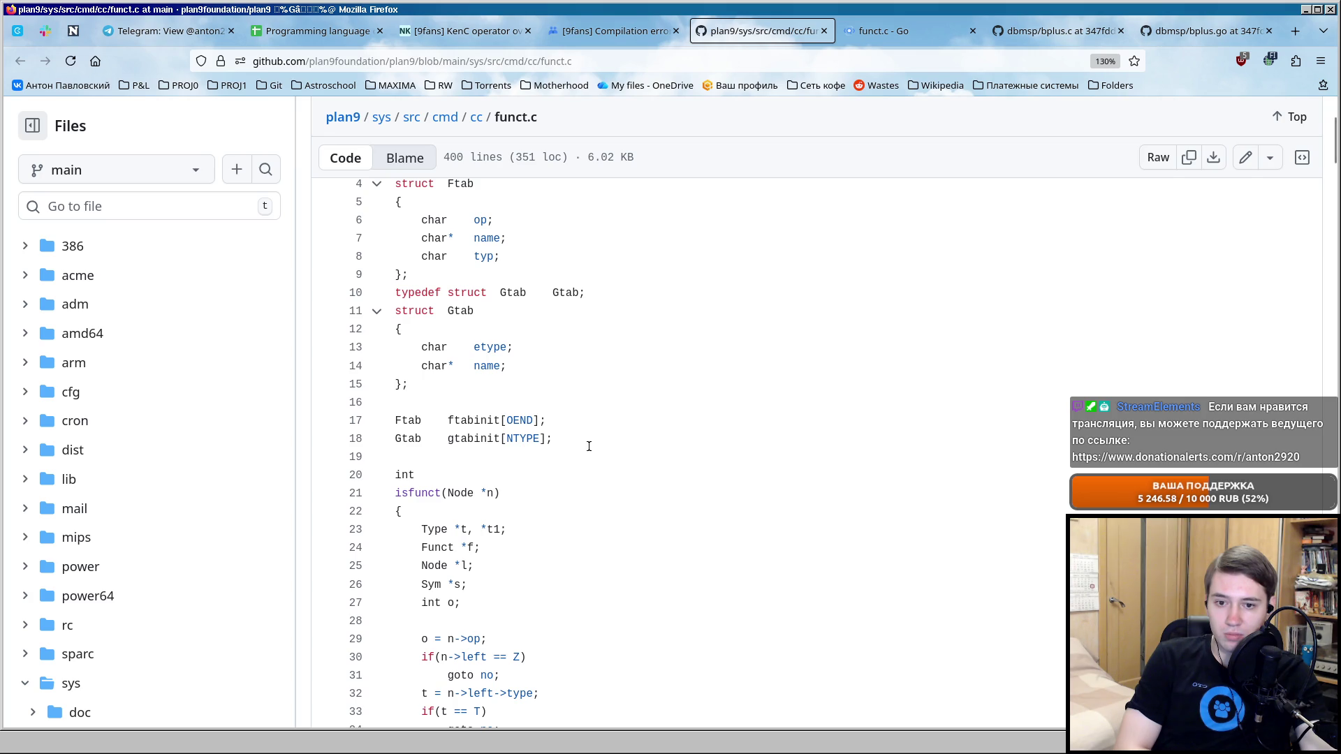
pyautogui.scroll(-2, 588, 447)
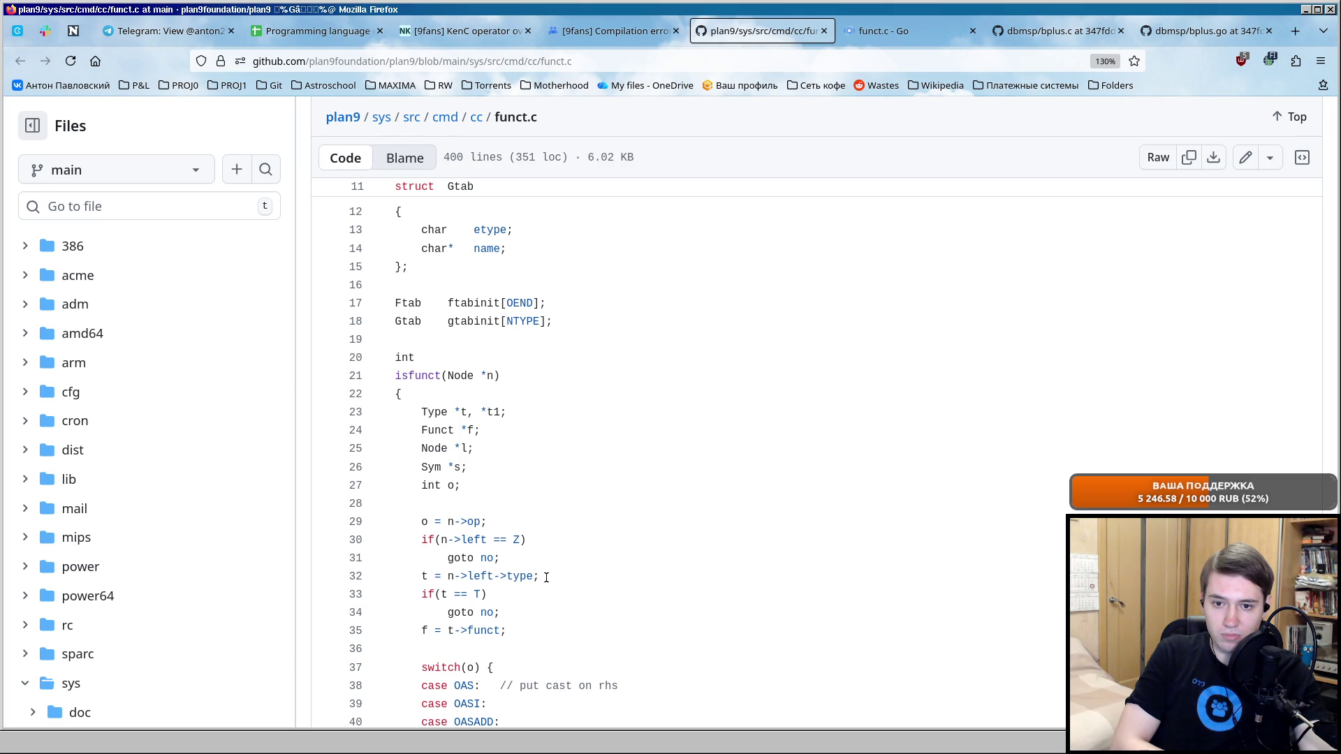
pyautogui.scroll(-2, 545, 576)
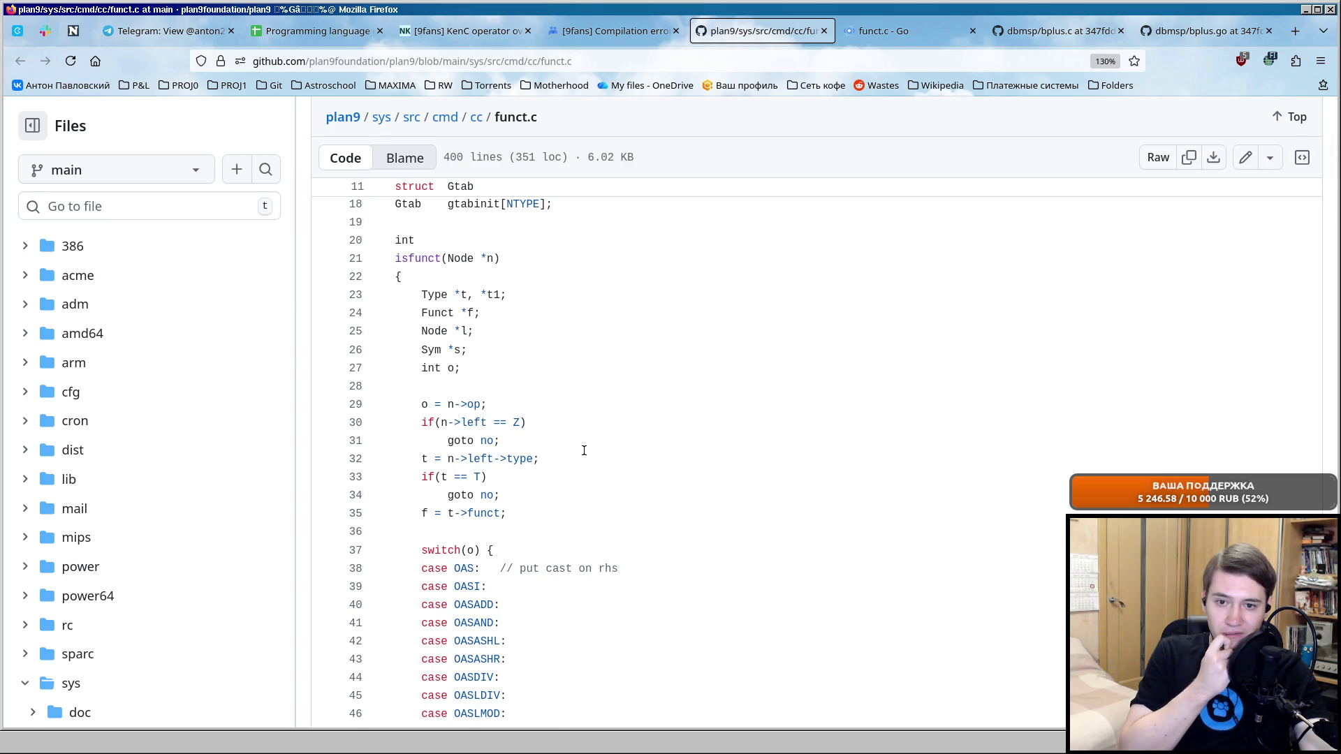
pyautogui.scroll(-5, 584, 451)
pyautogui.scroll(-2, 584, 450)
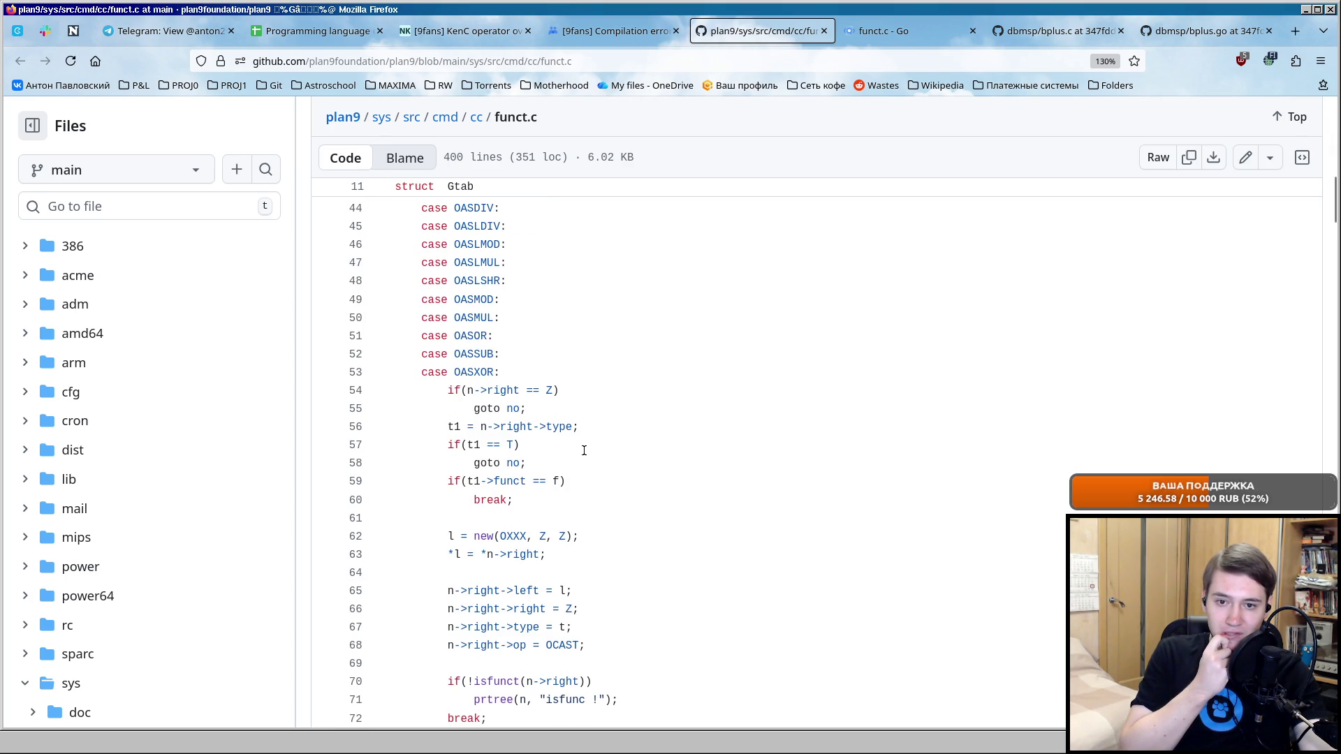
pyautogui.scroll(-10, 583, 451)
pyautogui.scroll(2, 584, 451)
pyautogui.scroll(2, 584, 450)
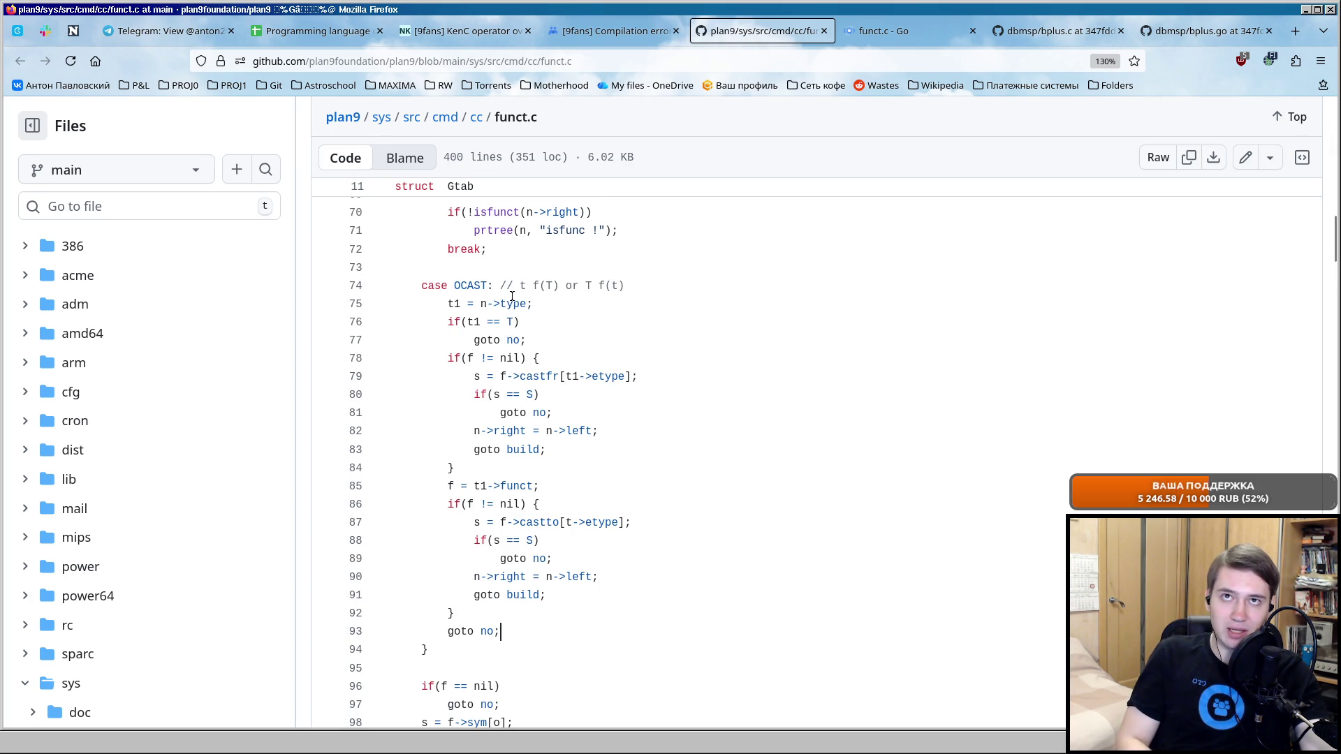
pyautogui.moveTo(448, 303); pyautogui.dragTo(571, 306)
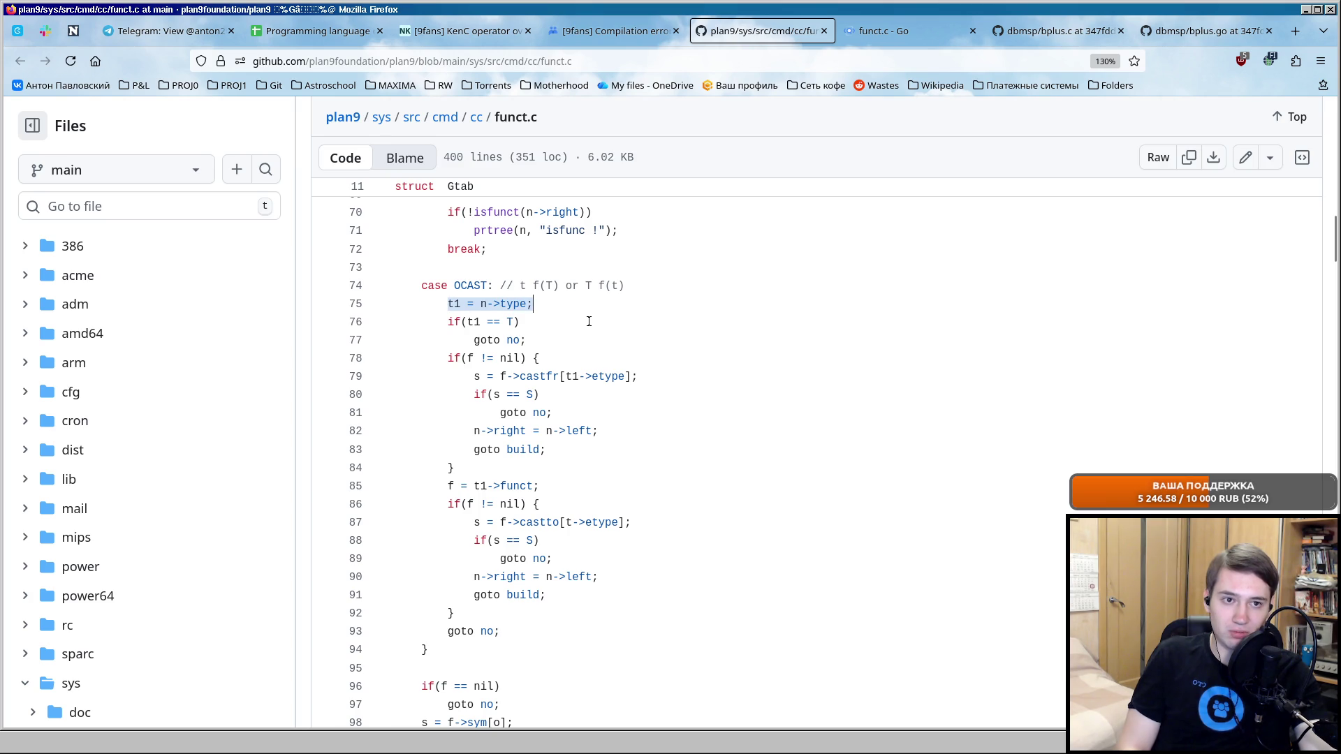
pyautogui.moveTo(451, 322); pyautogui.dragTo(552, 339)
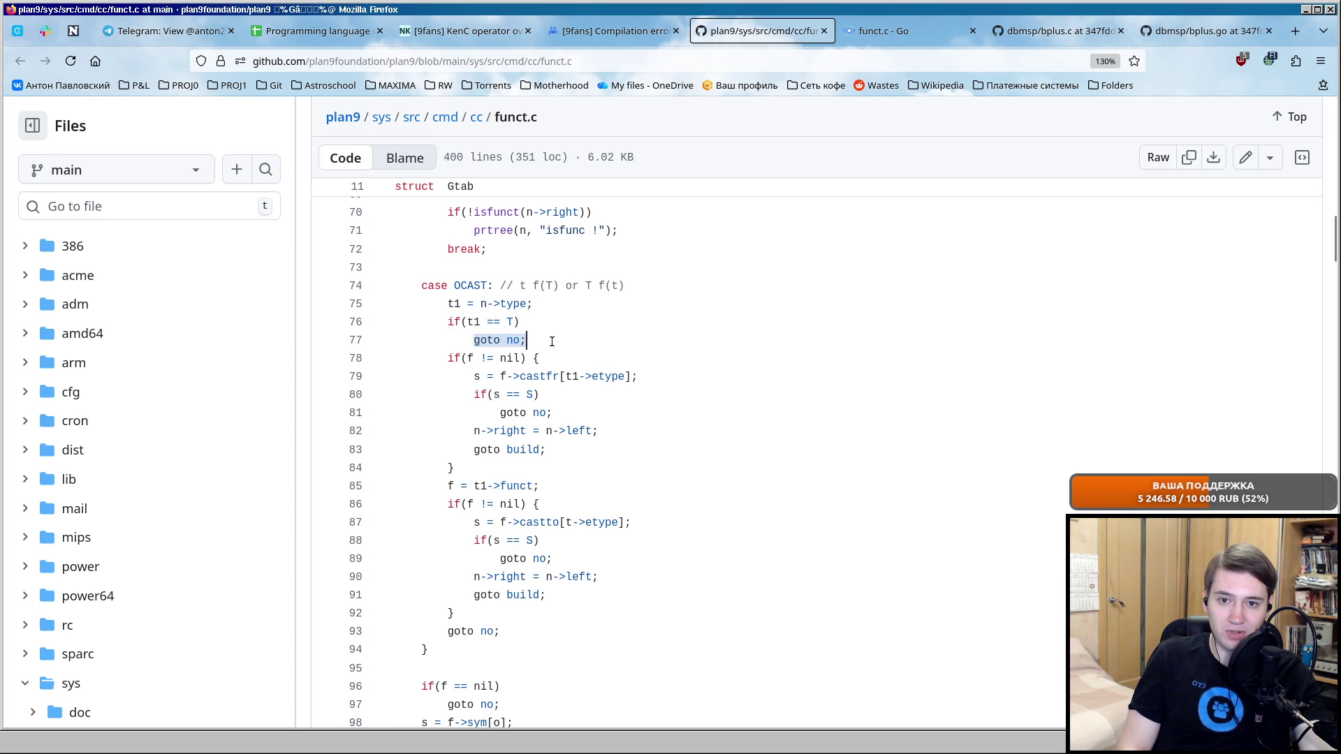
pyautogui.moveTo(449, 359); pyautogui.dragTo(541, 358)
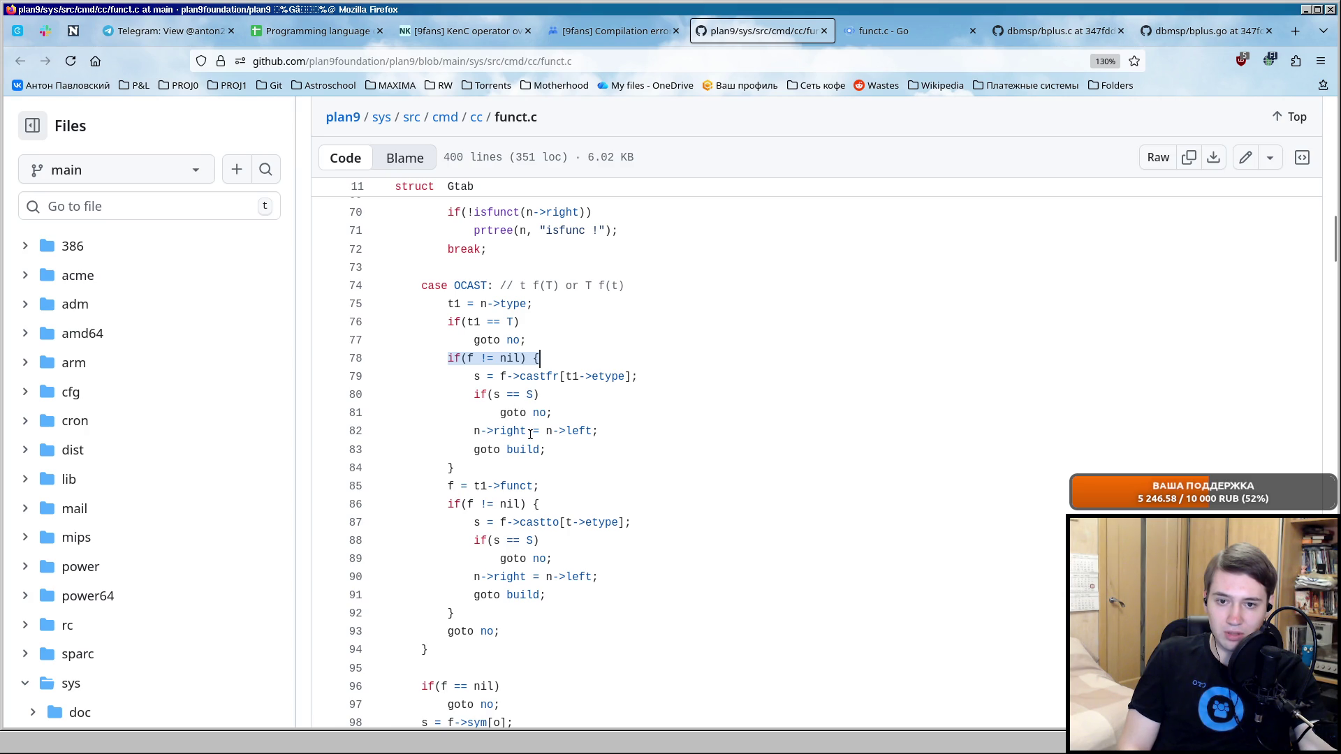
pyautogui.moveTo(614, 431); pyautogui.dragTo(473, 430)
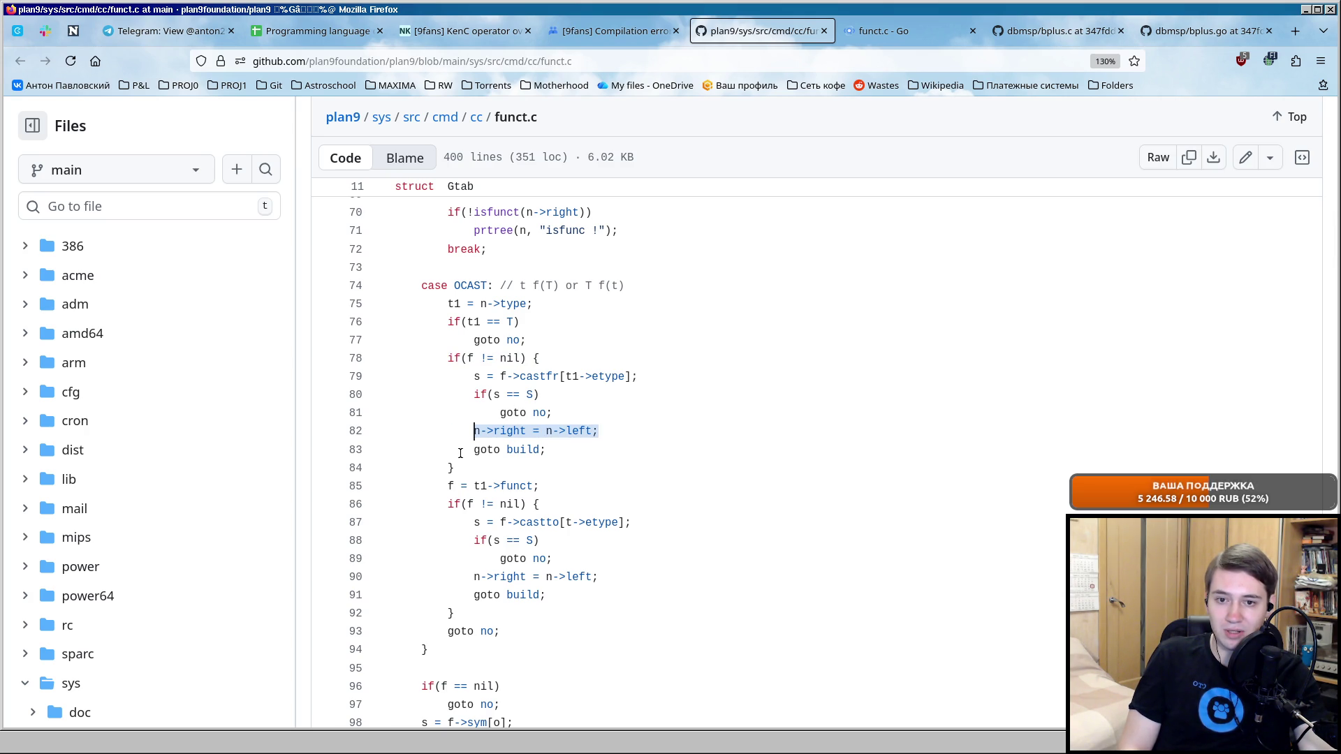
pyautogui.scroll(-4, 636, 444)
pyautogui.scroll(-3, 635, 443)
pyautogui.scroll(-2, 636, 443)
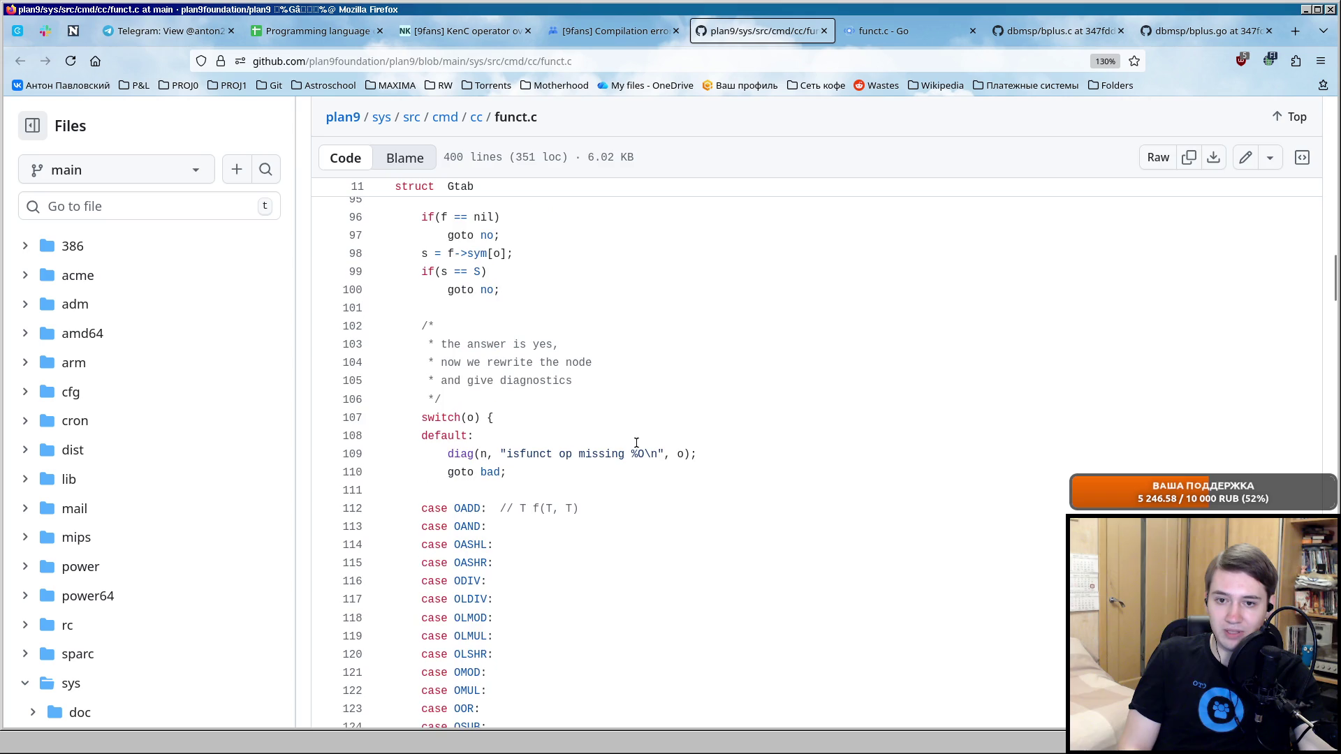
pyautogui.scroll(-6, 636, 444)
pyautogui.scroll(-6, 636, 444)
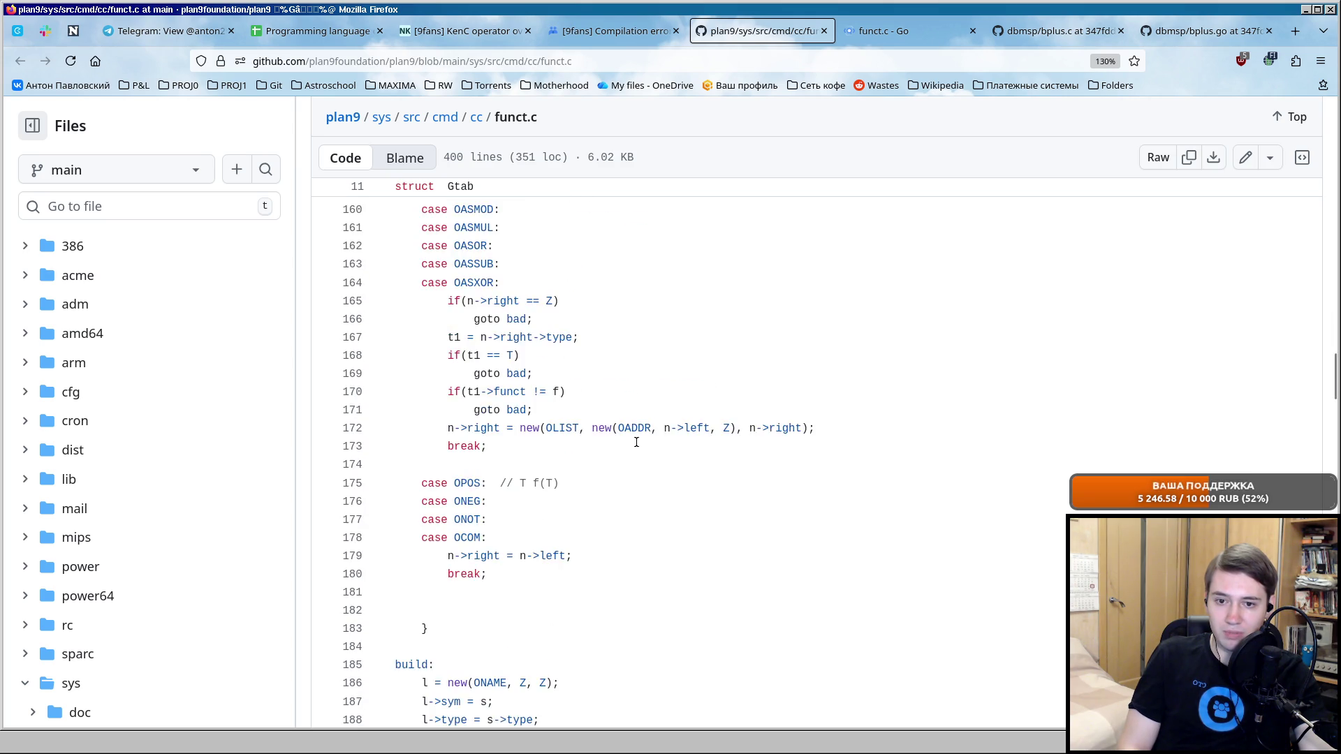
pyautogui.scroll(-6, 636, 443)
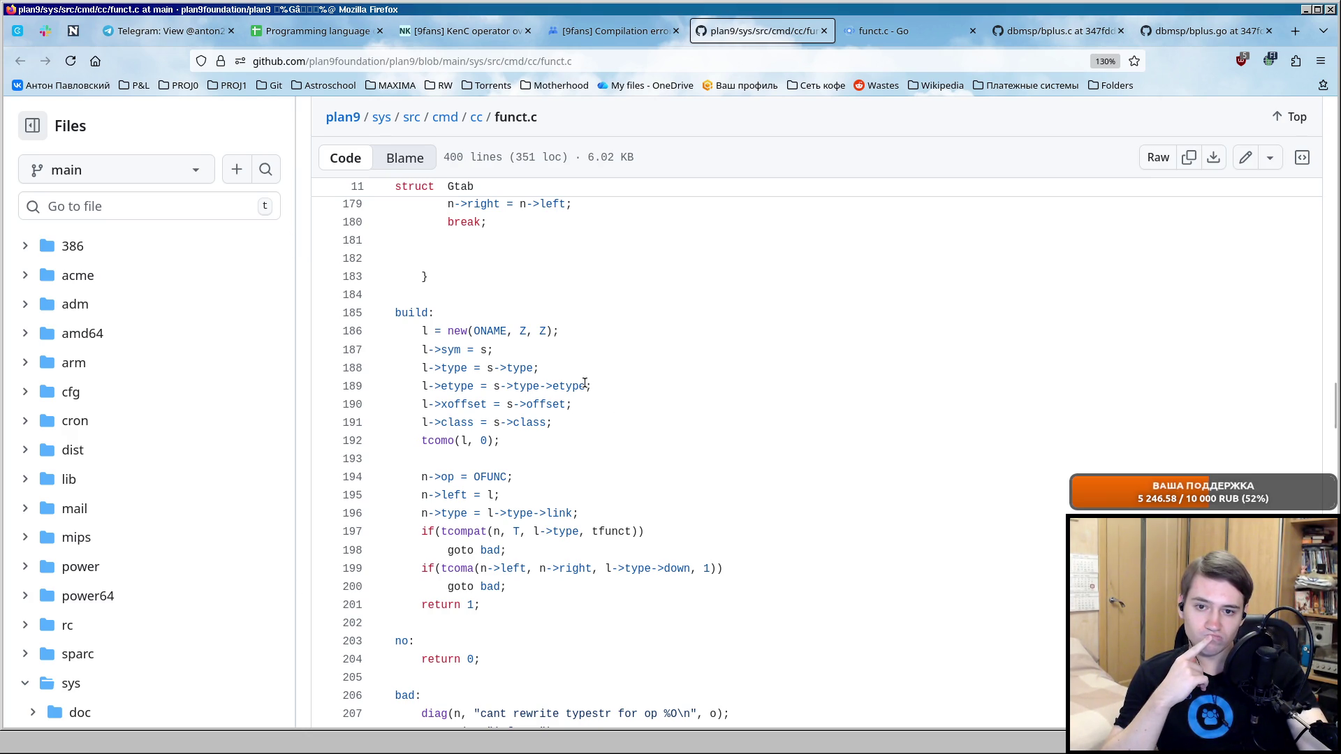
pyautogui.scroll(15, 610, 365)
pyautogui.scroll(5, 611, 365)
pyautogui.scroll(5, 611, 366)
pyautogui.scroll(10, 611, 366)
pyautogui.scroll(2, 611, 363)
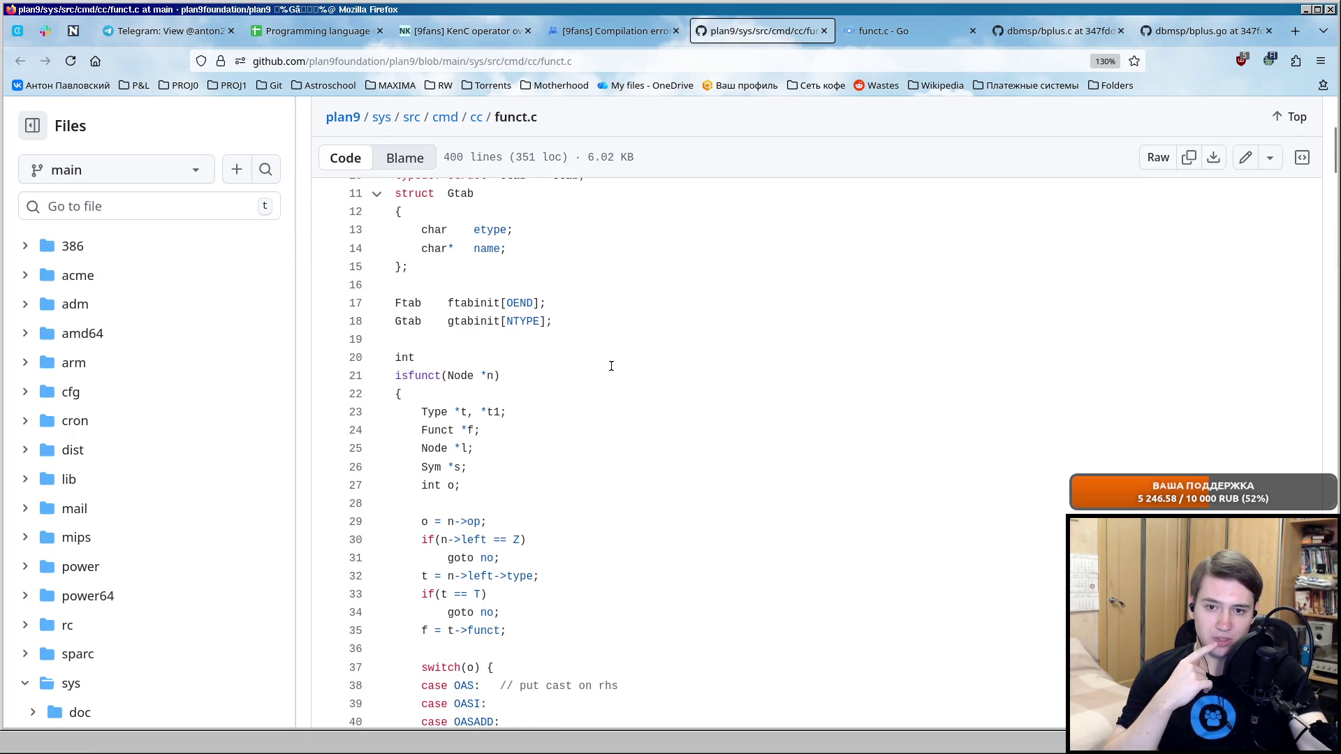
pyautogui.moveTo(421, 467); pyautogui.dragTo(541, 468)
pyautogui.scroll(-15, 544, 469)
pyautogui.scroll(2, 544, 468)
pyautogui.scroll(4, 550, 450)
pyautogui.scroll(4, 562, 420)
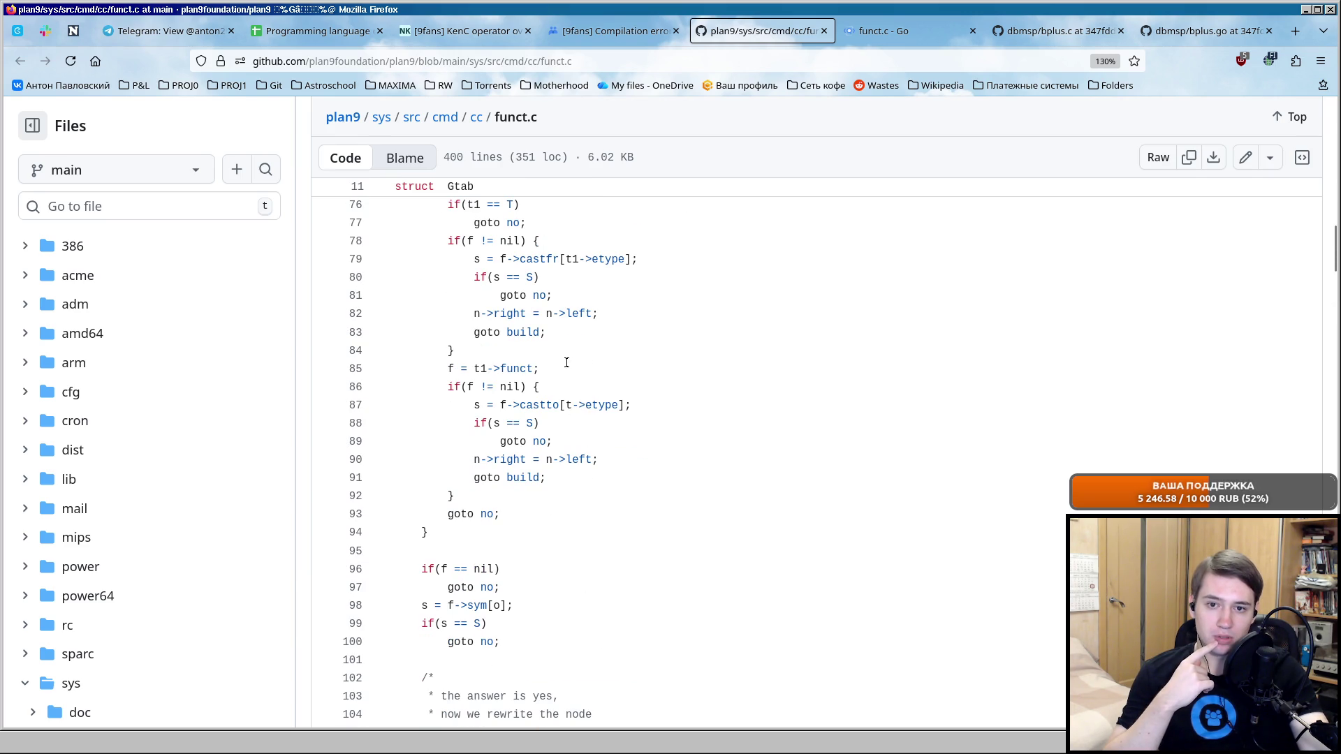
# Highlight funct.c's OCAST n->right = n->left rewrites, the t1->funct line and the build block, lines 186–192.
pyautogui.moveTo(492, 313); pyautogui.dragTo(666, 313)
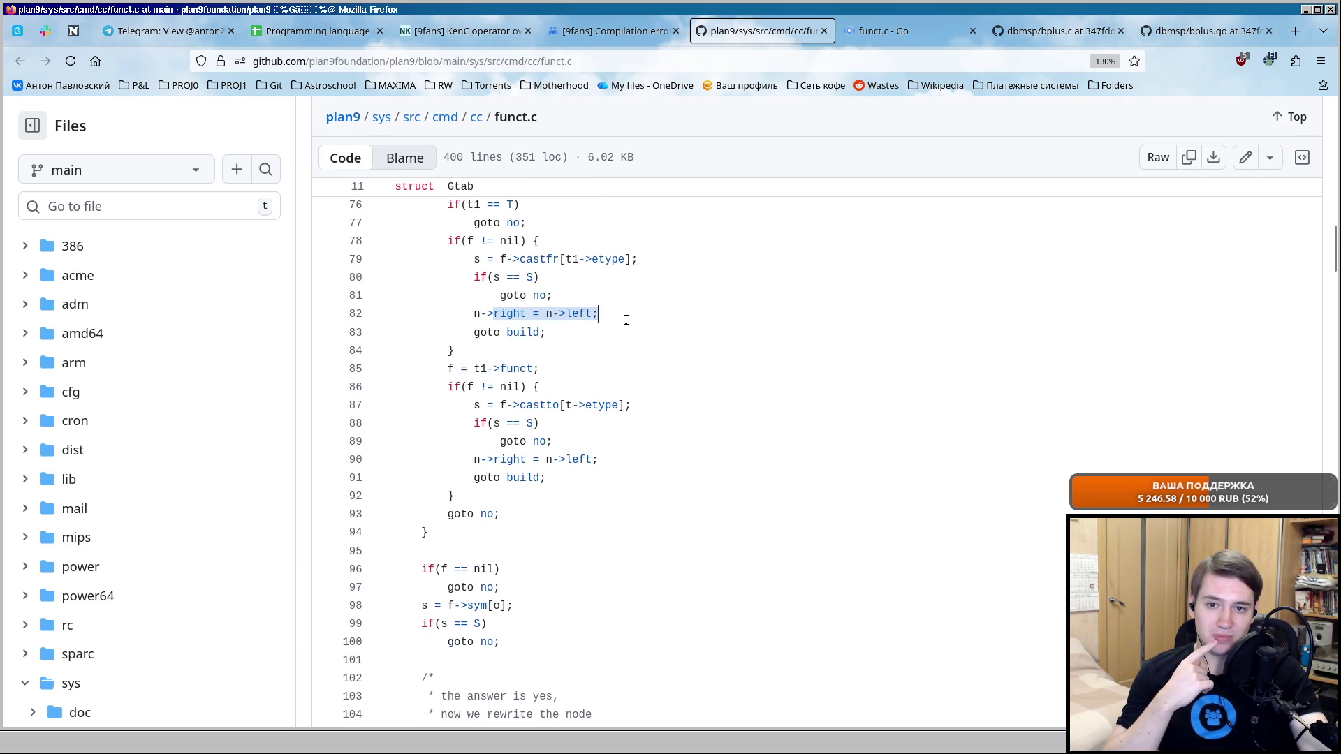
pyautogui.scroll(2, 626, 320)
pyautogui.moveTo(474, 430); pyautogui.dragTo(640, 432)
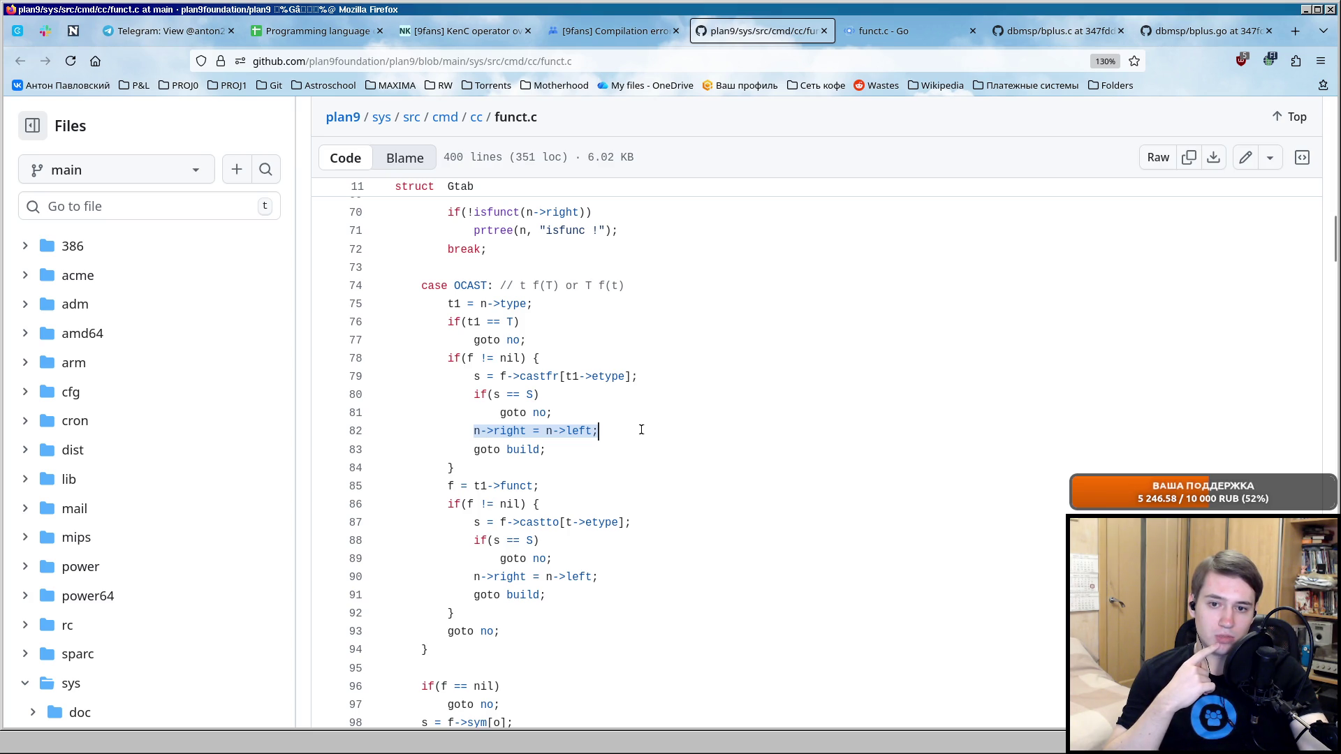
pyautogui.moveTo(449, 485); pyautogui.dragTo(537, 486)
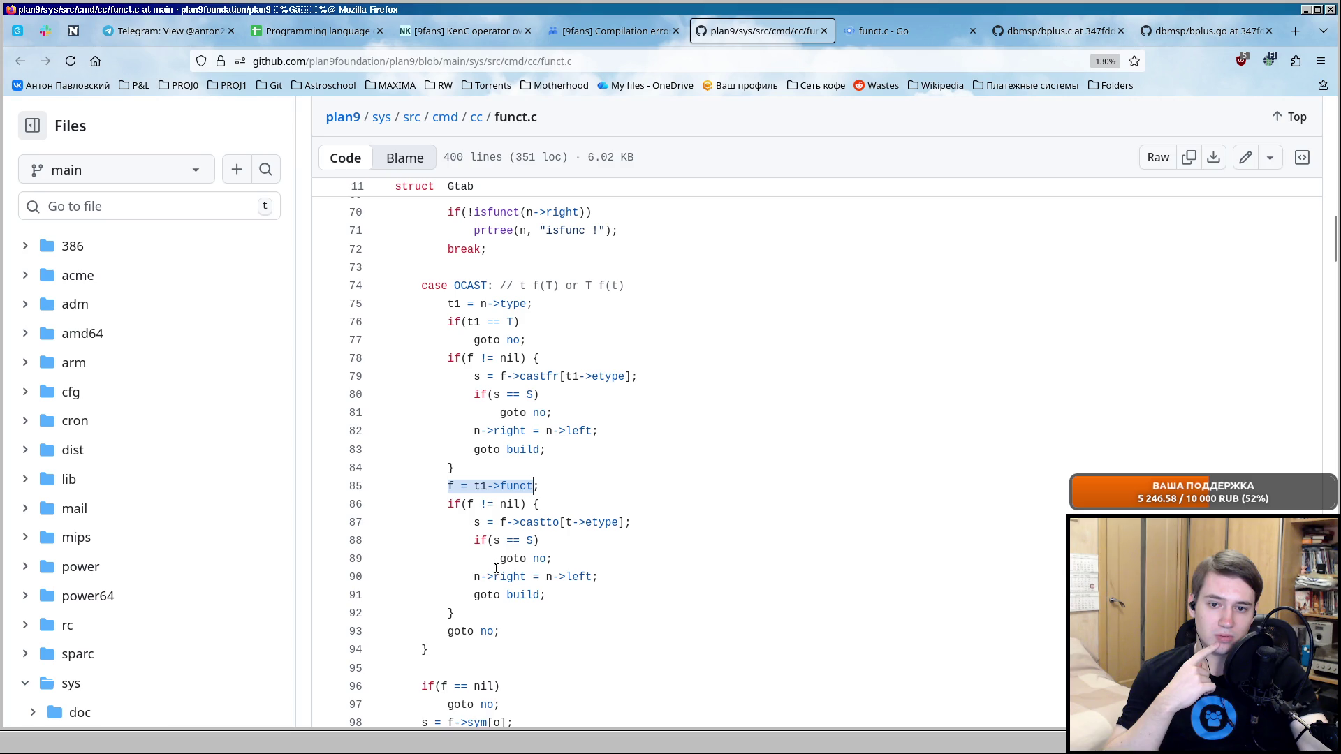
pyautogui.moveTo(473, 576); pyautogui.dragTo(598, 577)
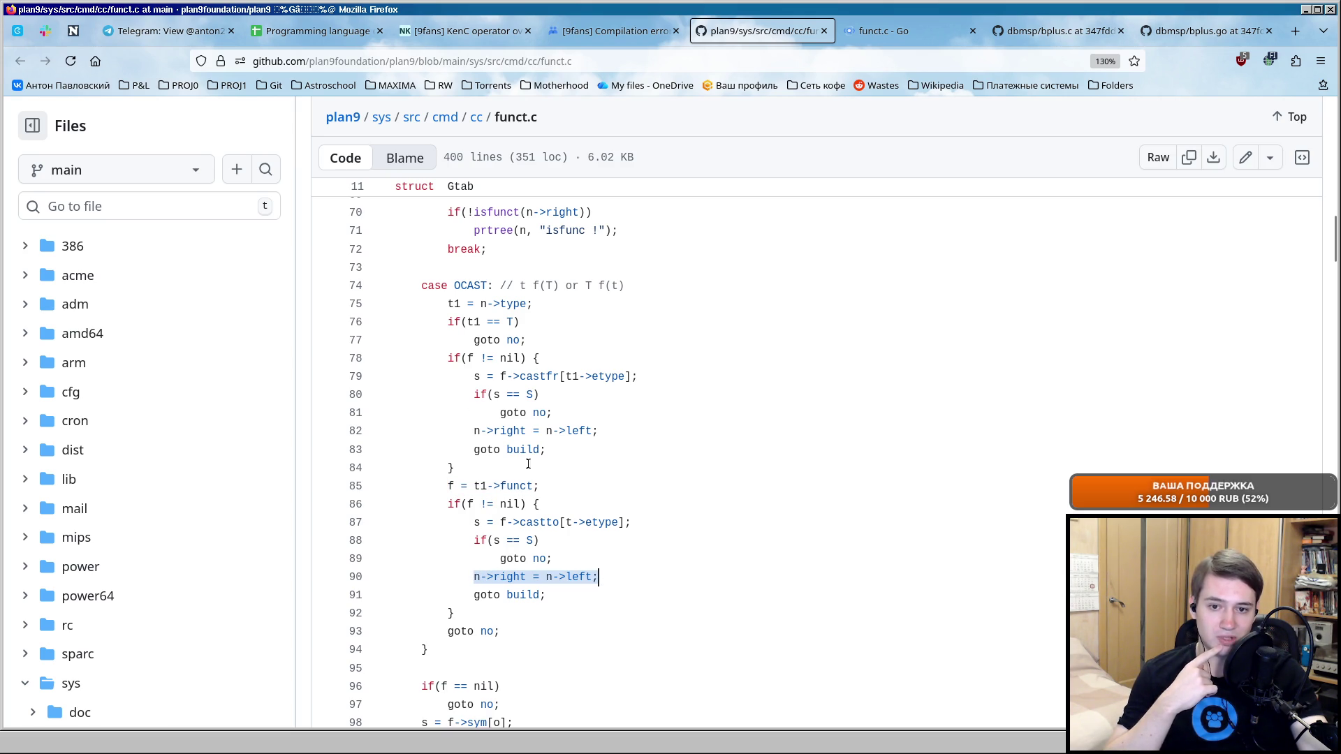
pyautogui.scroll(-5, 588, 398)
pyautogui.scroll(-15, 589, 398)
pyautogui.scroll(-5, 589, 398)
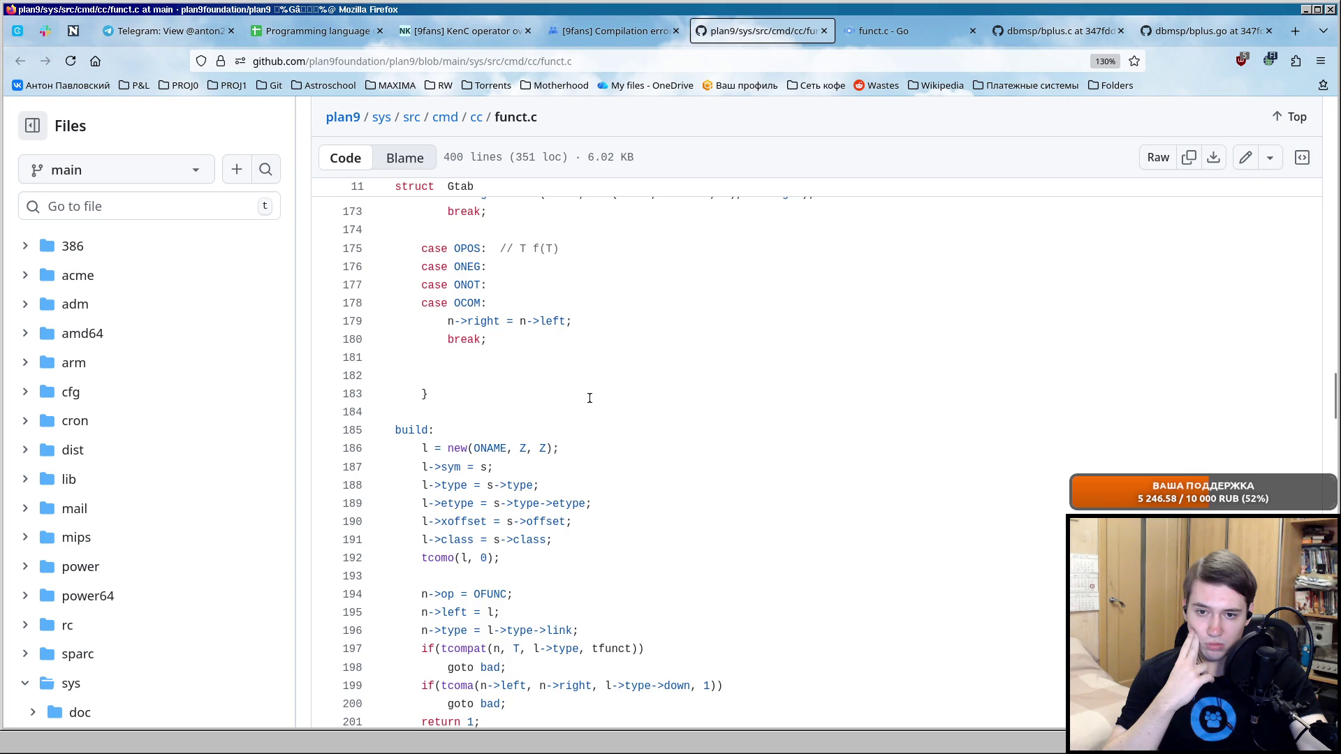
pyautogui.scroll(-4, 588, 398)
pyautogui.scroll(2, 588, 398)
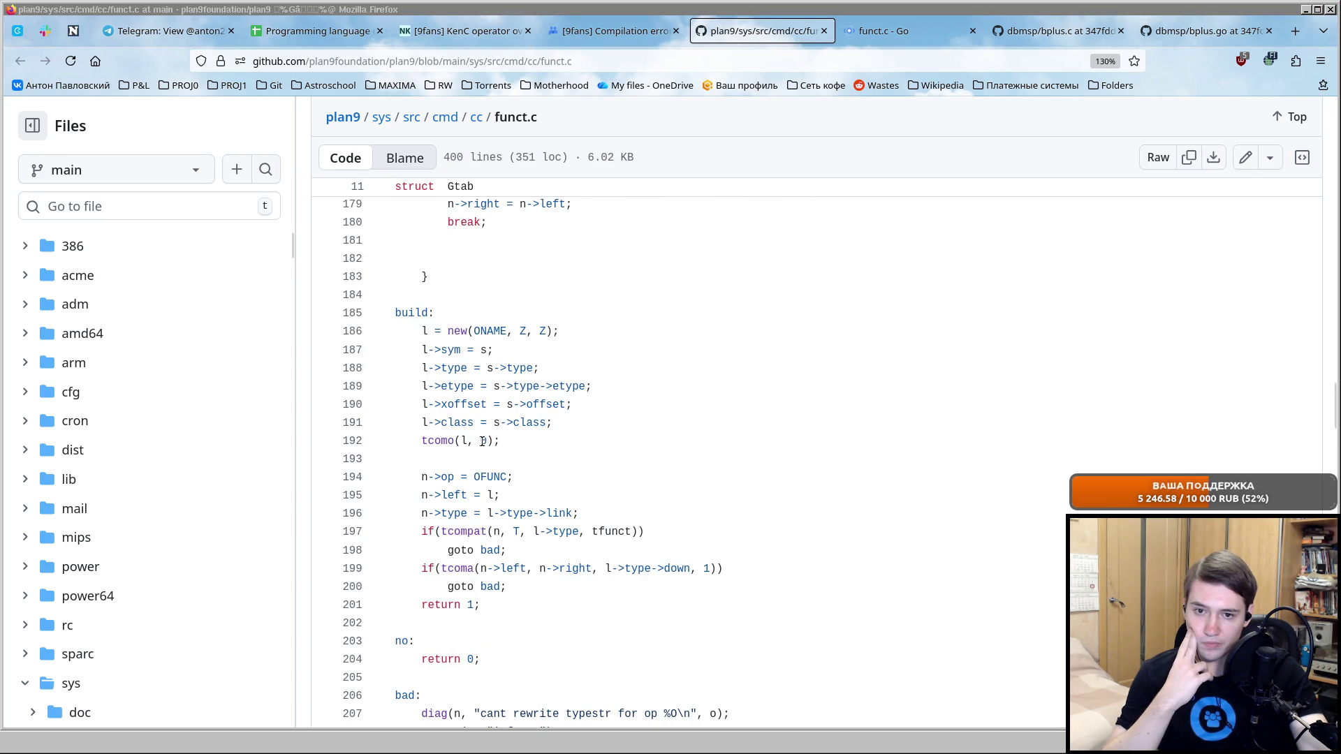
pyautogui.click(497, 393)
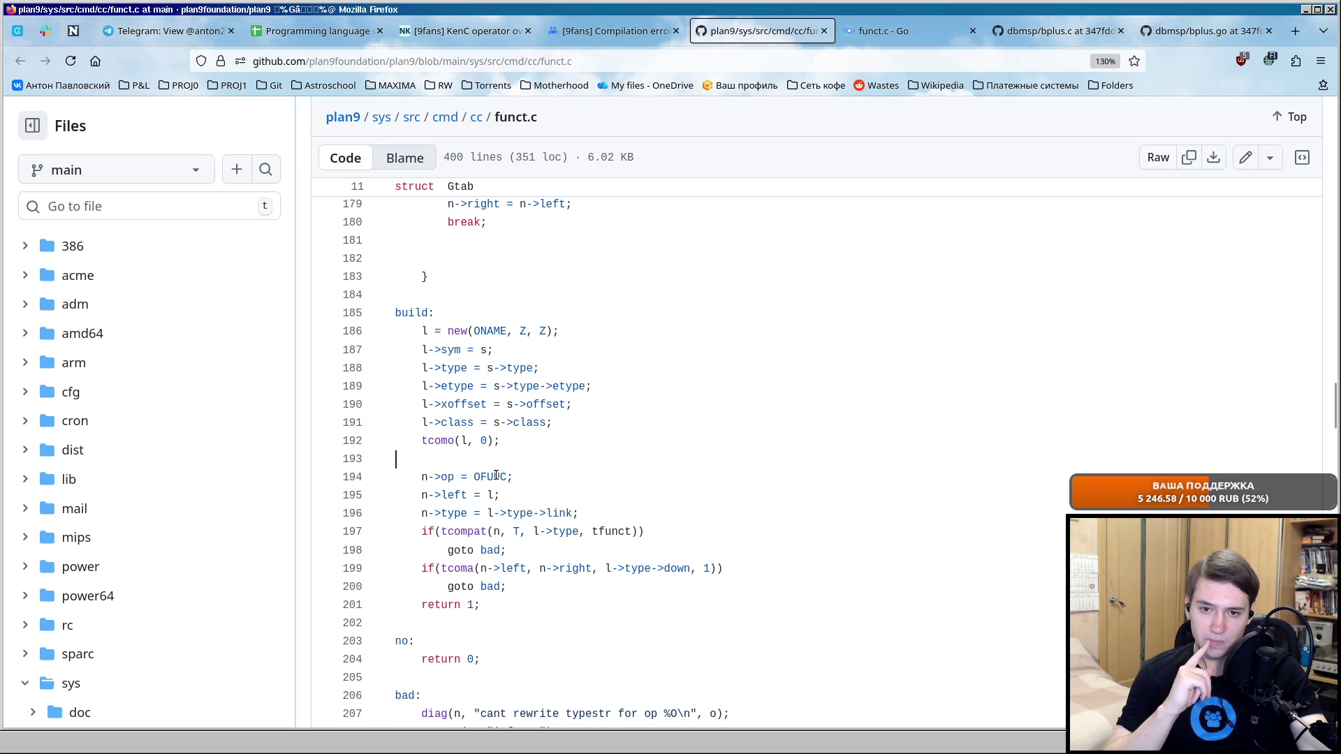
pyautogui.click(493, 494)
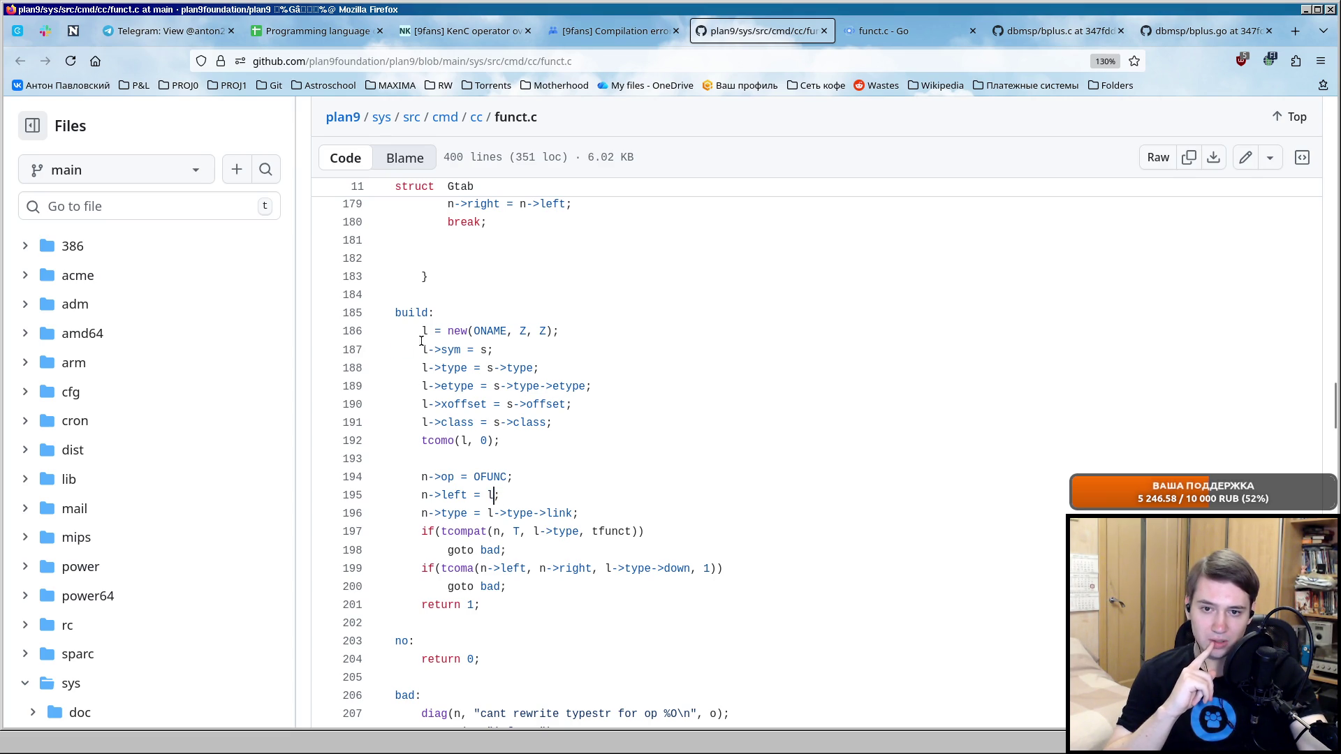
pyautogui.moveTo(410, 331); pyautogui.dragTo(531, 441)
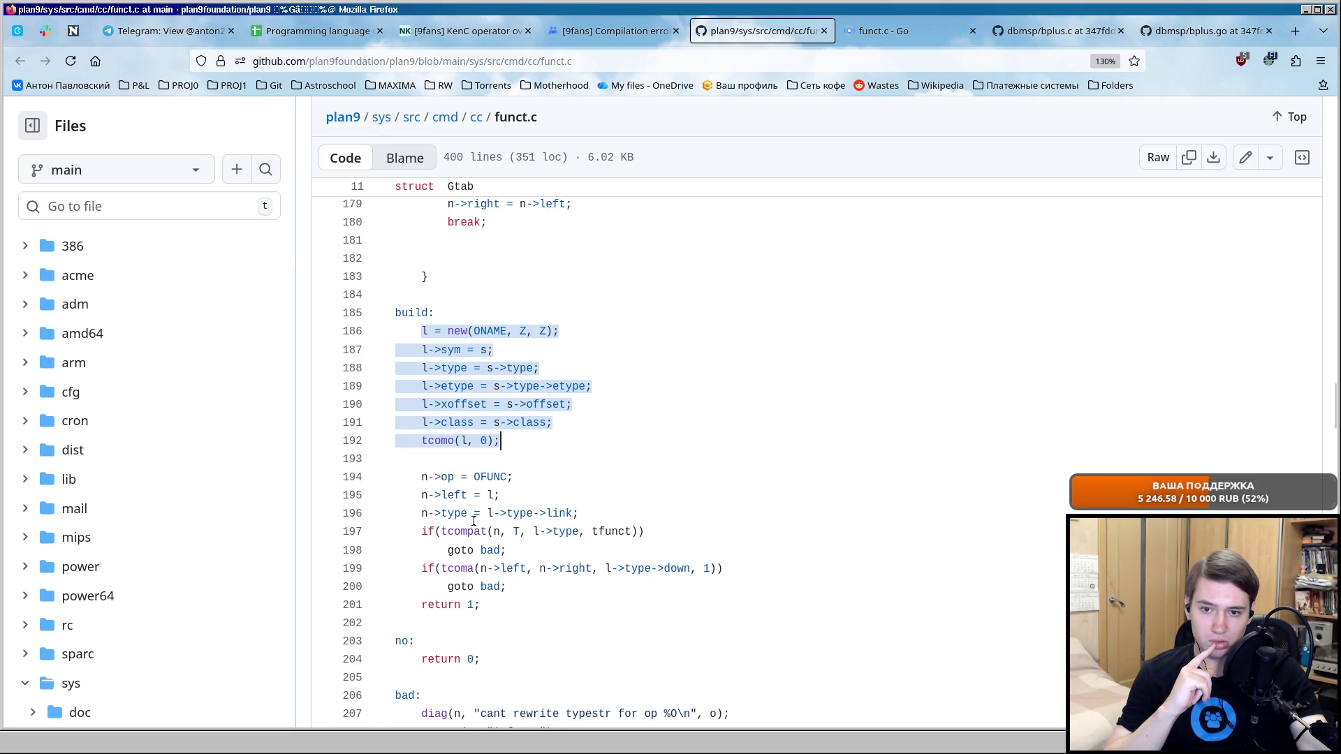
# Back in acme, point out the node tree and NAME line in the shader.c build output.
pyautogui.hotkey('alt', 'Tab')
pyautogui.moveTo(916, 263); pyautogui.dragTo(1012, 274)
pyautogui.moveTo(897, 249)
pyautogui.mouseDown()
pyautogui.moveTo(966, 250)
pyautogui.moveTo(922, 279)
pyautogui.mouseUp()
pyautogui.click(1012, 274)
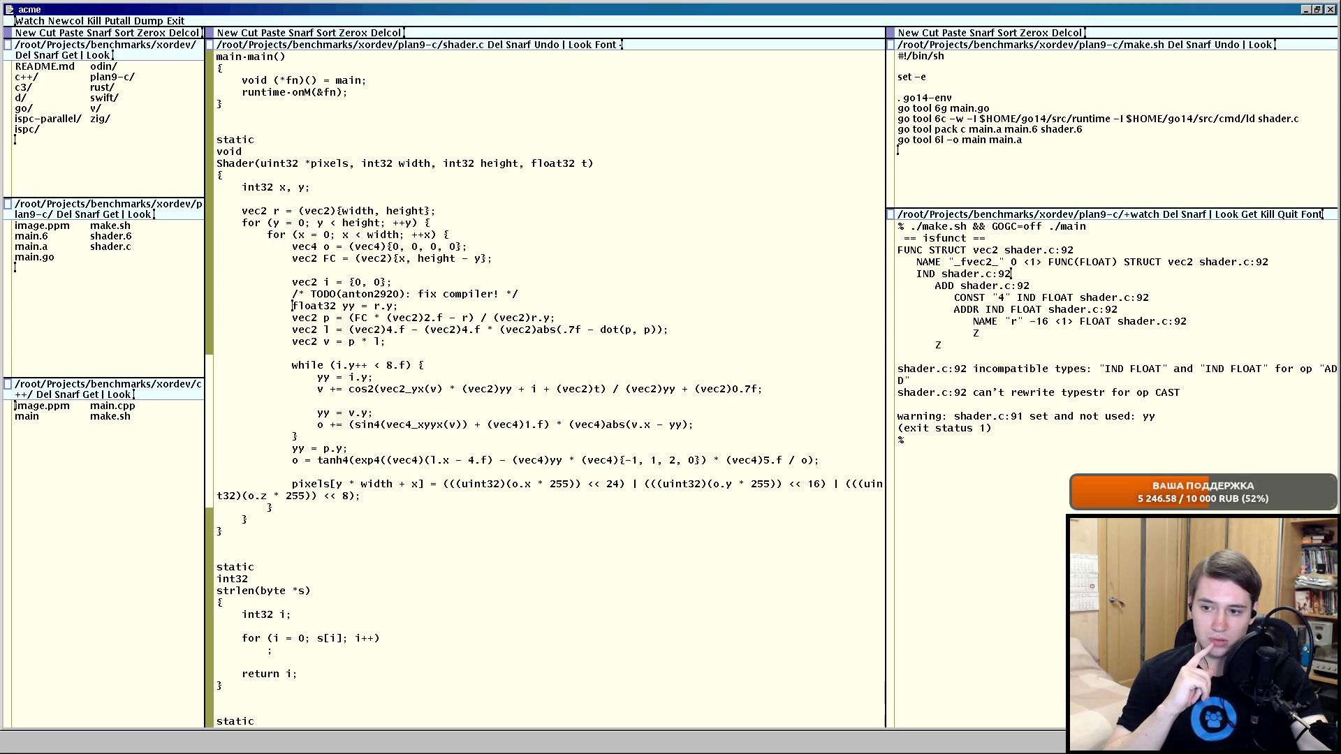
pyautogui.hotkey('alt', 'Tab')
pyautogui.click(619, 458)
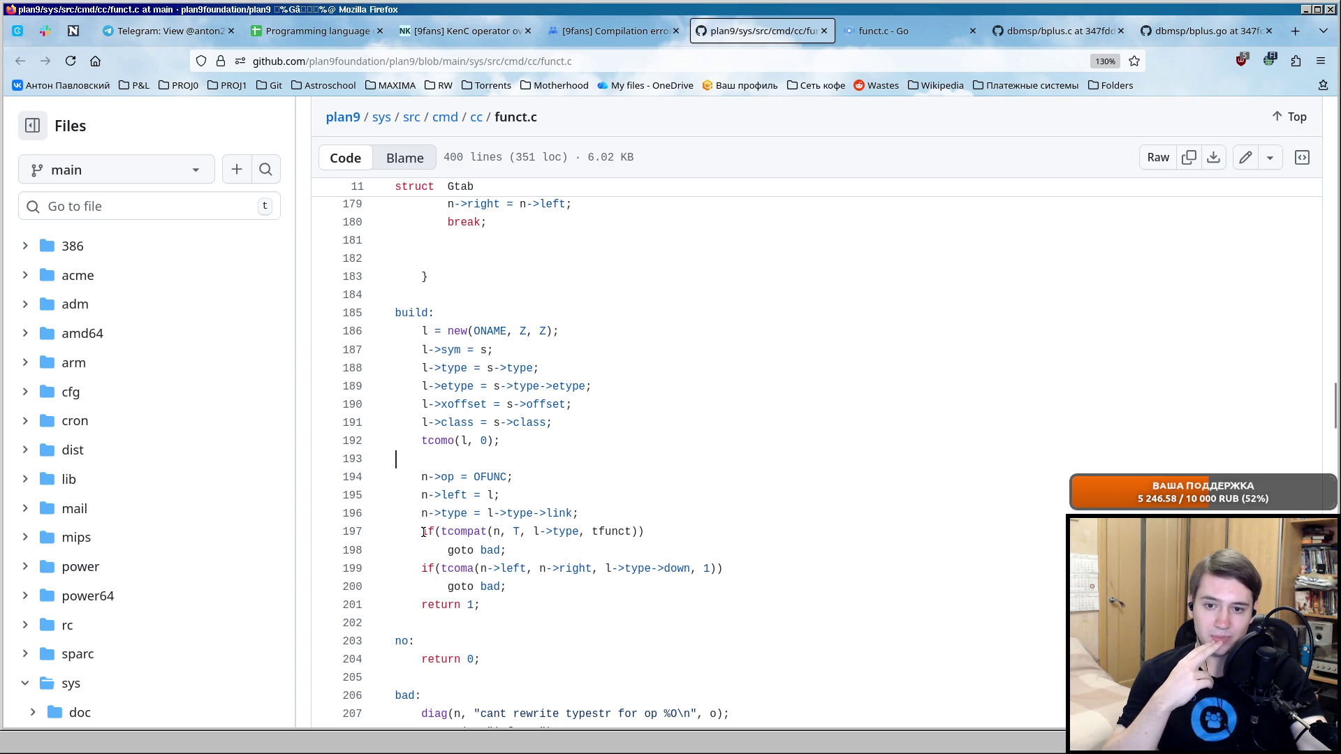
pyautogui.moveTo(421, 531); pyautogui.dragTo(509, 548)
pyautogui.scroll(-2, 509, 548)
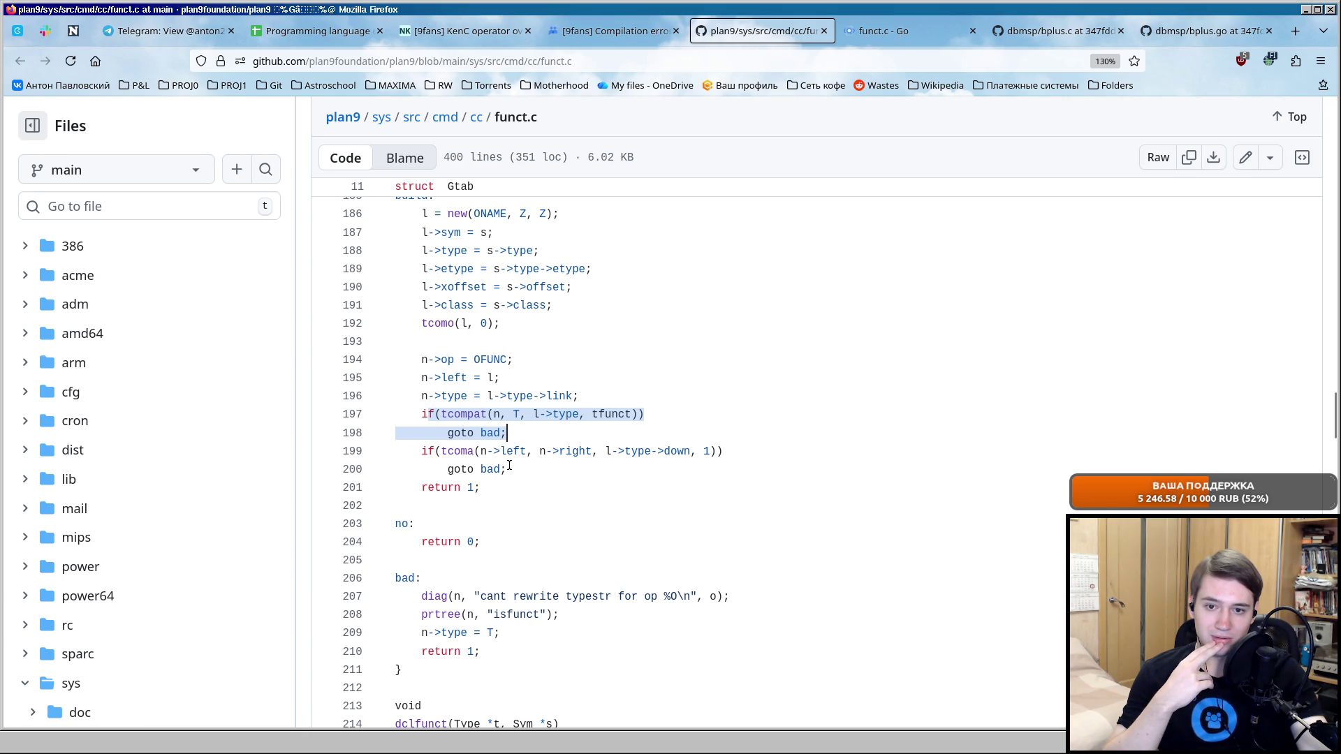
pyautogui.hotkey('alt', 'Tab')
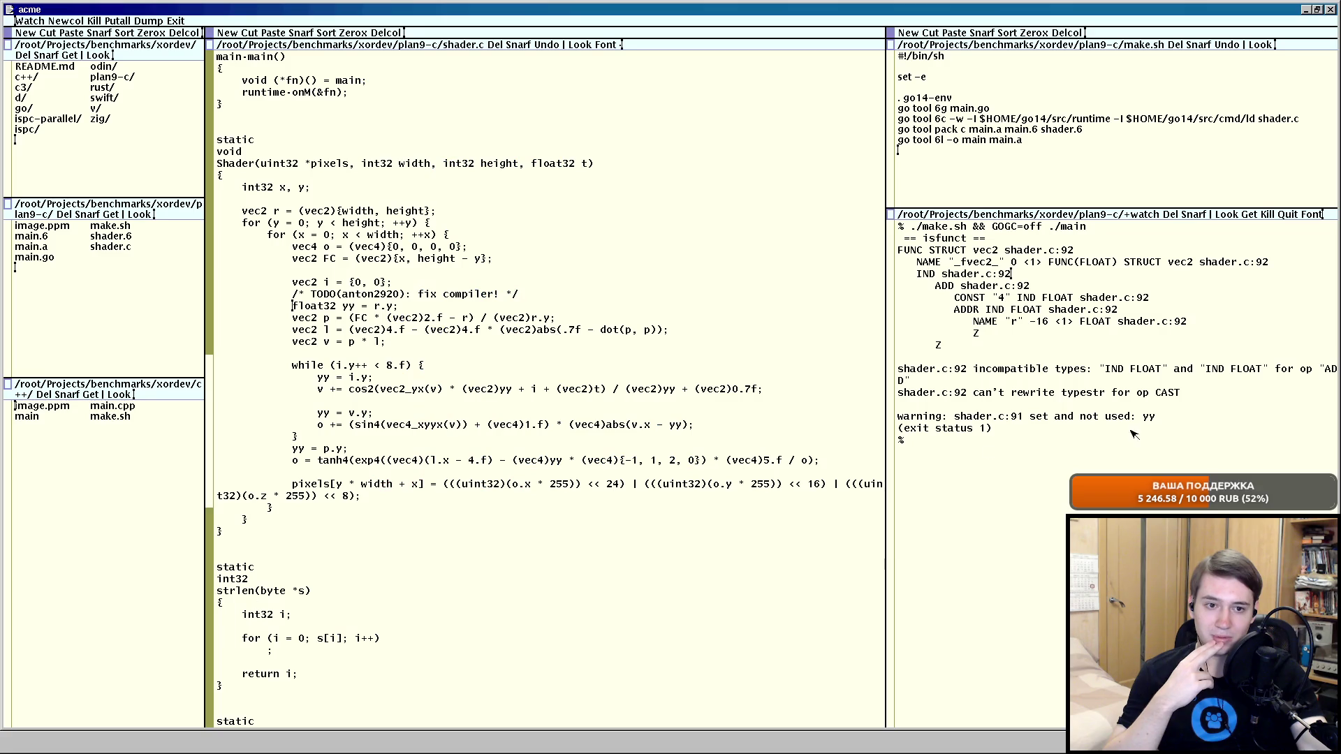
pyautogui.moveTo(944, 362); pyautogui.dragTo(1095, 416)
pyautogui.click(1094, 416)
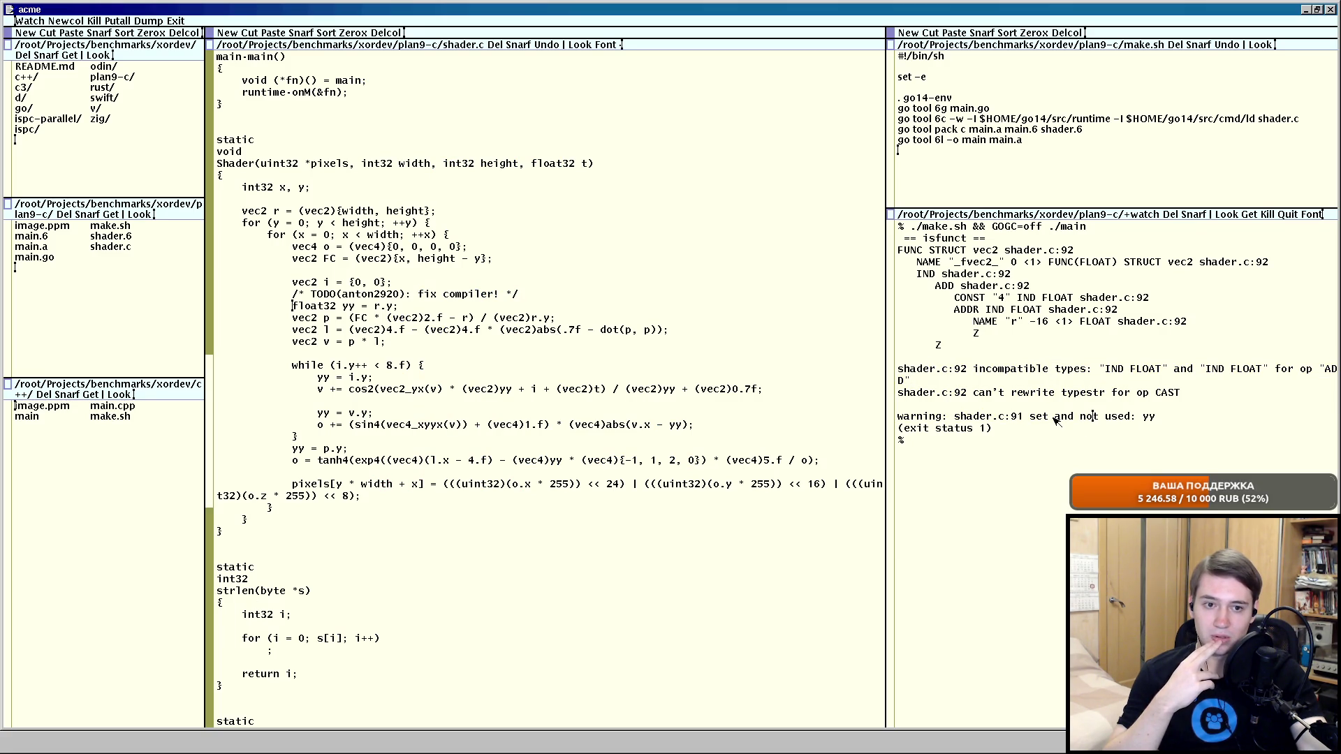
pyautogui.moveTo(994, 310); pyautogui.dragTo(1102, 309)
pyautogui.click(1103, 308)
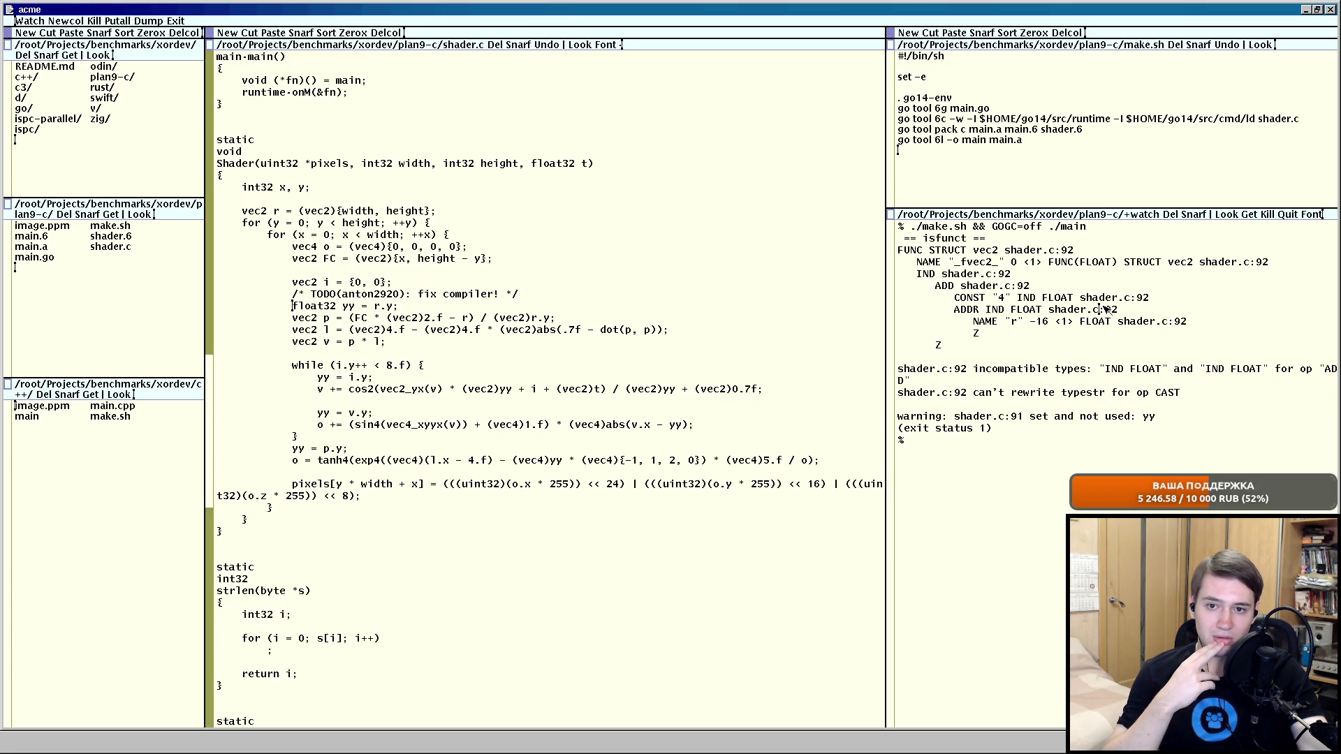
pyautogui.hotkey('alt', 'Tab')
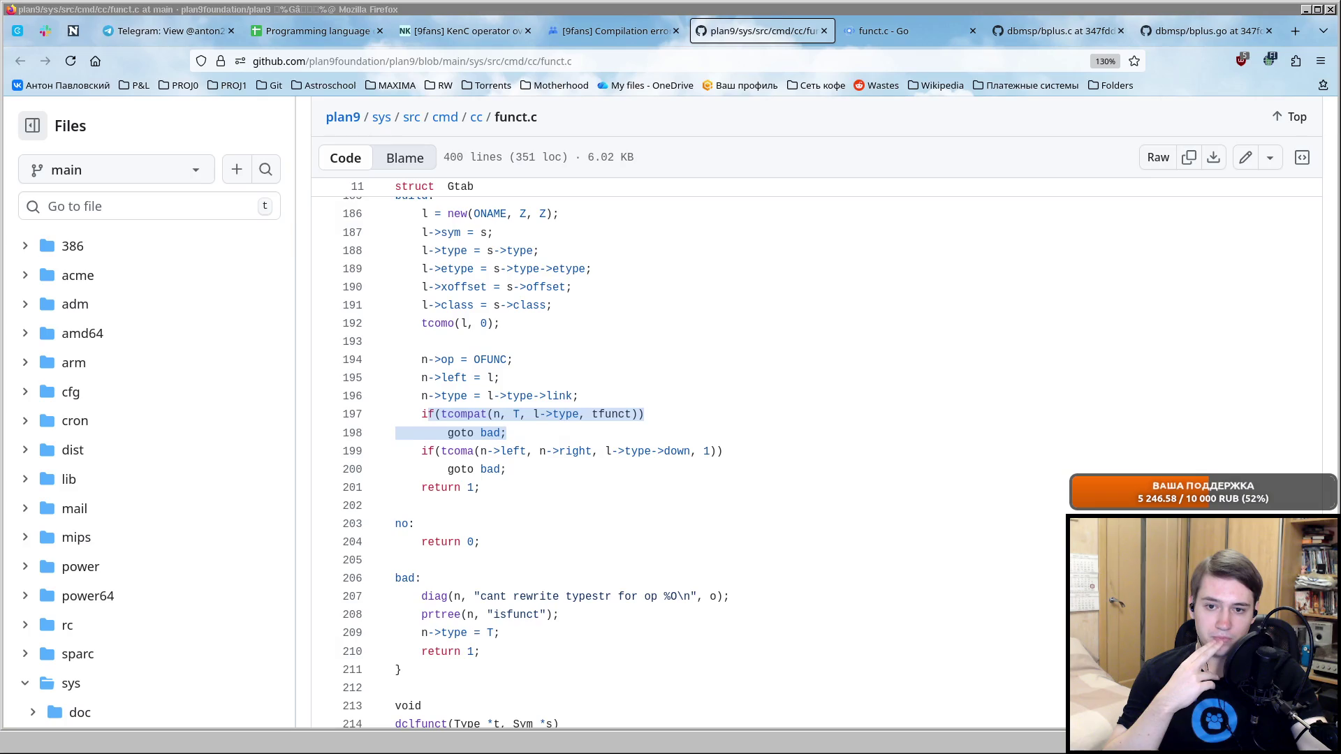
pyautogui.scroll(-2, 564, 413)
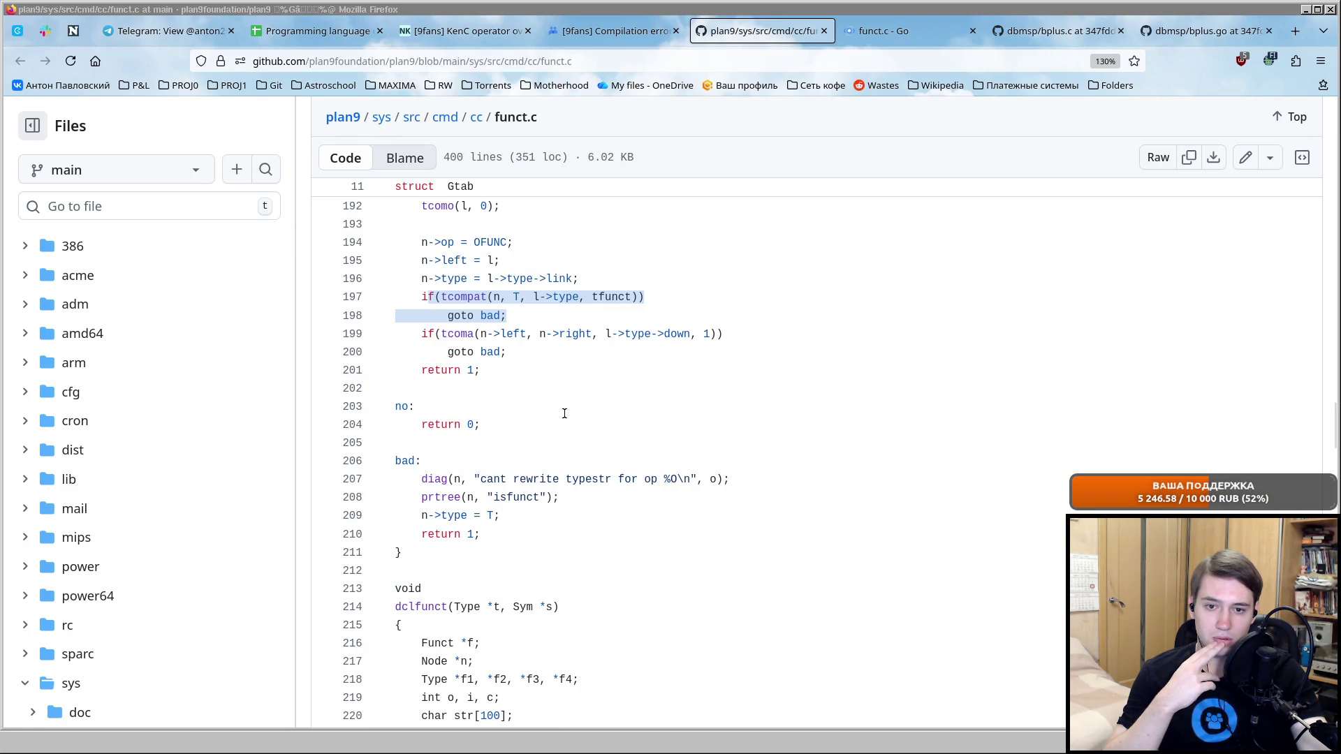
pyautogui.scroll(2, 564, 414)
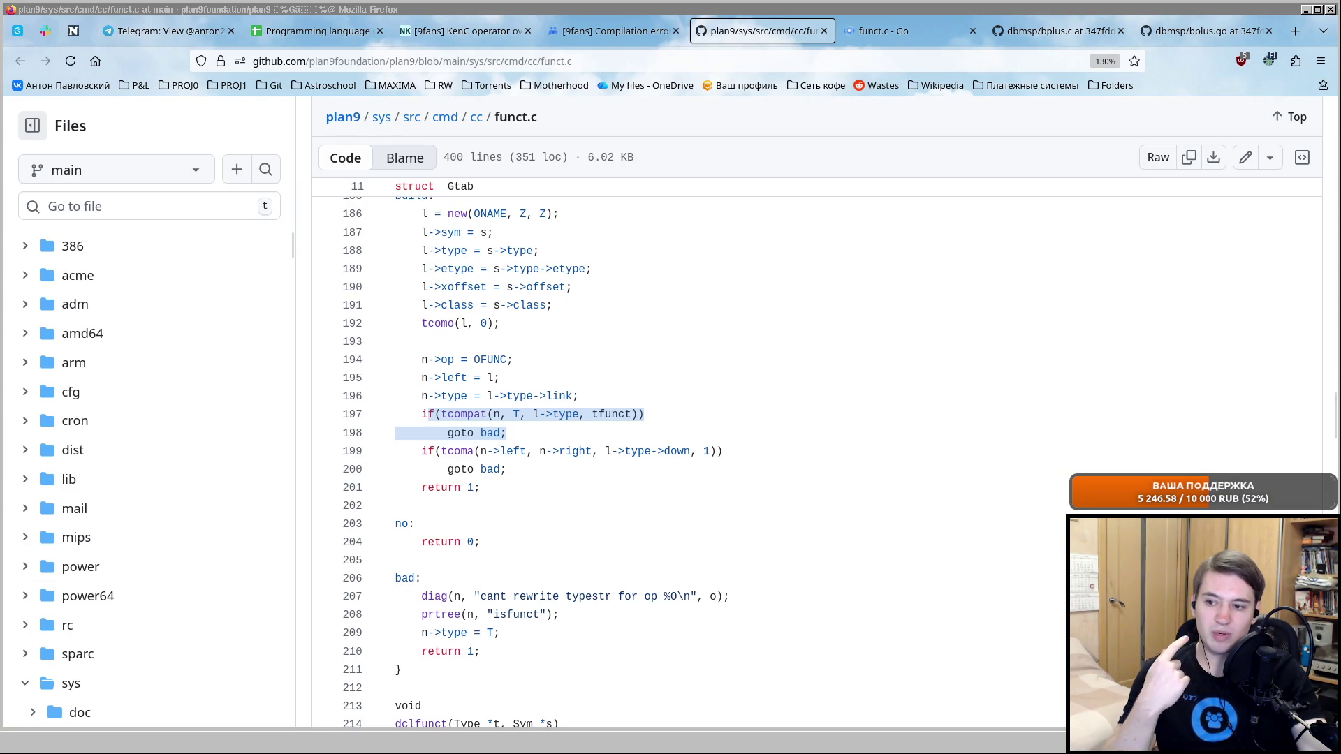
pyautogui.hotkey('alt', 'Tab')
pyautogui.click(532, 317)
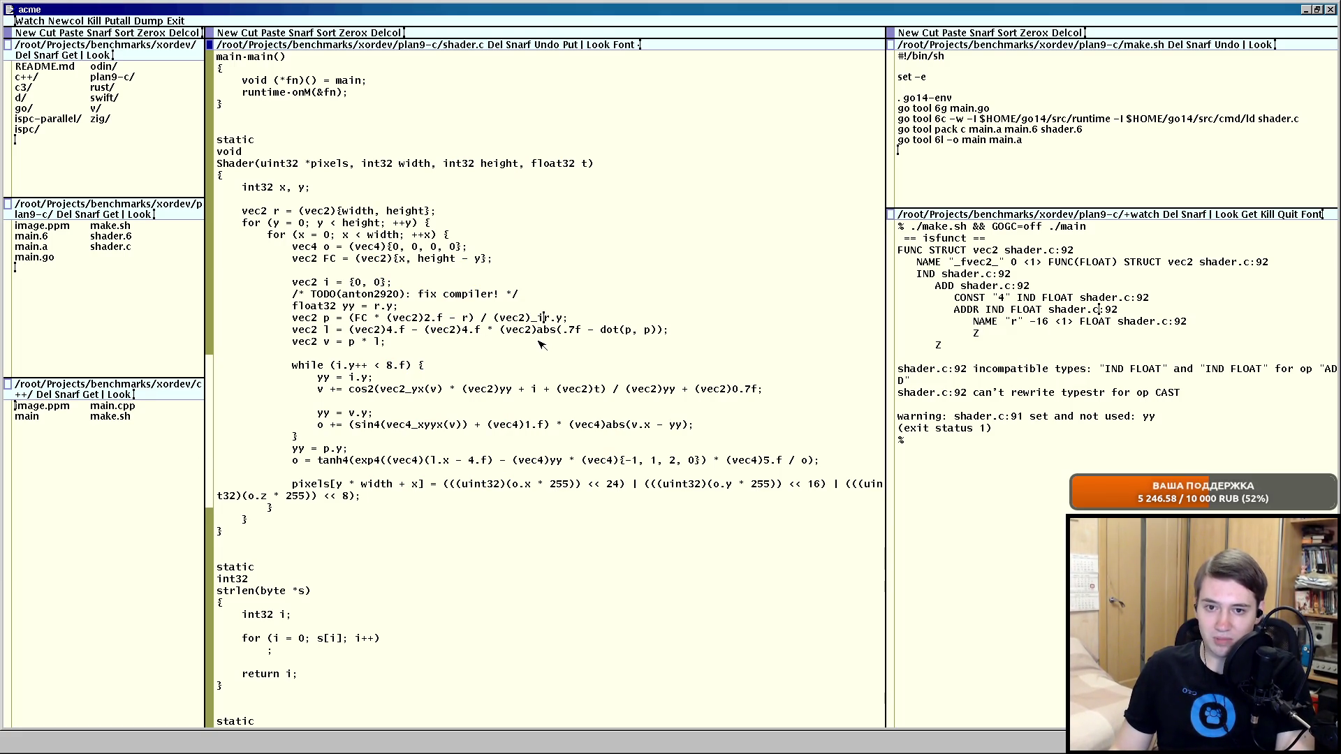
pyautogui.write('{')
pyautogui.write('vec2(')
# Rewrite (vec2)r.y as _fvec2_(r.y), drop the leftover cast, and Put shader.c to rebuild.
pyautogui.press('BackSpace')
pyautogui.write('_(')
pyautogui.press('Right')
pyautogui.press('Right')
pyautogui.press('Right')
pyautogui.write(')')
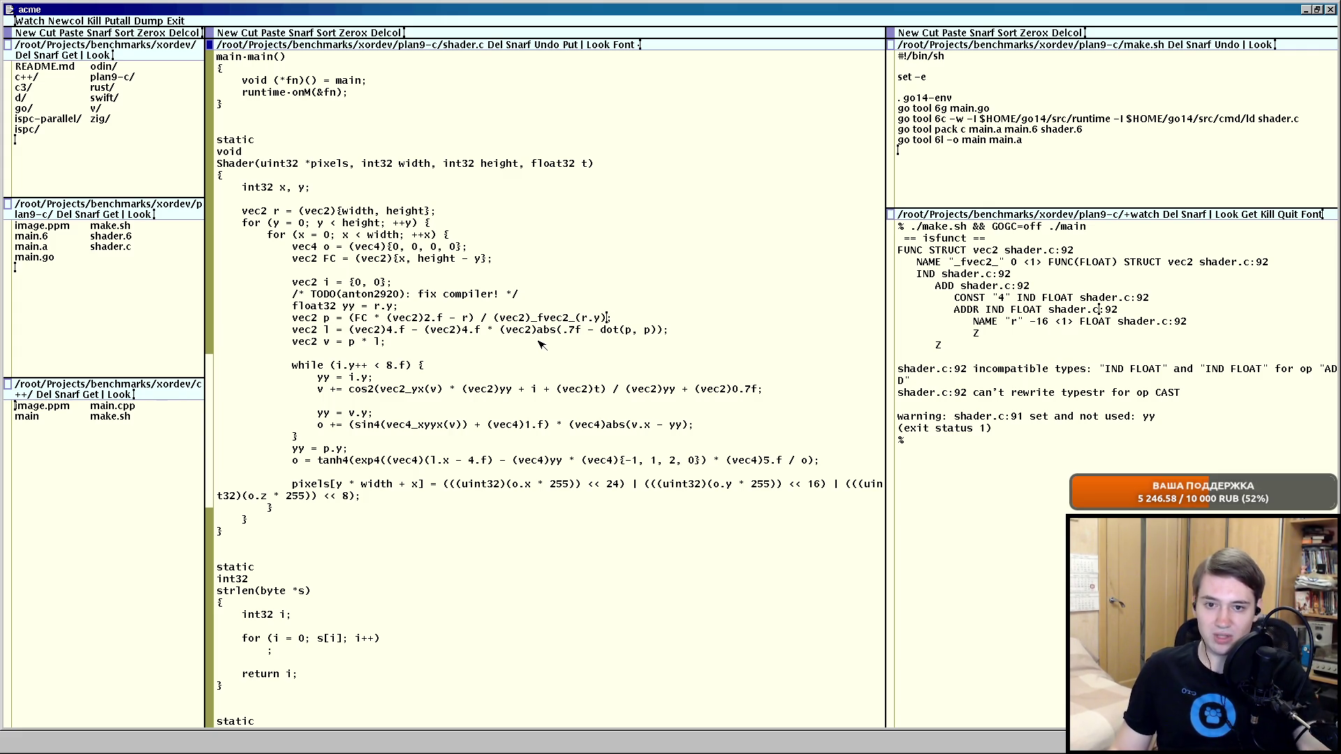
pyautogui.moveTo(531, 317); pyautogui.dragTo(495, 317)
pyautogui.press('BackSpace')
pyautogui.click(574, 318)
pyautogui.middleClick(573, 45)
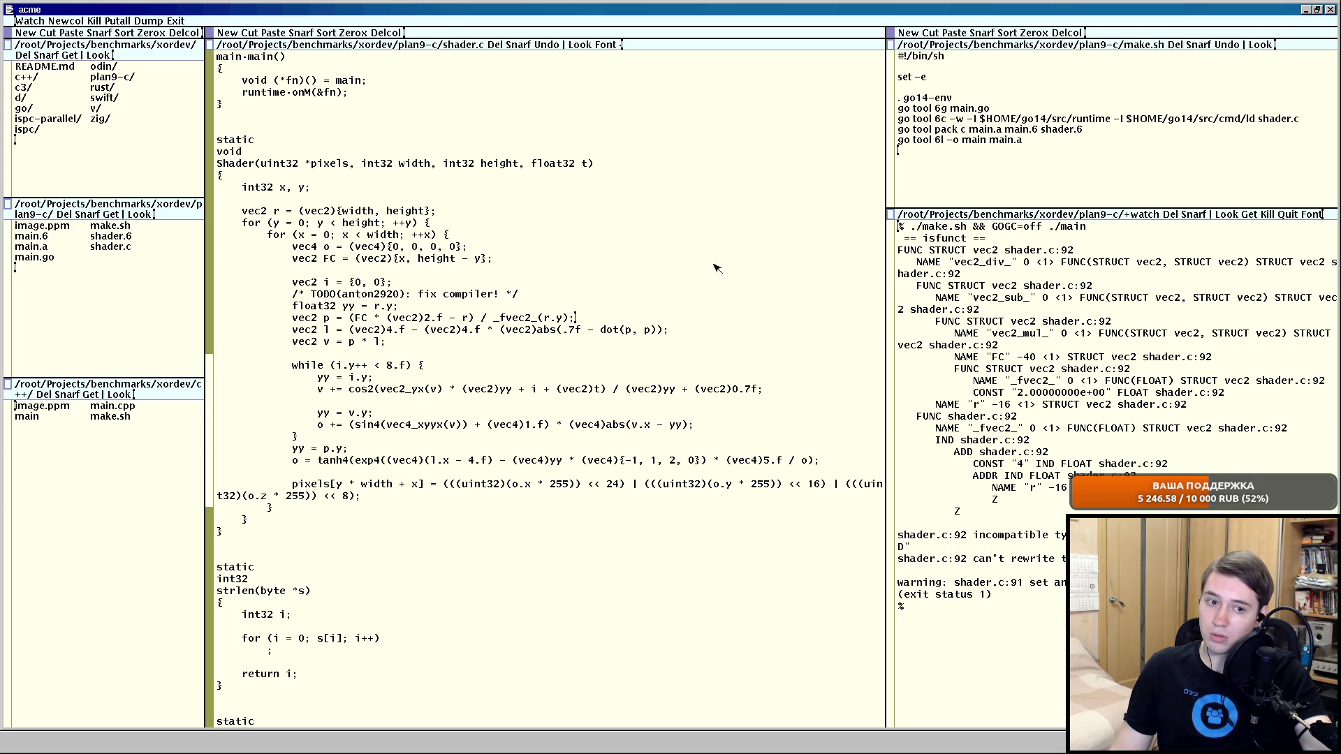
pyautogui.scroll(-3, 1149, 426)
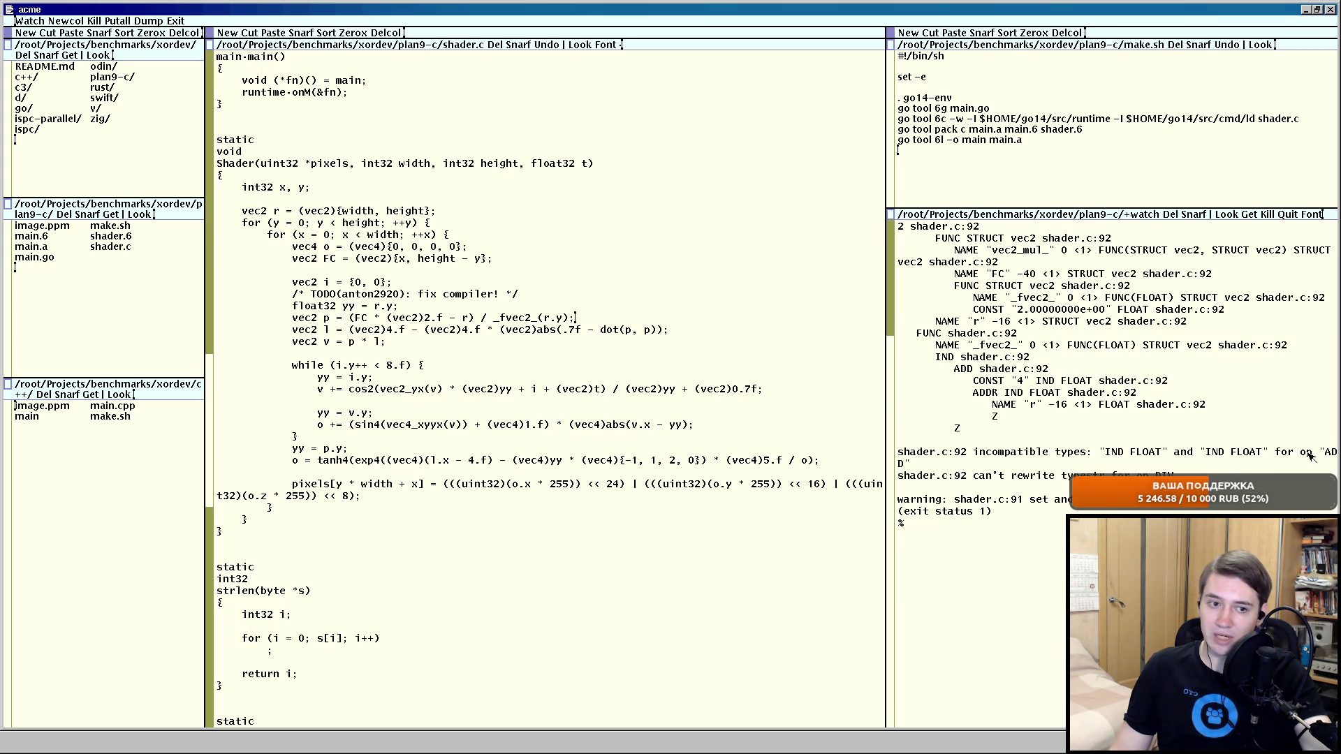
pyautogui.scroll(1, 1047, 466)
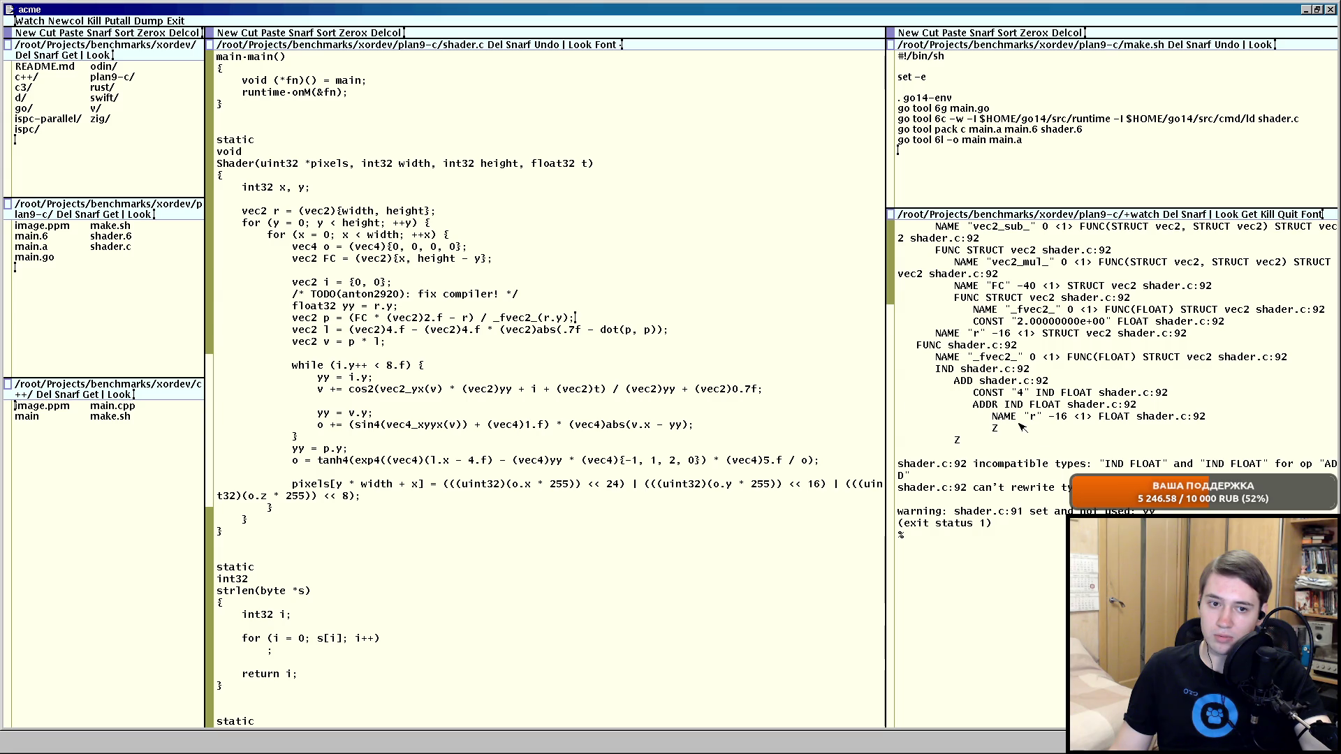
pyautogui.click(293, 329)
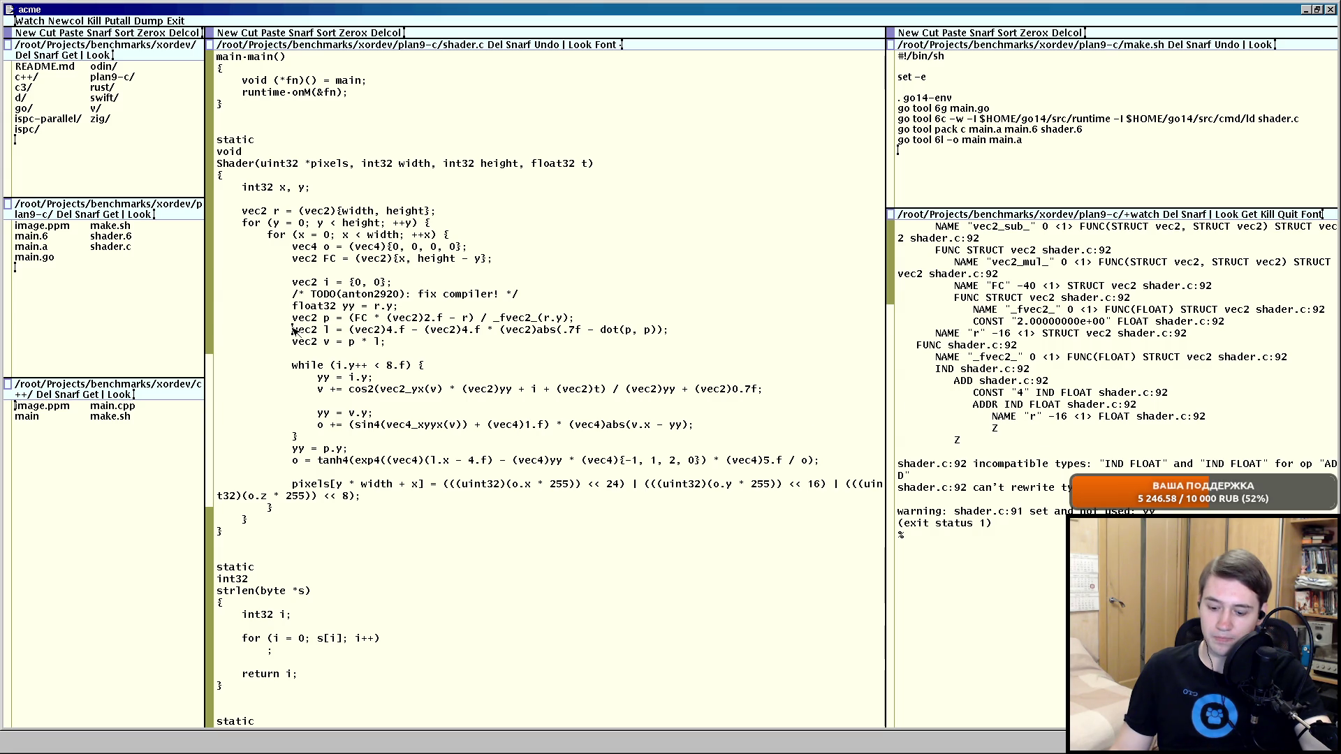
pyautogui.scroll(3, 1053, 391)
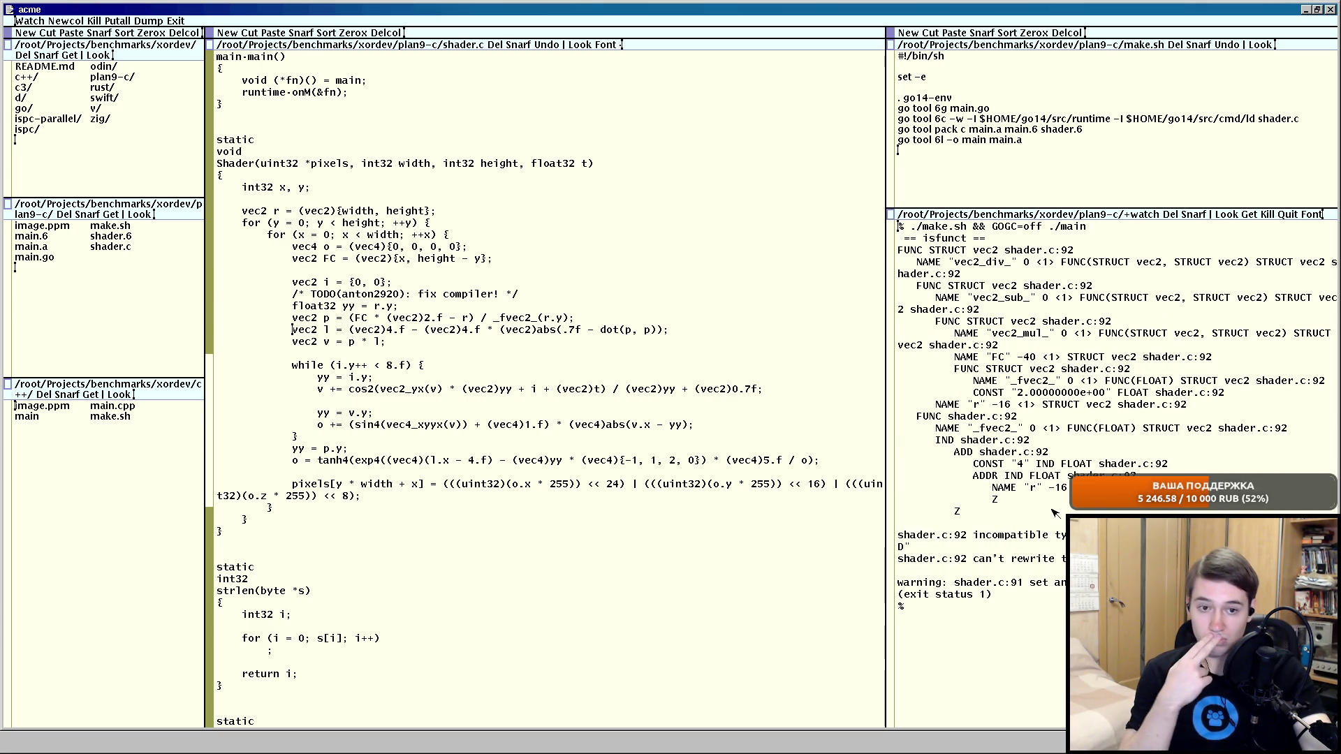
pyautogui.scroll(1, 534, 300)
pyautogui.scroll(5, 534, 299)
pyautogui.scroll(3, 534, 300)
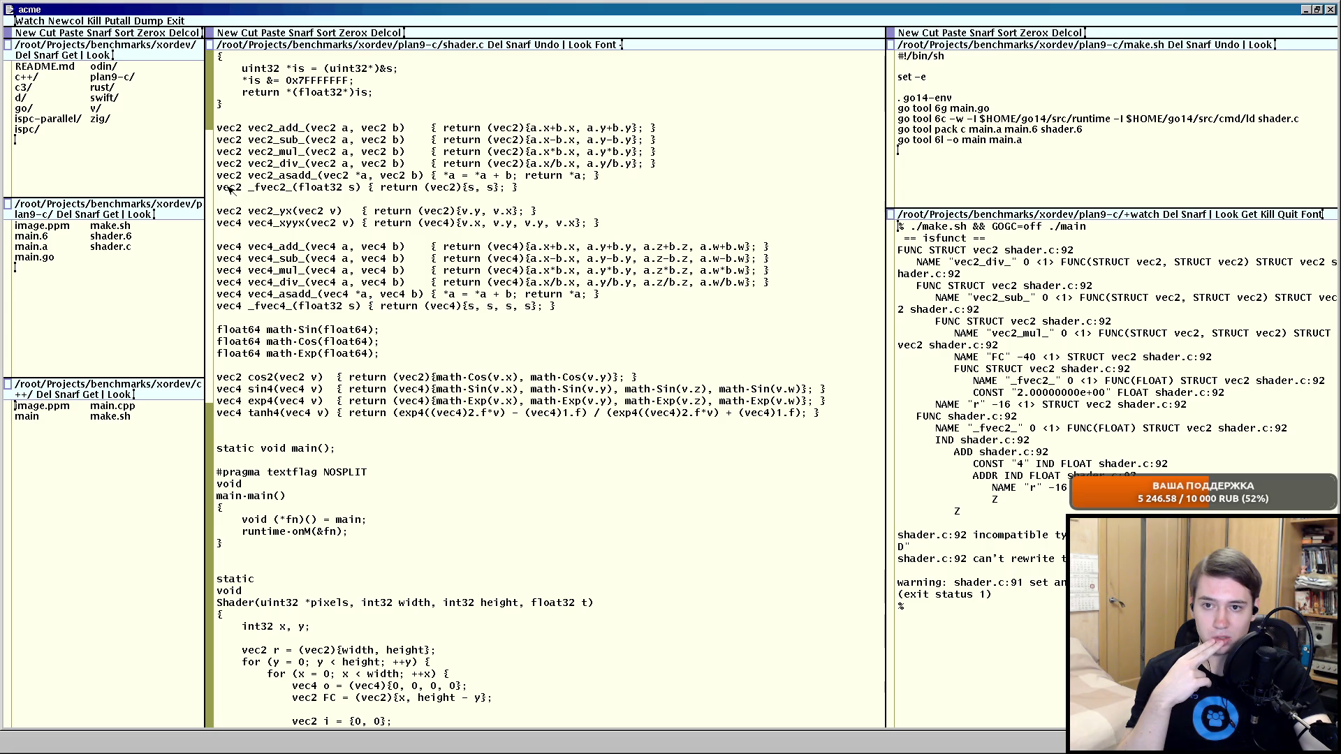
pyautogui.moveTo(217, 187); pyautogui.dragTo(518, 186)
pyautogui.scroll(-3, 605, 206)
pyautogui.scroll(-5, 604, 205)
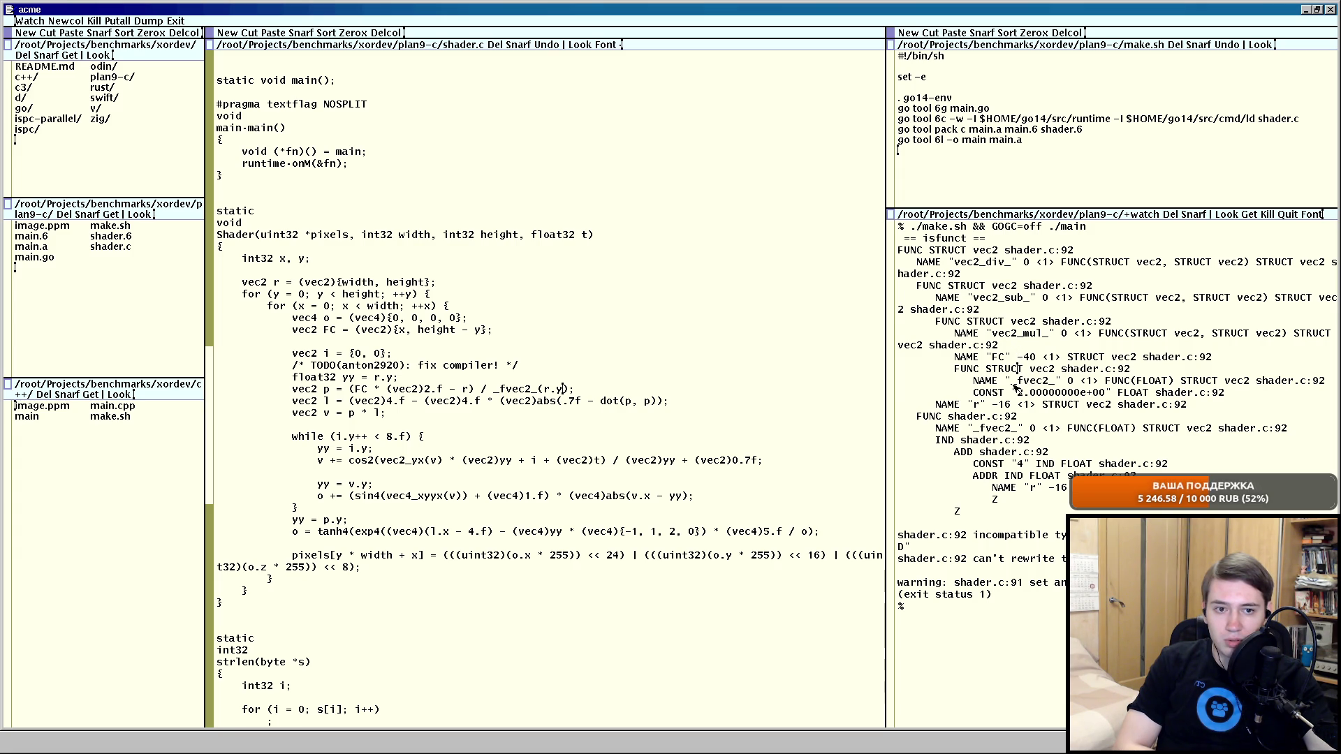
# Inspect the _fvec2_ and IND nodes in the build output, then select r.y inside the _fvec2_ call.
pyautogui.click(1045, 381)
pyautogui.click(1012, 440)
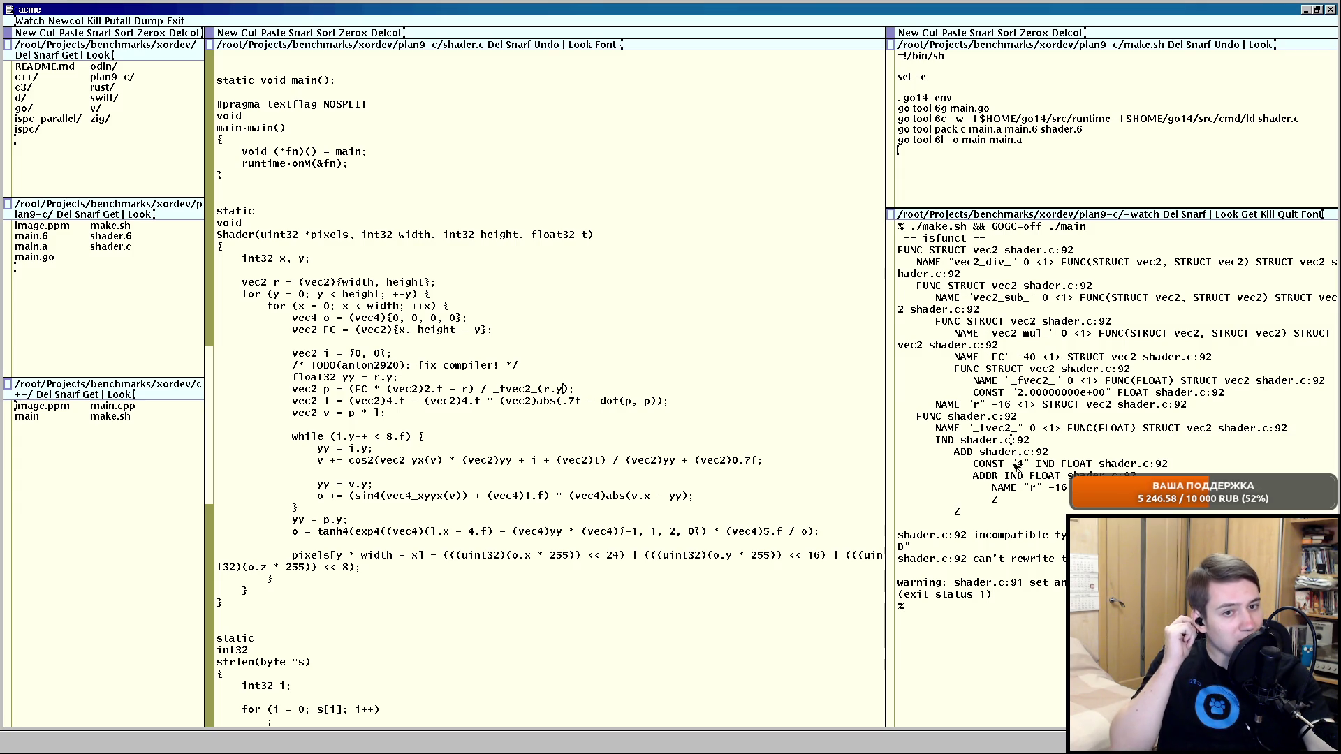
pyautogui.moveTo(972, 463); pyautogui.dragTo(1167, 463)
pyautogui.scroll(-3, 1225, 408)
pyautogui.scroll(3, 1225, 408)
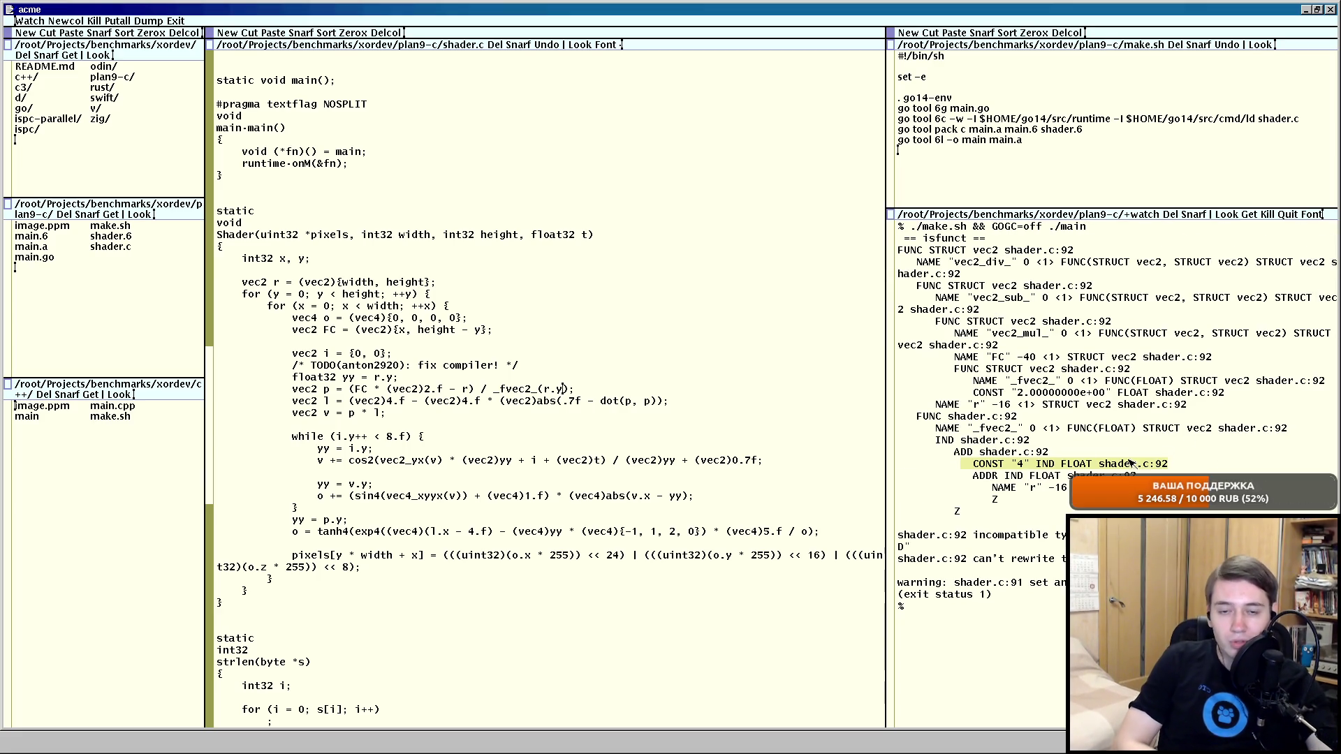
pyautogui.doubleClick(545, 391)
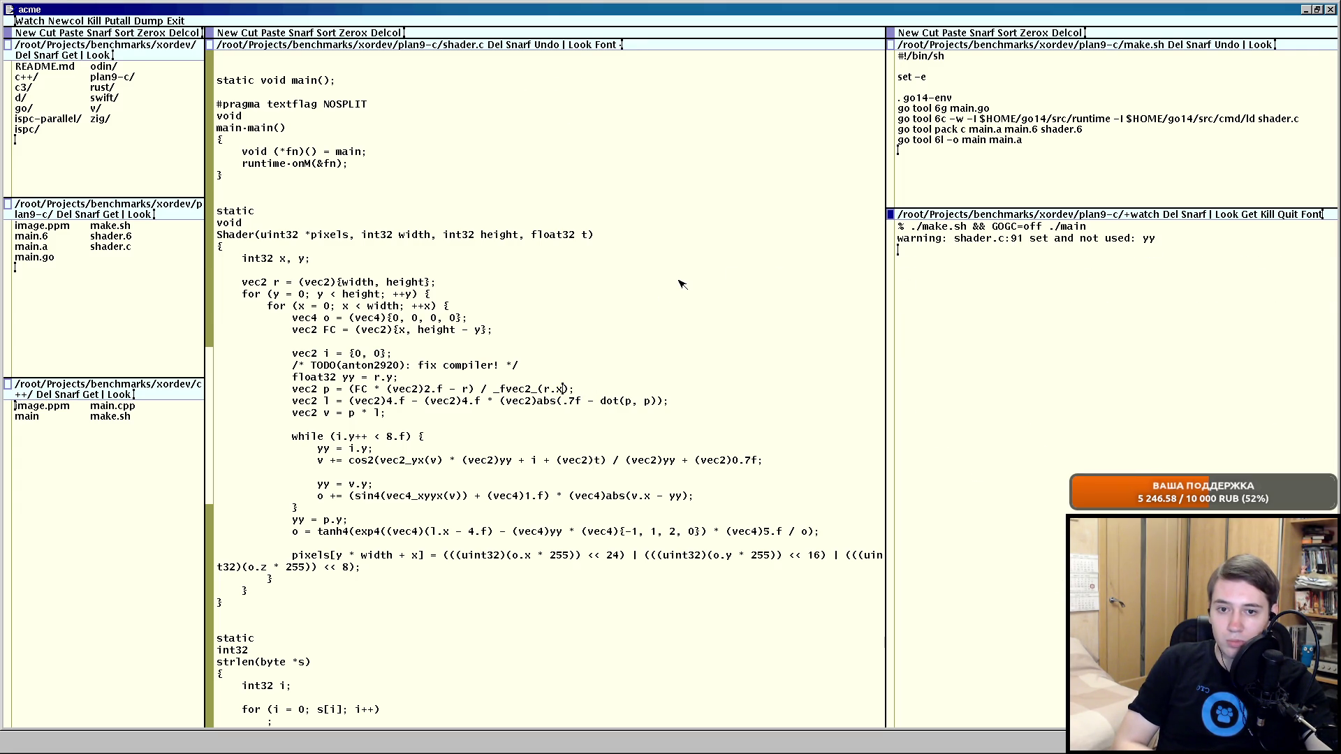
# Close the rendered swirl image windows and change the p divisor from _fvec2_(r.x) to _fvec2_(r.y).
pyautogui.moveTo(495, 388); pyautogui.dragTo(573, 390)
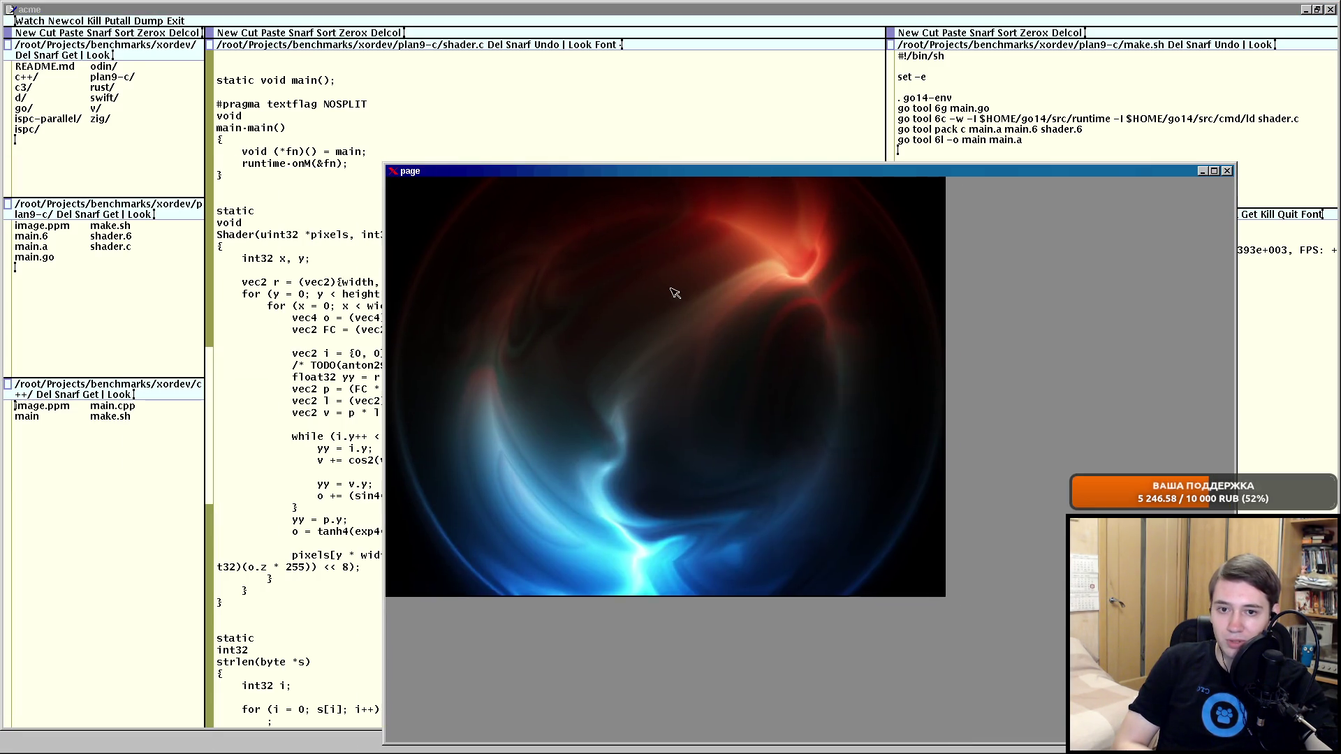
pyautogui.press('q')
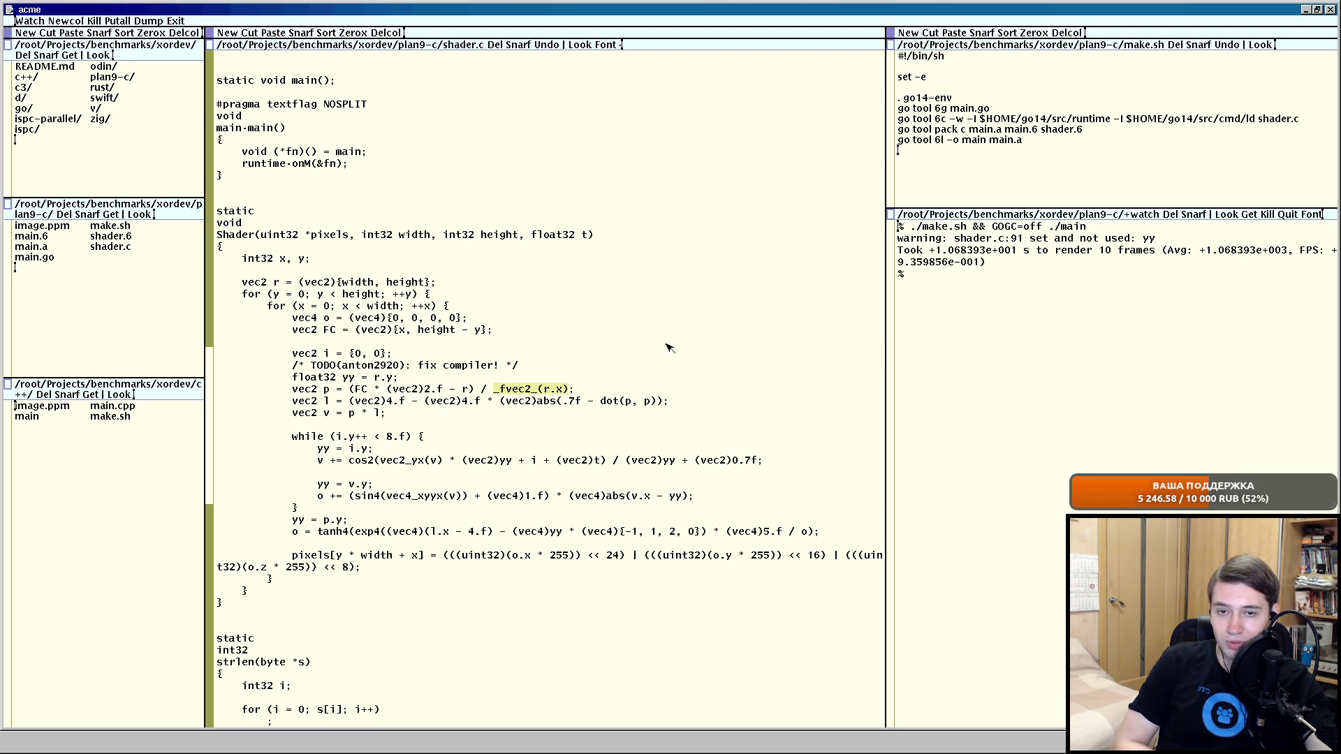
pyautogui.click(585, 389)
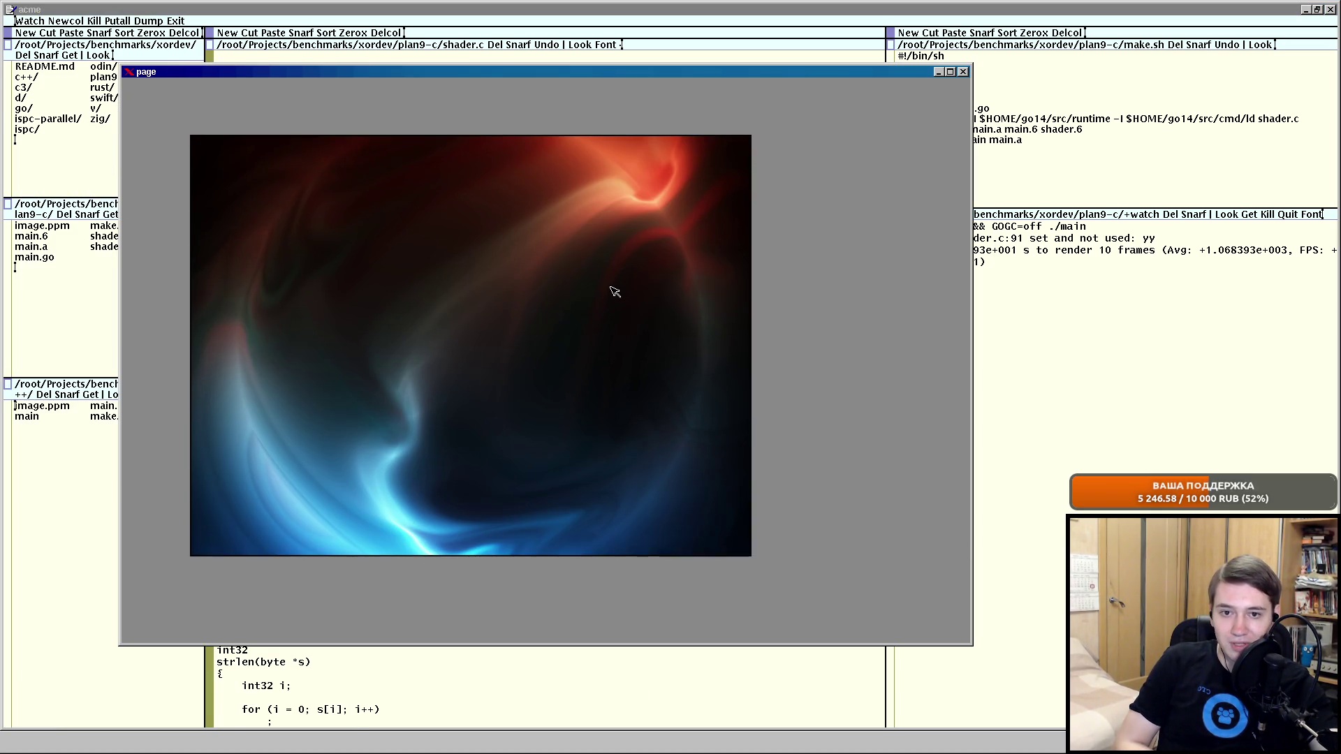
pyautogui.moveTo(571, 311); pyautogui.dragTo(604, 314)
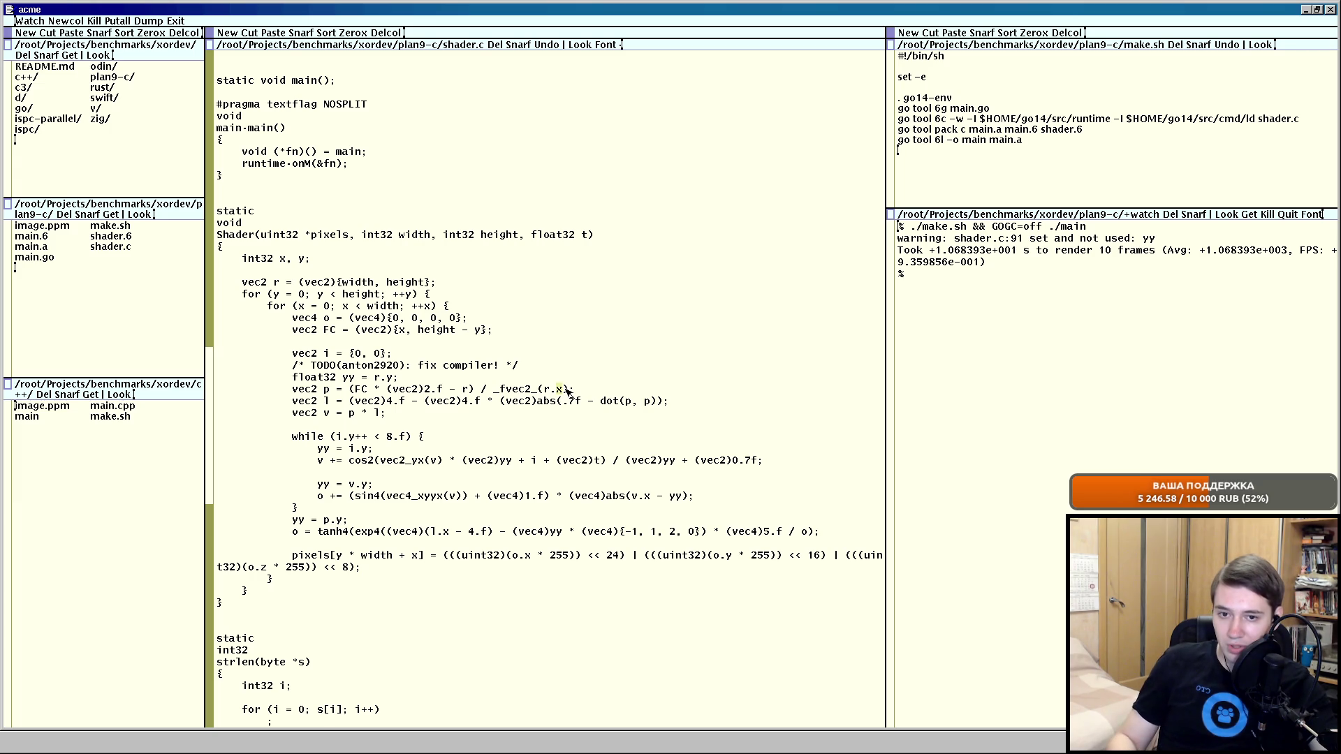
pyautogui.press('BackSpace')
pyautogui.write('y')
# Put shader.c, read the incompatible-types error, and select the _fvec2_(r.y) call on the p line.
pyautogui.middleClick(574, 42)
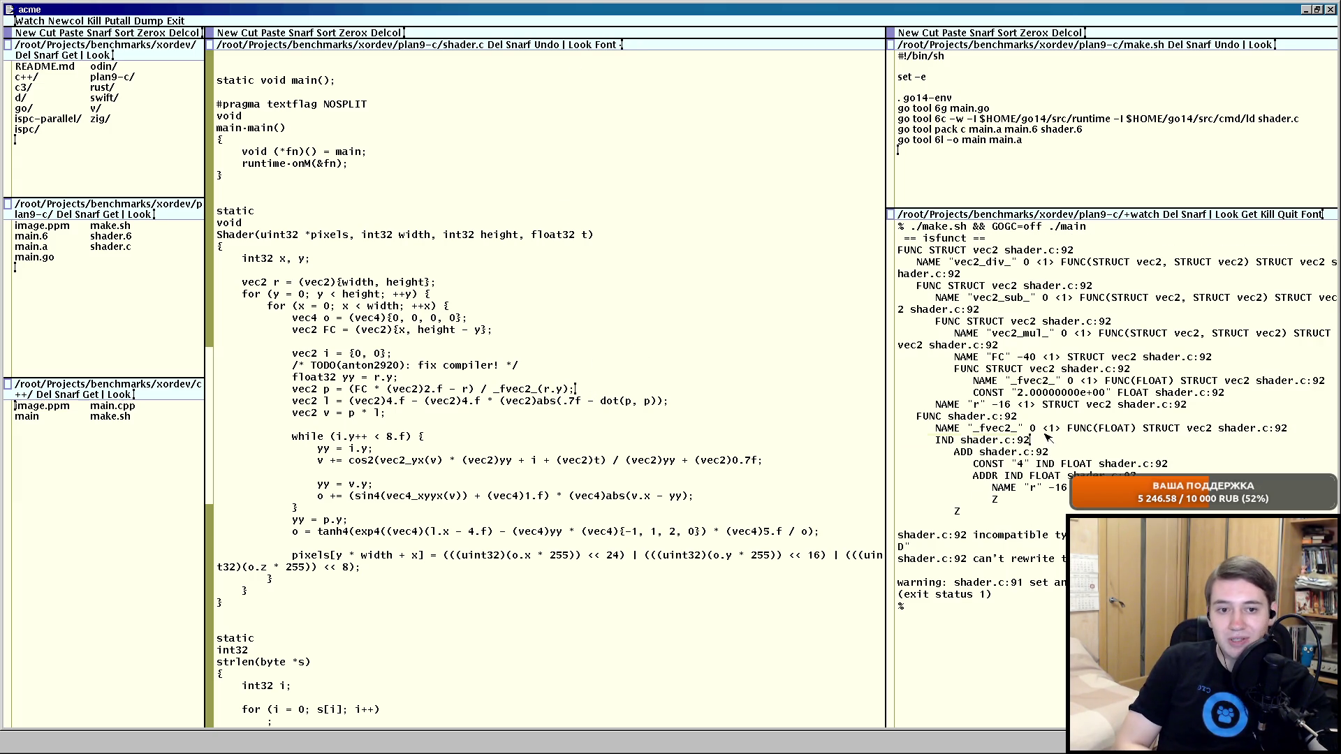
pyautogui.click(1058, 513)
pyautogui.moveTo(493, 388); pyautogui.dragTo(575, 388)
pyautogui.doubleClick(575, 388)
pyautogui.click(569, 389)
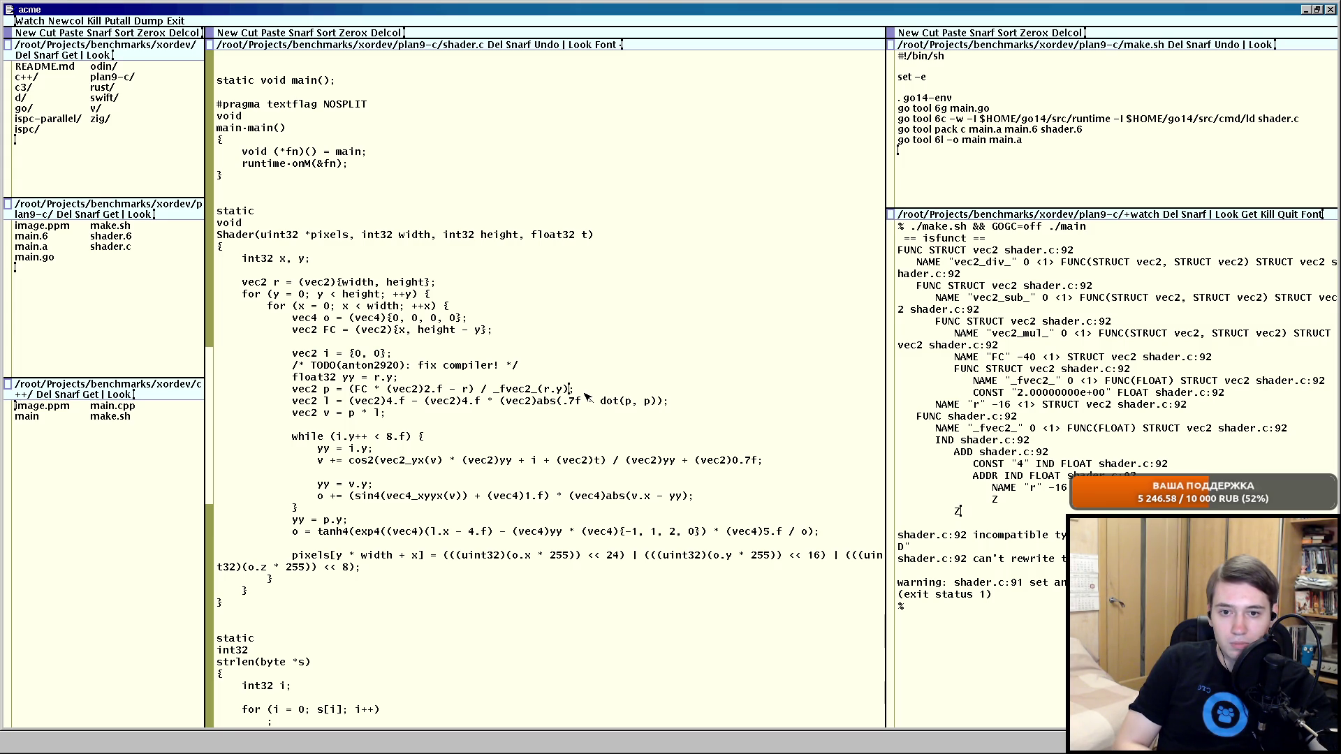
pyautogui.moveTo(493, 389); pyautogui.dragTo(570, 389)
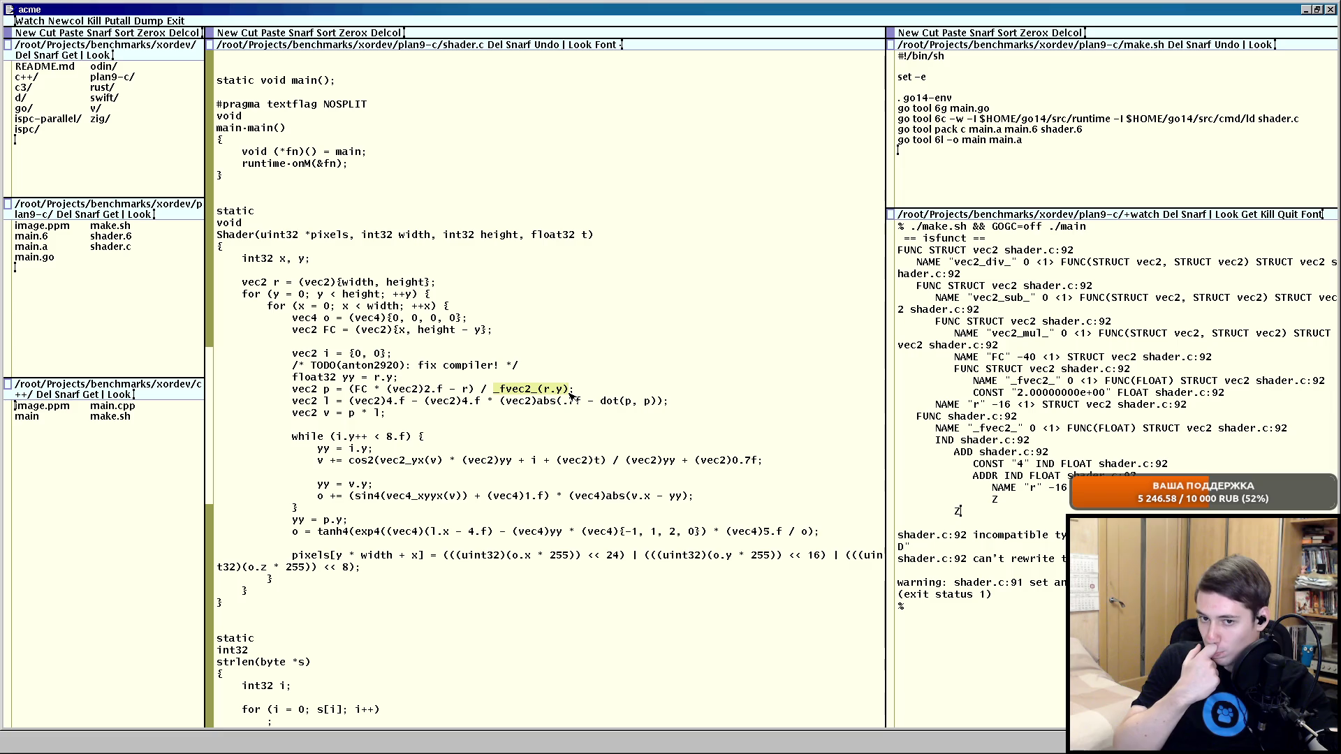
pyautogui.click(386, 369)
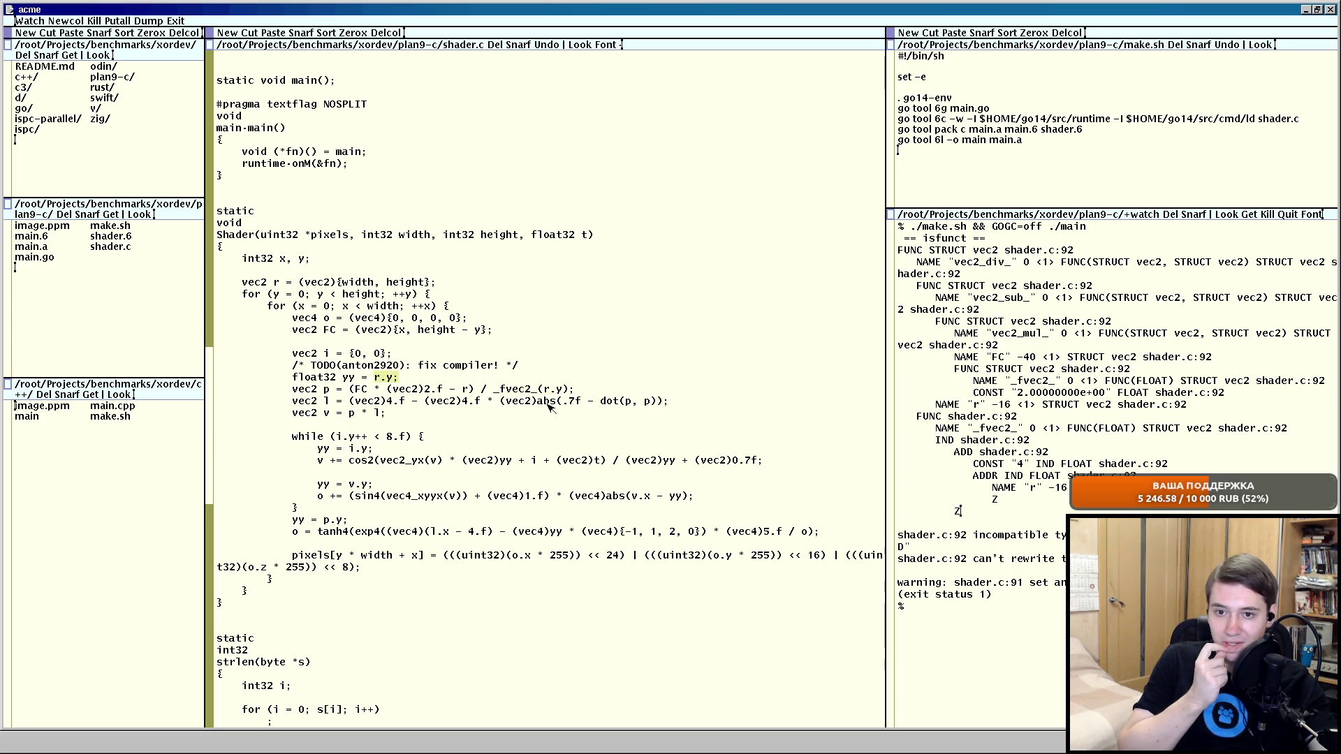
# Cut _fvec2_(r.y) into a new 'vec2 ry =' line above p, then Put to rebuild.
pyautogui.moveTo(572, 389); pyautogui.dragTo(497, 390)
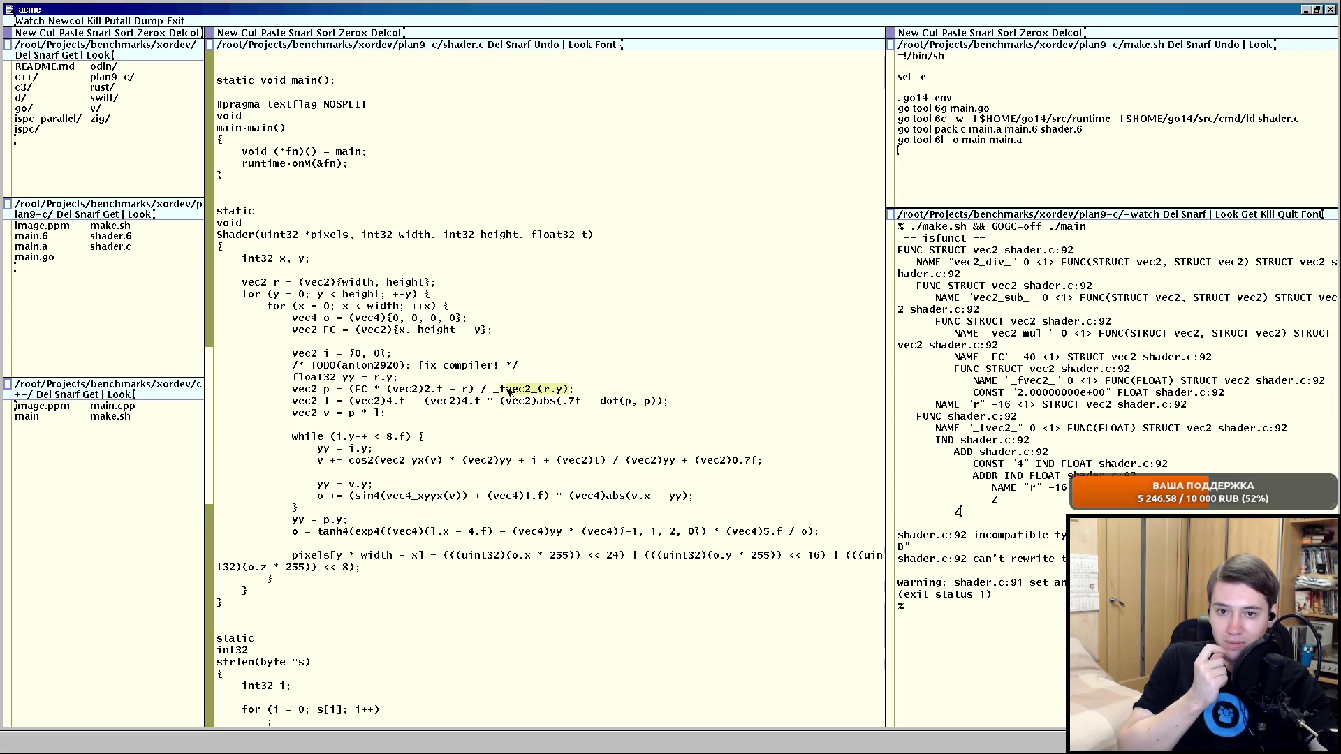
pyautogui.middleClick(498, 390)
pyautogui.click(489, 377)
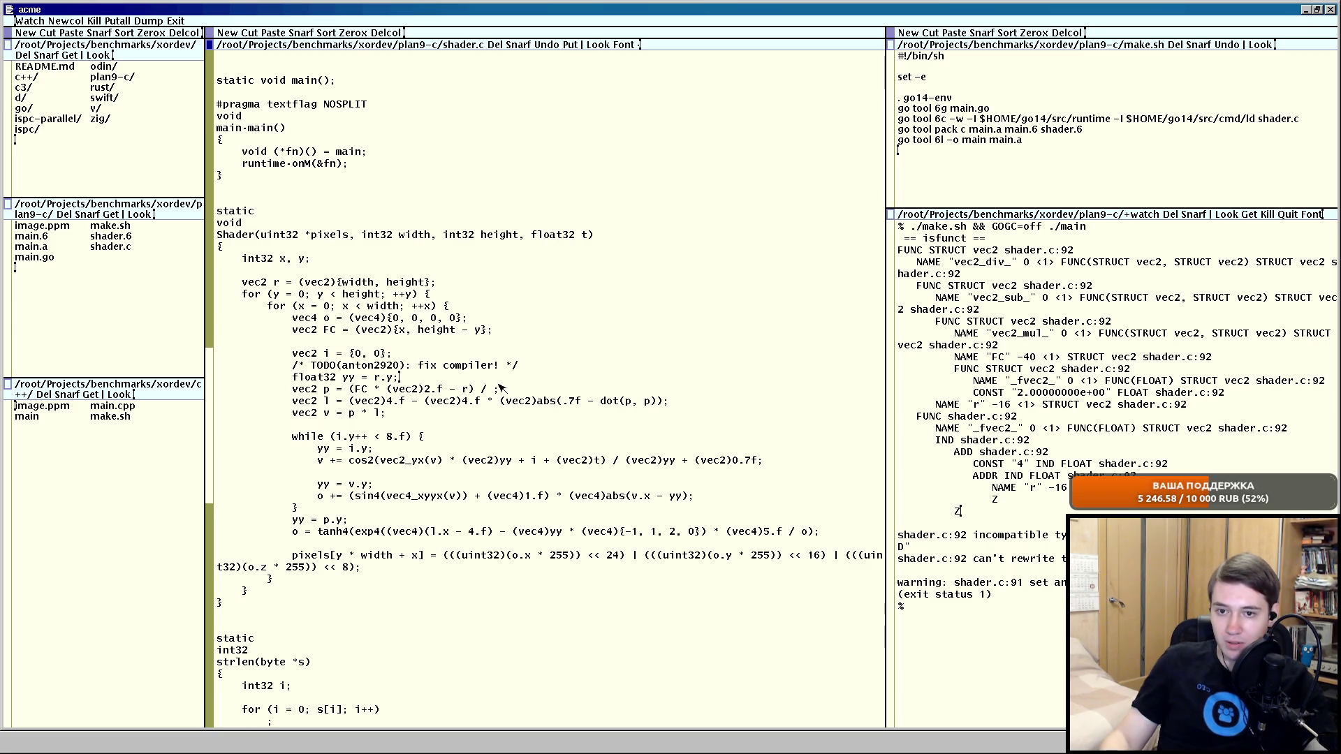
pyautogui.press('Return')
pyautogui.write('vec2 ')
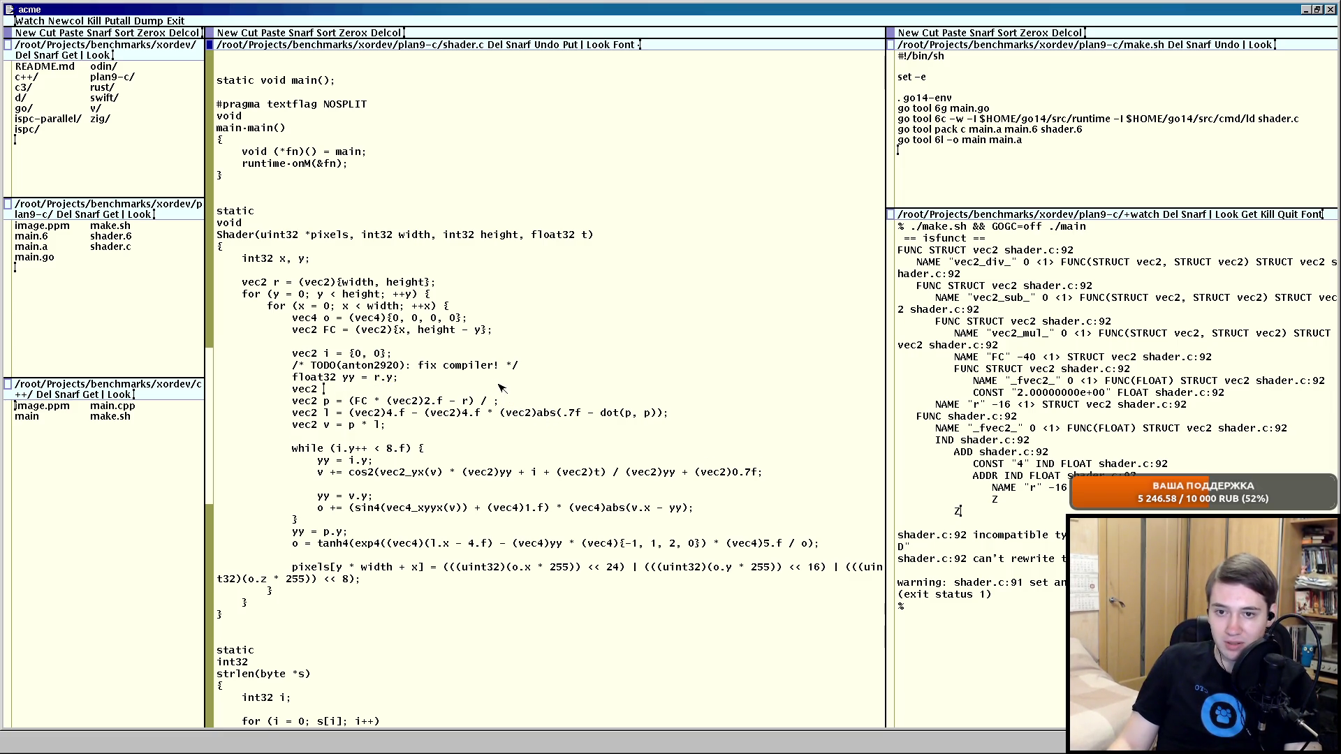
pyautogui.write('ry =')
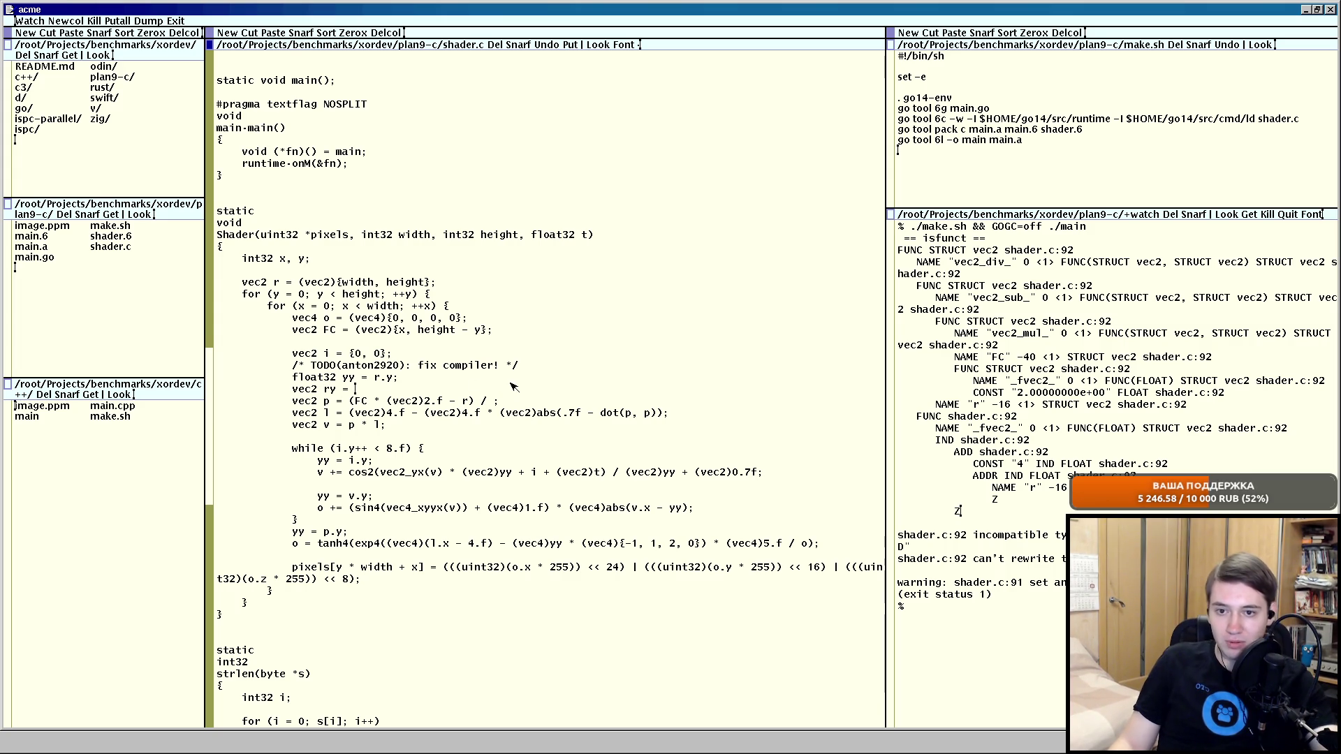
pyautogui.click(501, 387)
pyautogui.write(';')
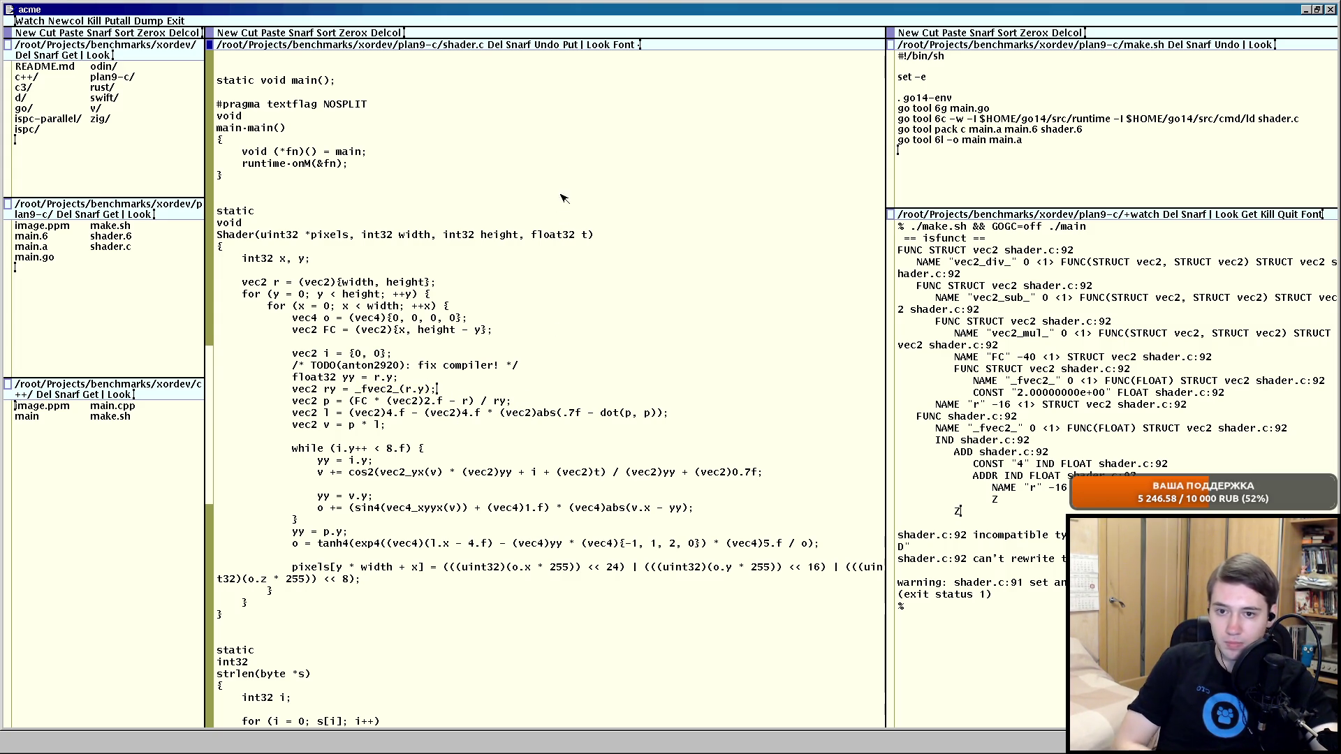
pyautogui.middleClick(576, 44)
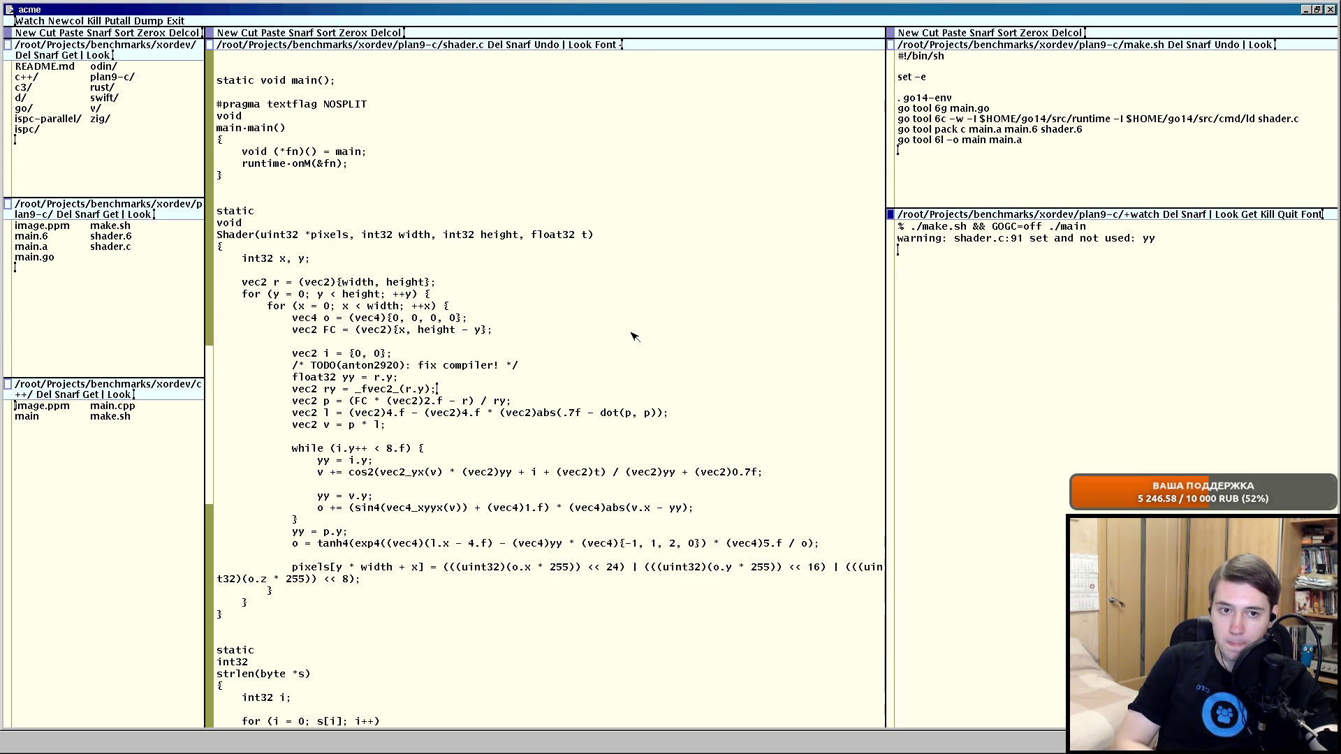
# Select ry on the vec2 p line while make.sh renders the 10 frames.
pyautogui.moveTo(490, 401); pyautogui.dragTo(507, 403)
pyautogui.click(623, 400)
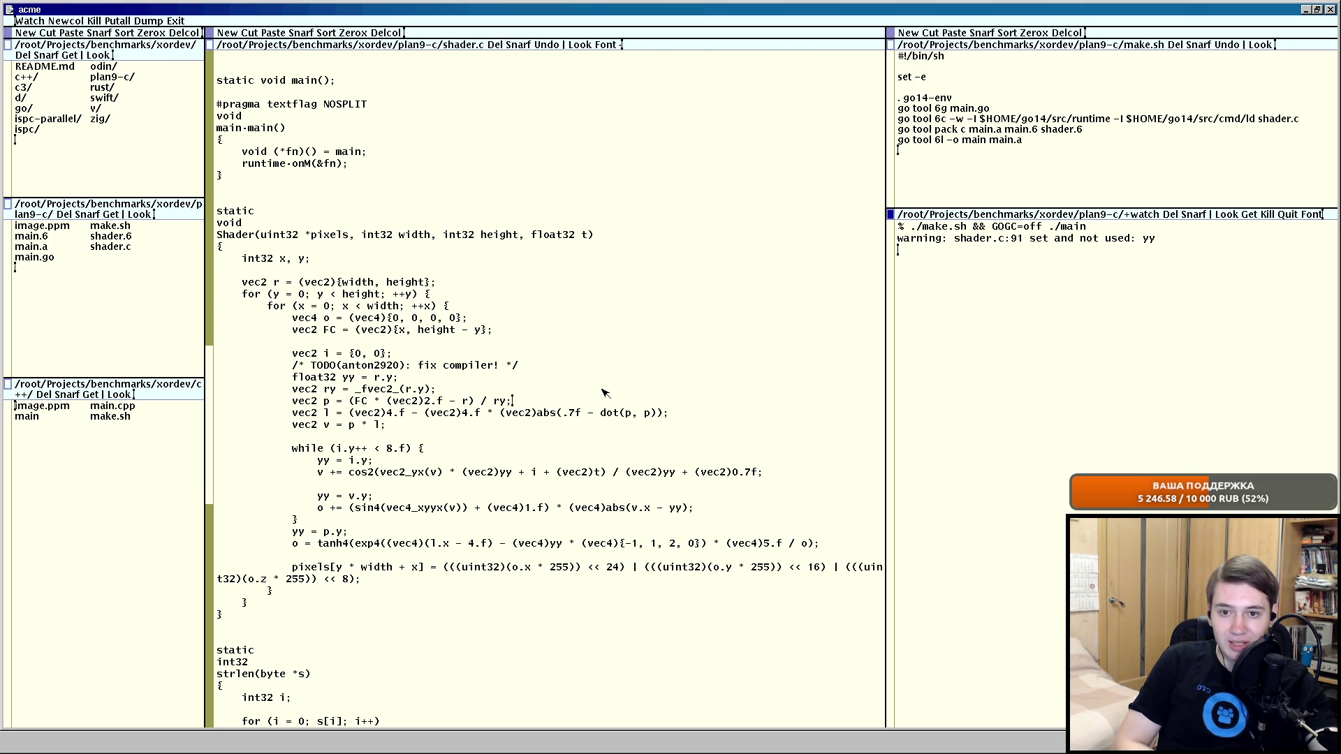
pyautogui.scroll(1, 603, 399)
pyautogui.scroll(-1, 603, 394)
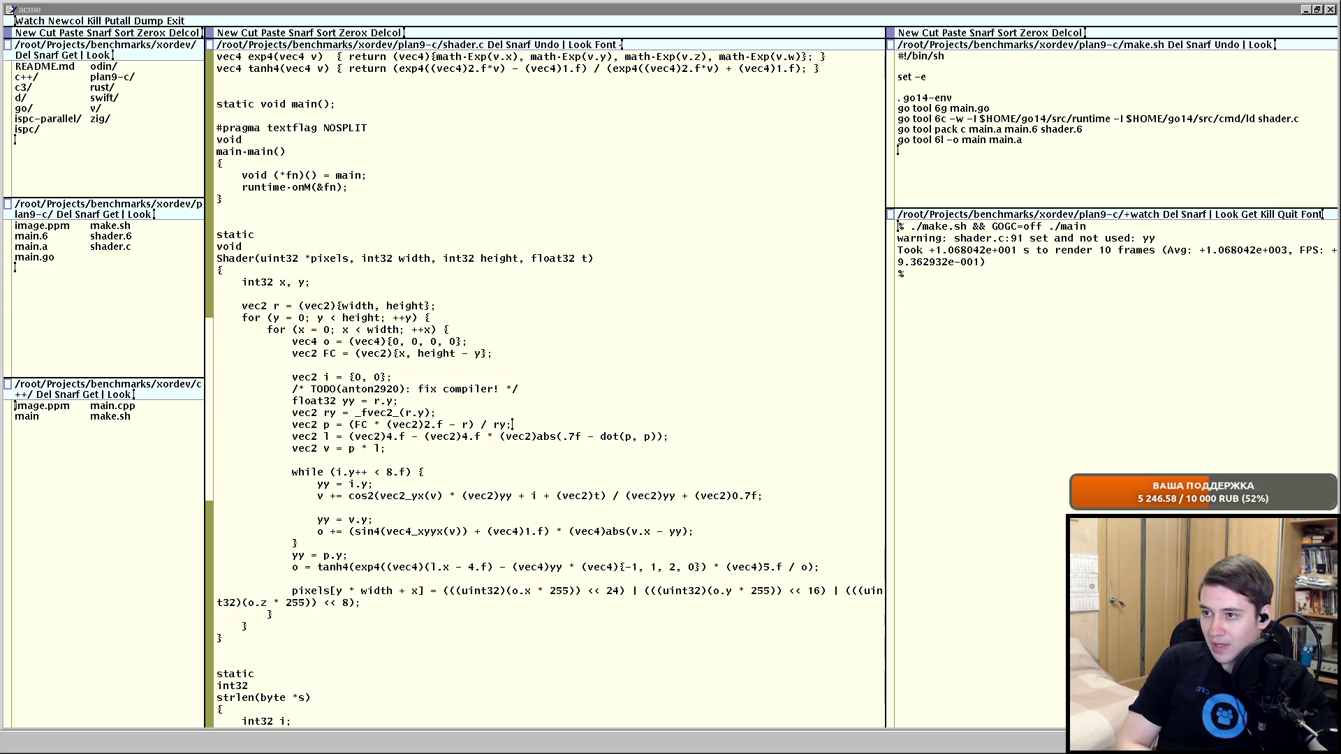
pyautogui.hotkey('alt', 'Tab')
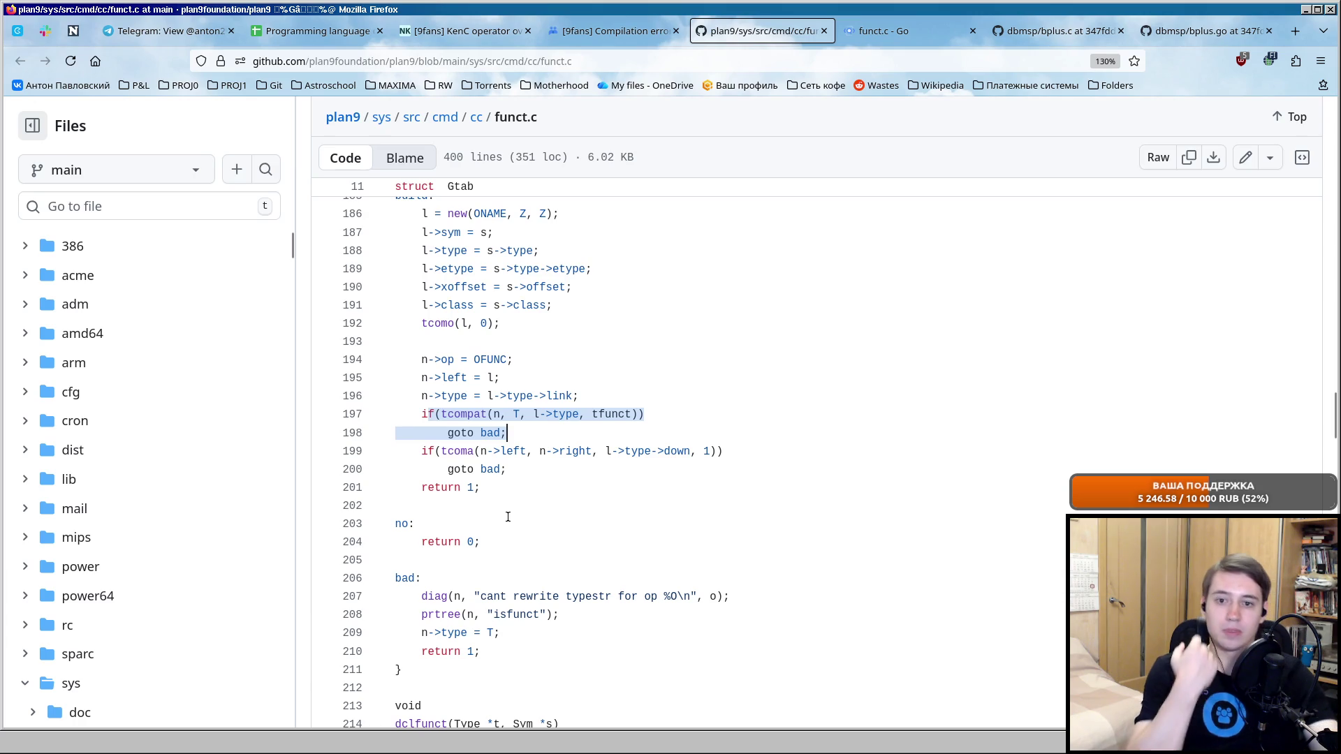
pyautogui.scroll(2, 674, 432)
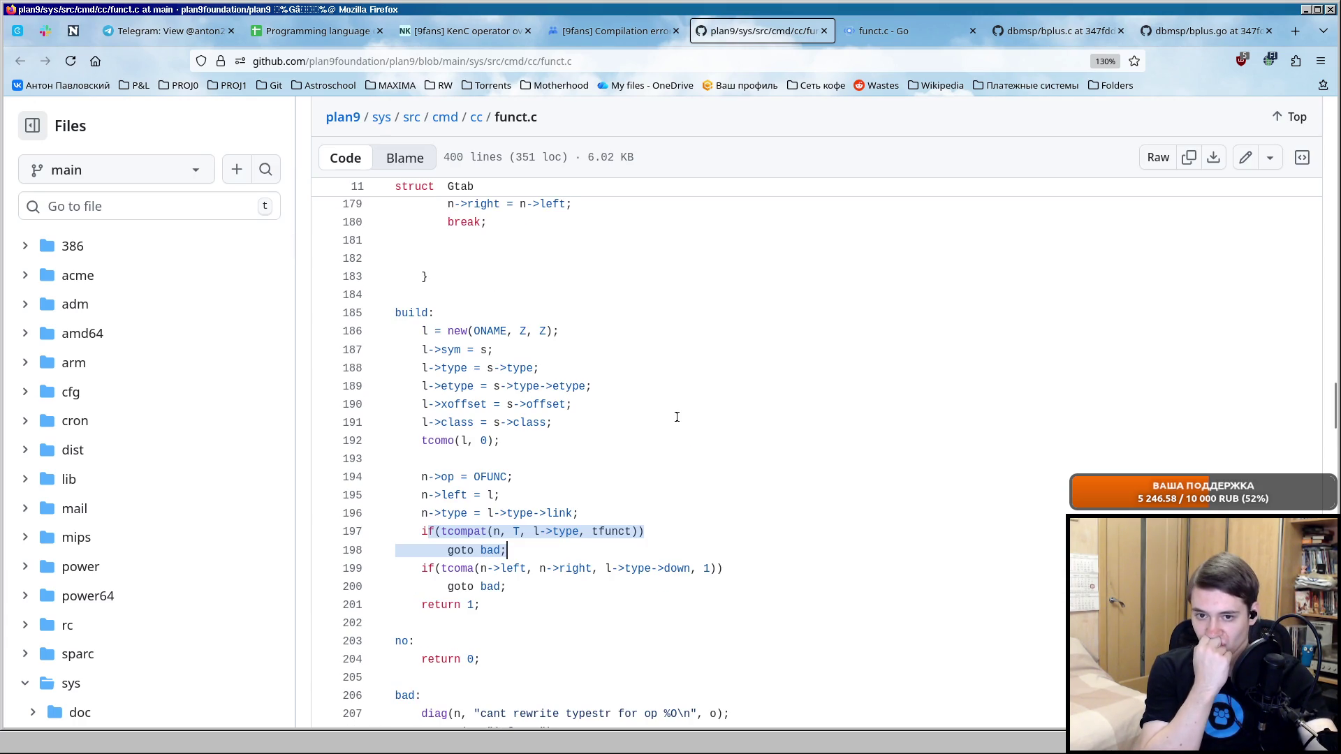
pyautogui.hotkey('alt', 'Tab')
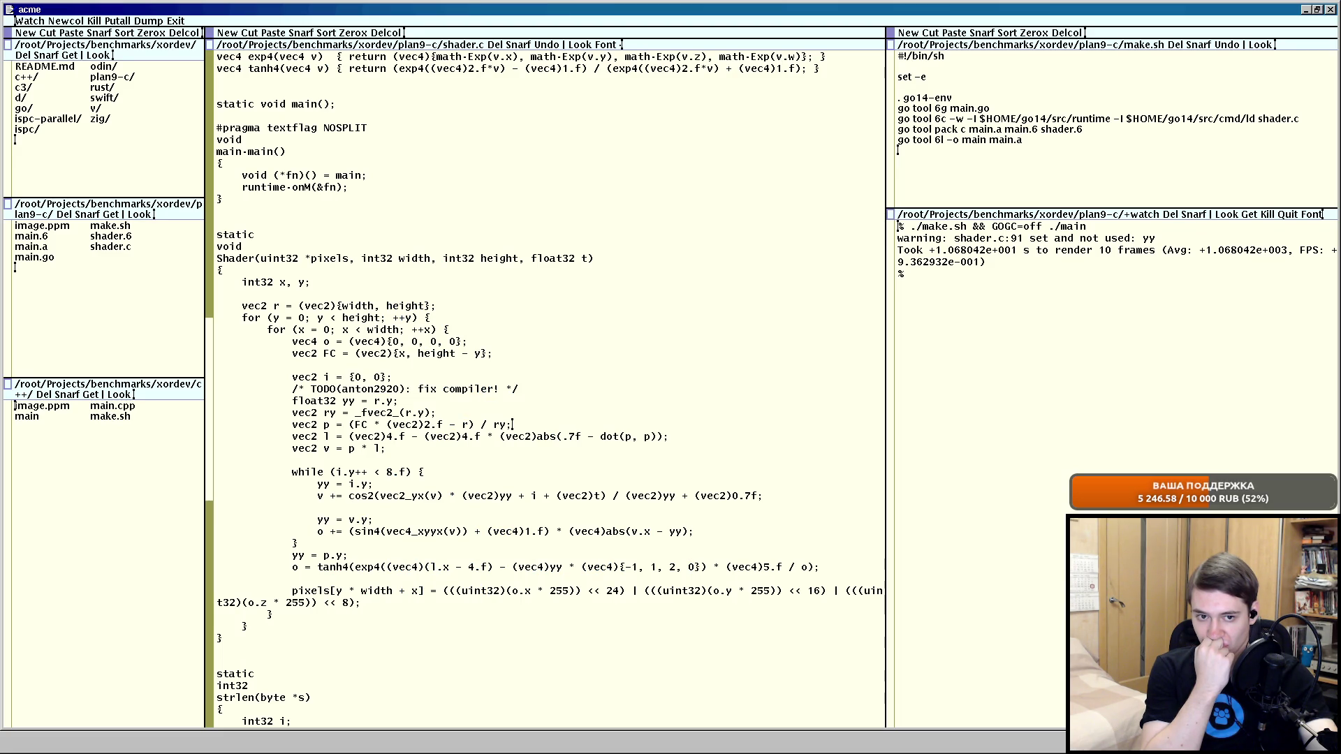
pyautogui.hotkey('alt', 'Tab')
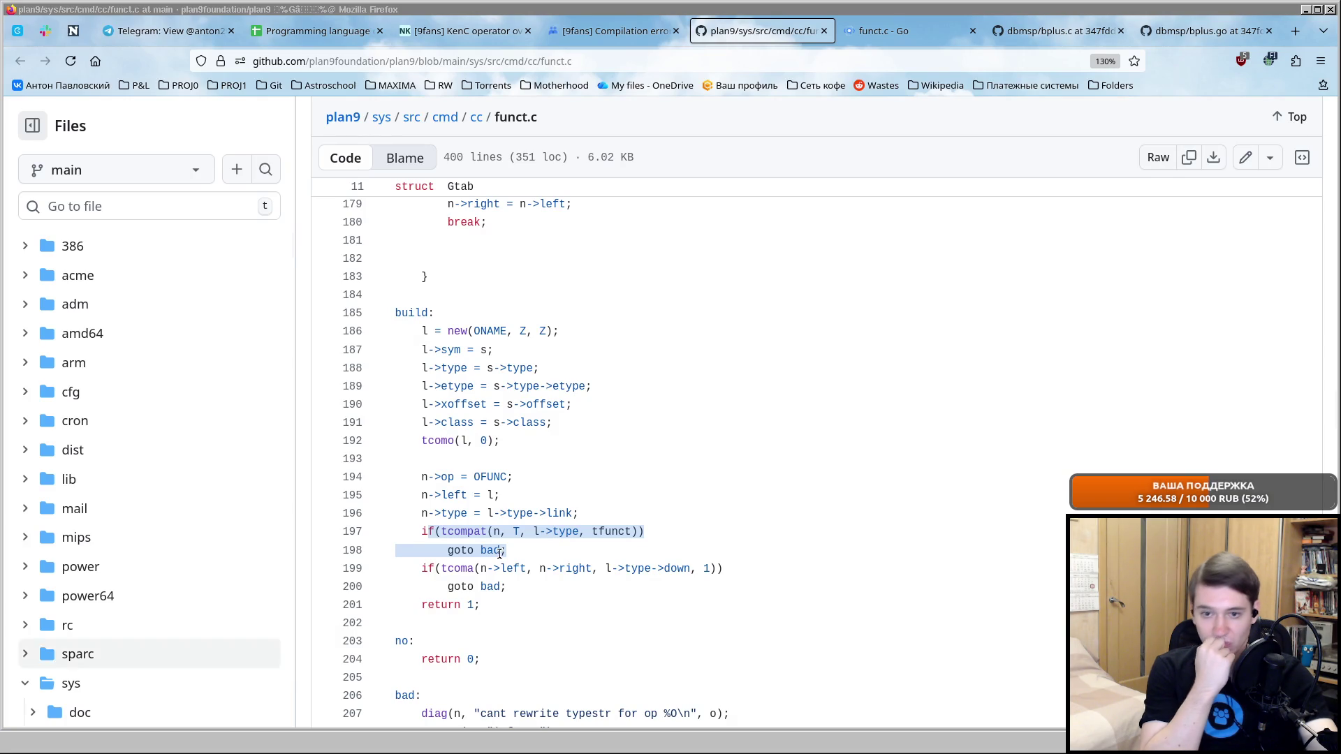
pyautogui.scroll(-3, 793, 434)
pyautogui.scroll(3, 732, 372)
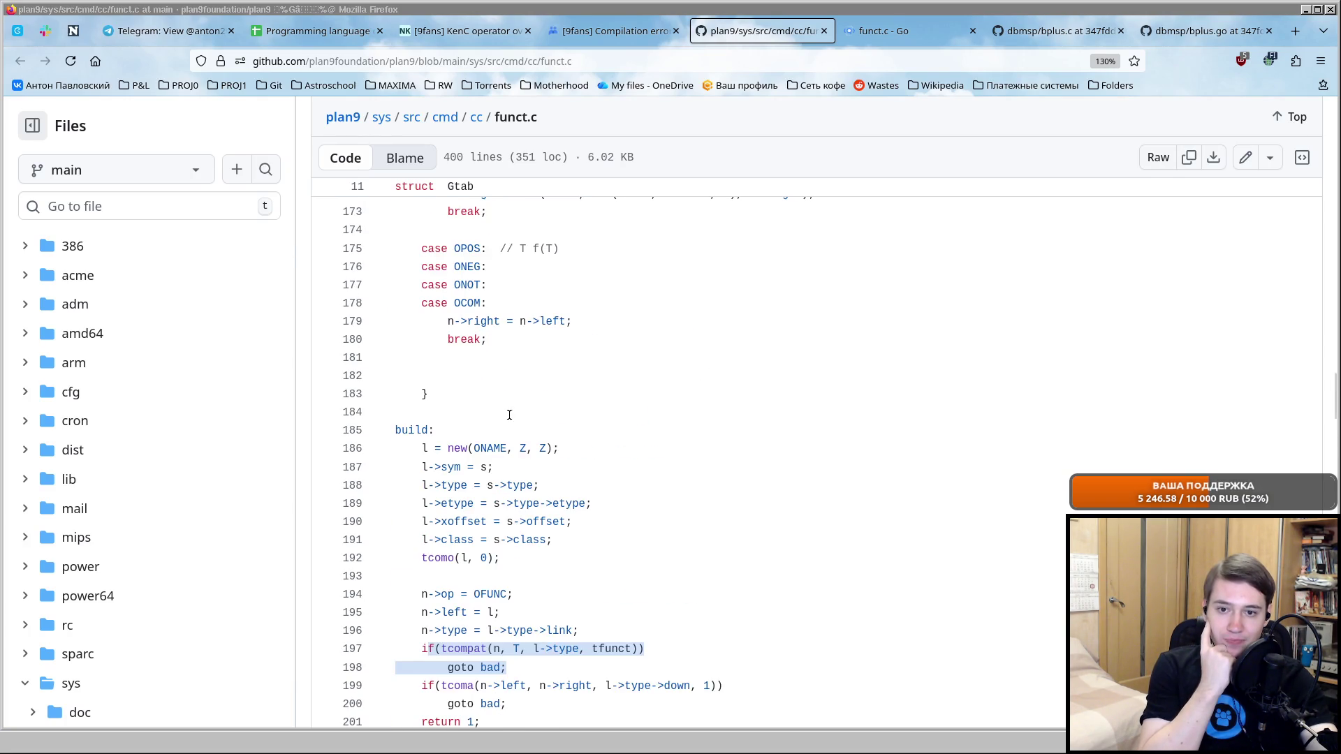
pyautogui.scroll(-2, 357, 431)
pyautogui.moveTo(421, 414); pyautogui.dragTo(647, 415)
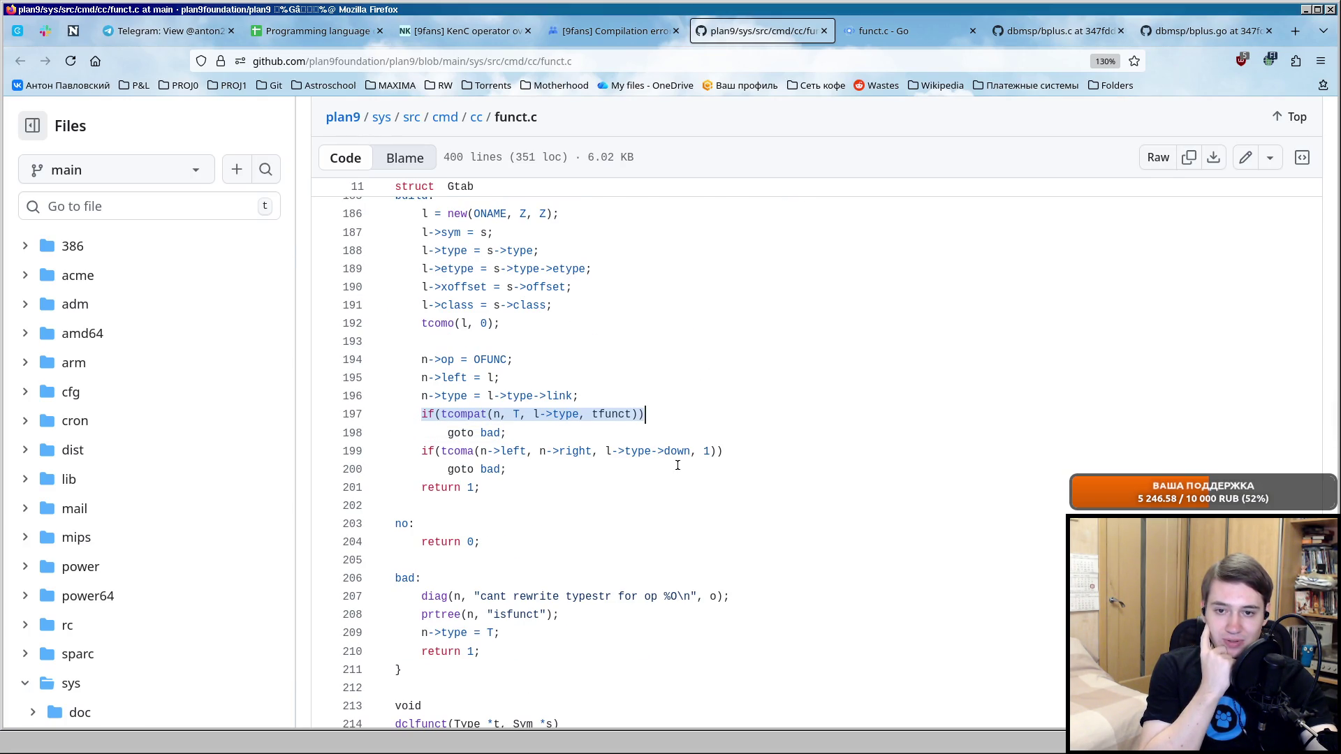
pyautogui.hotkey('alt', 'Tab')
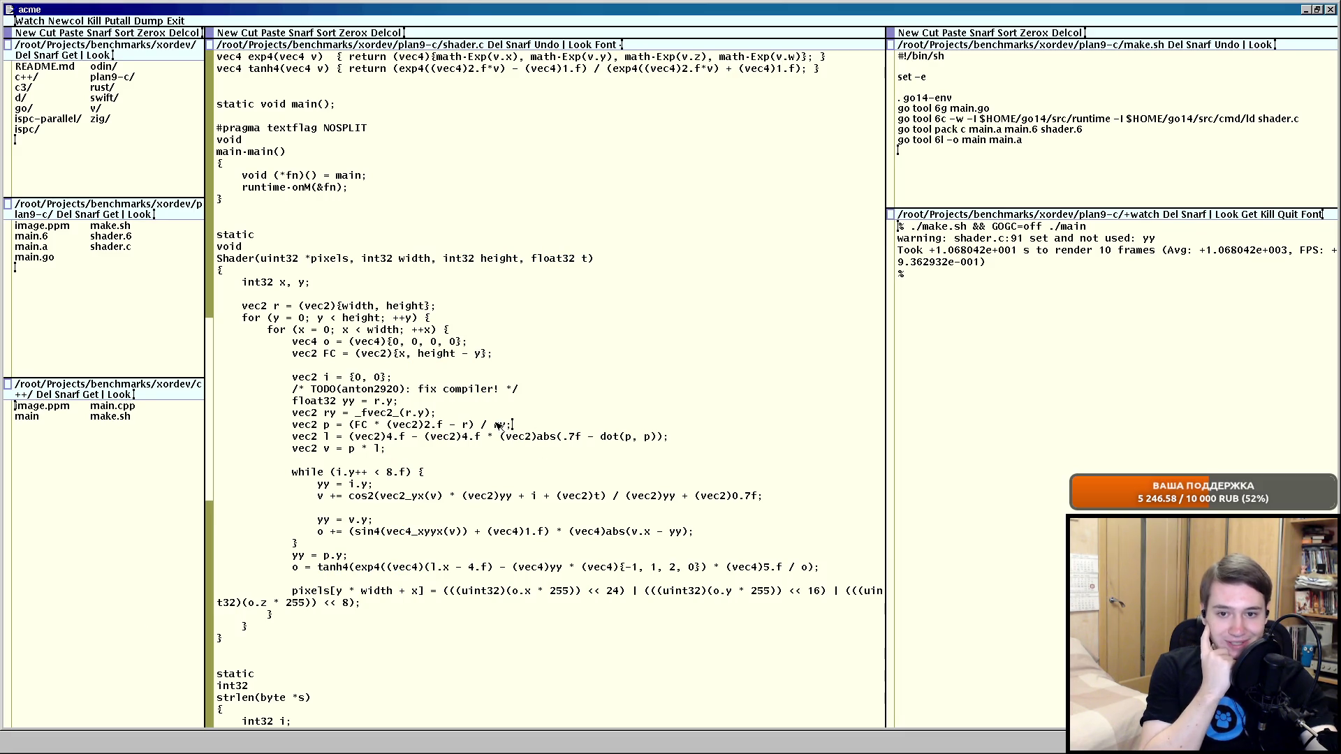
# Drop ry from the p line's divisor and delete the now unused vec2 ry line.
pyautogui.press('BackSpace')
pyautogui.press('BackSpace')
pyautogui.press('BackSpace')
pyautogui.write('yy;')
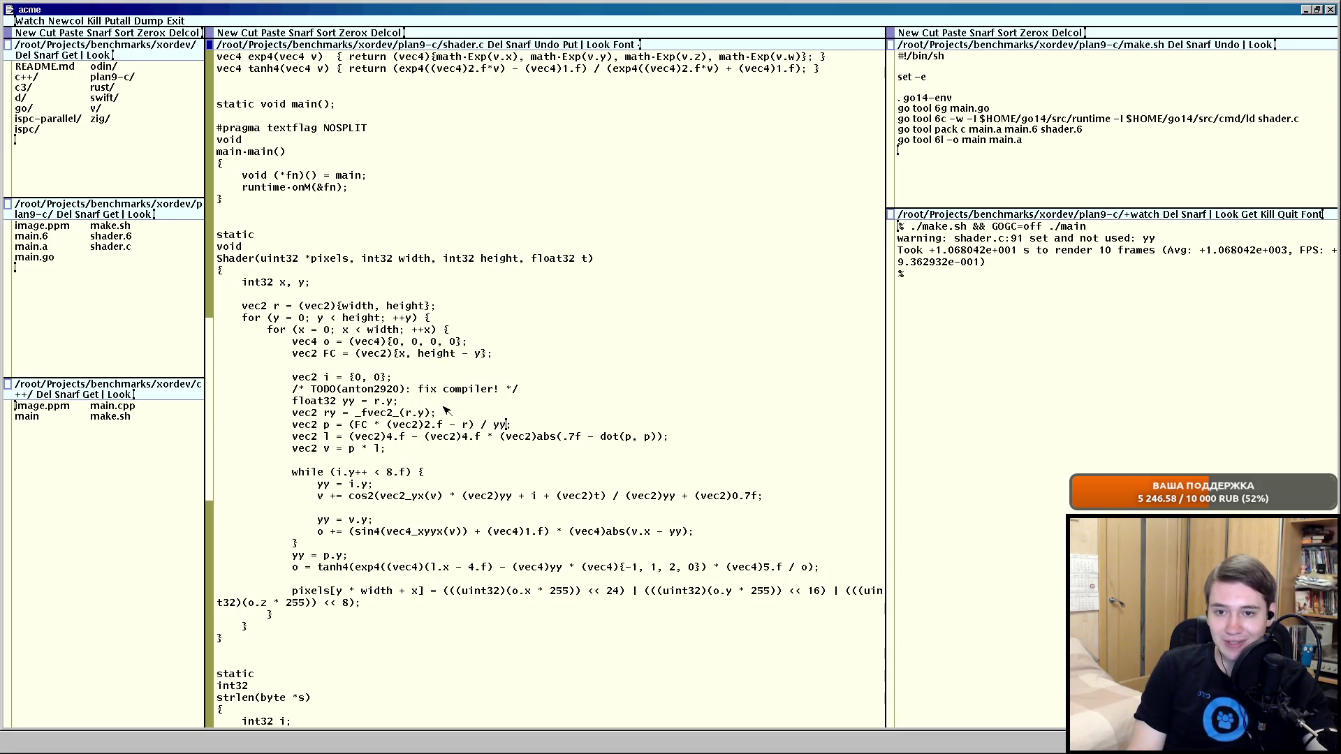
pyautogui.moveTo(436, 414); pyautogui.dragTo(242, 417)
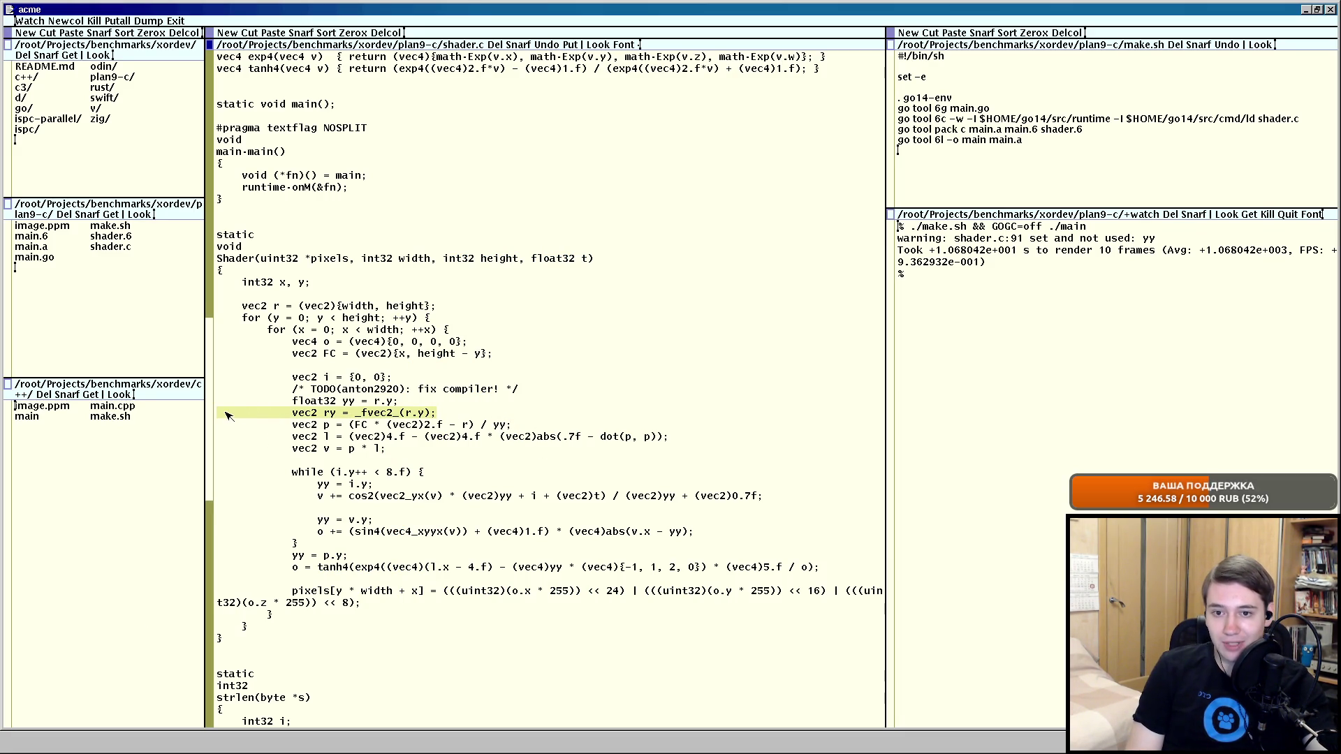
pyautogui.press('BackSpace')
# Cut the TODO comment and yy declaration lines so they can move above vec2 i.
pyautogui.doubleClick(562, 391)
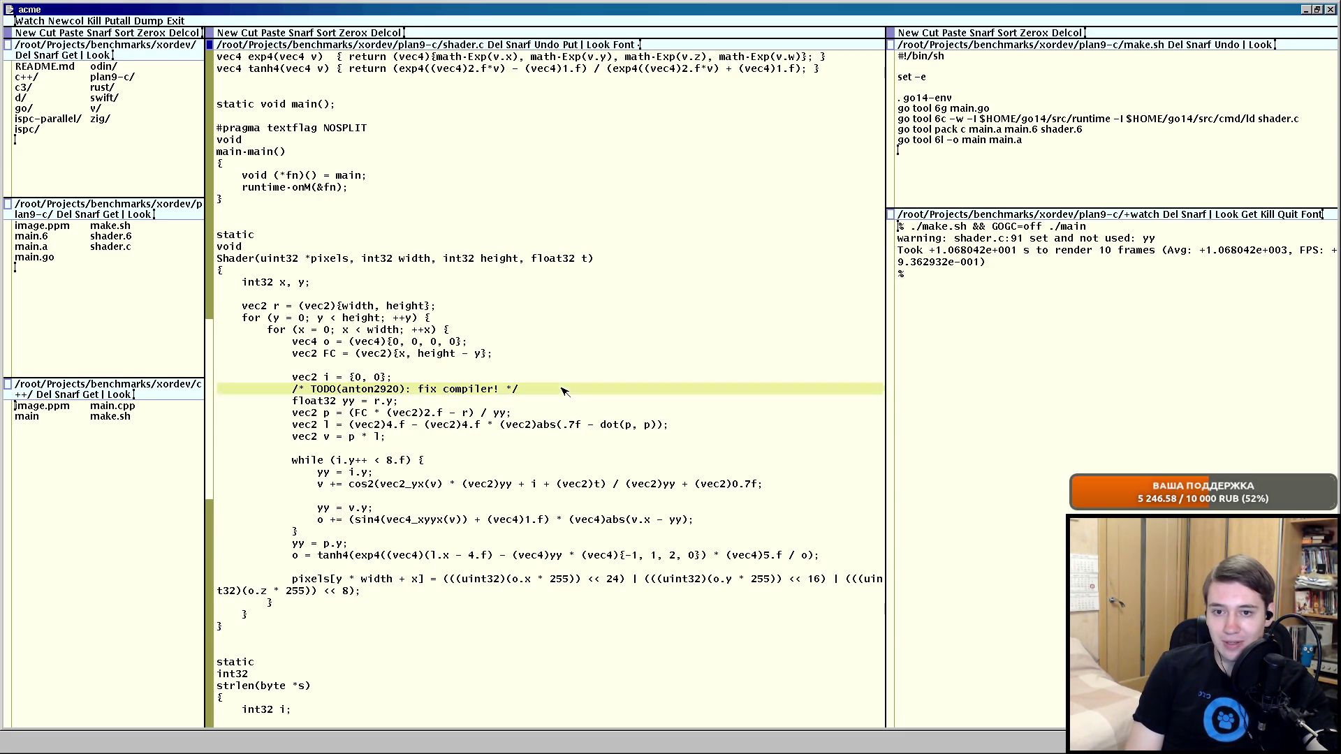
pyautogui.moveTo(563, 391); pyautogui.dragTo(296, 390)
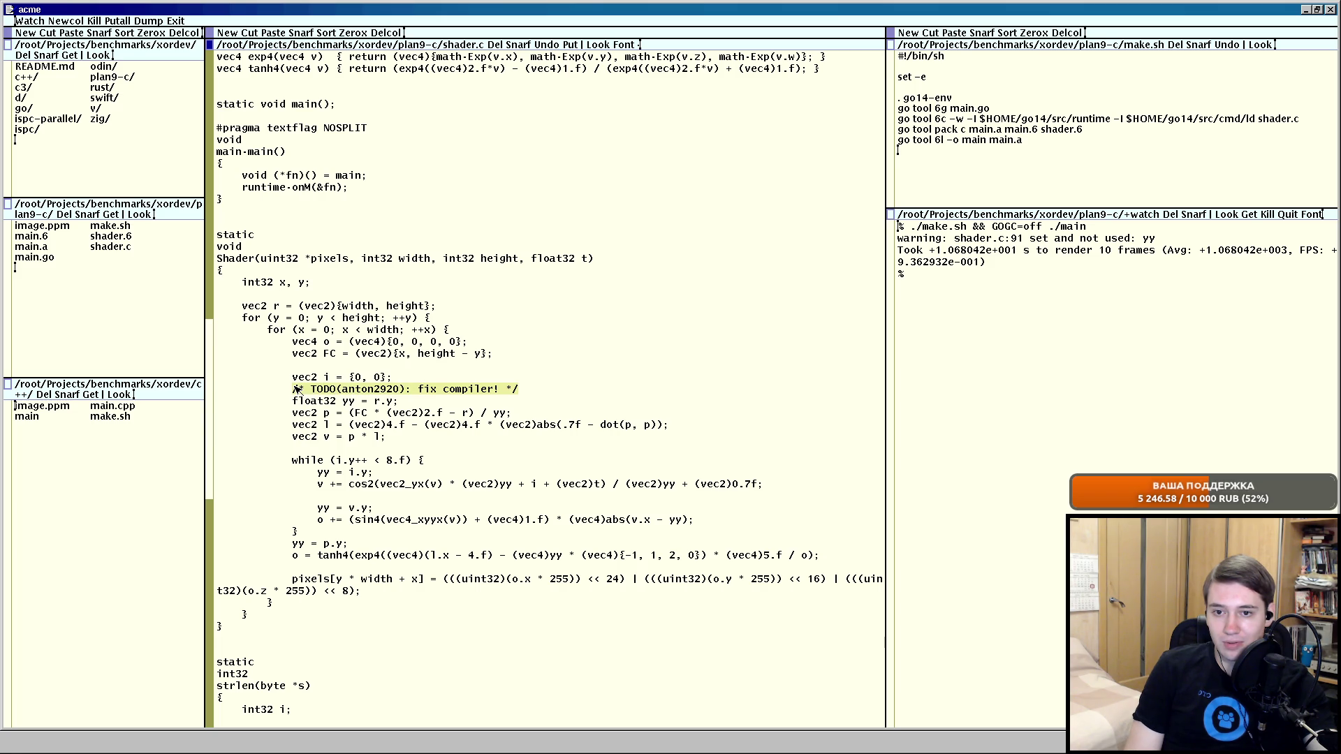
pyautogui.press('BackSpace')
pyautogui.doubleClick(264, 389)
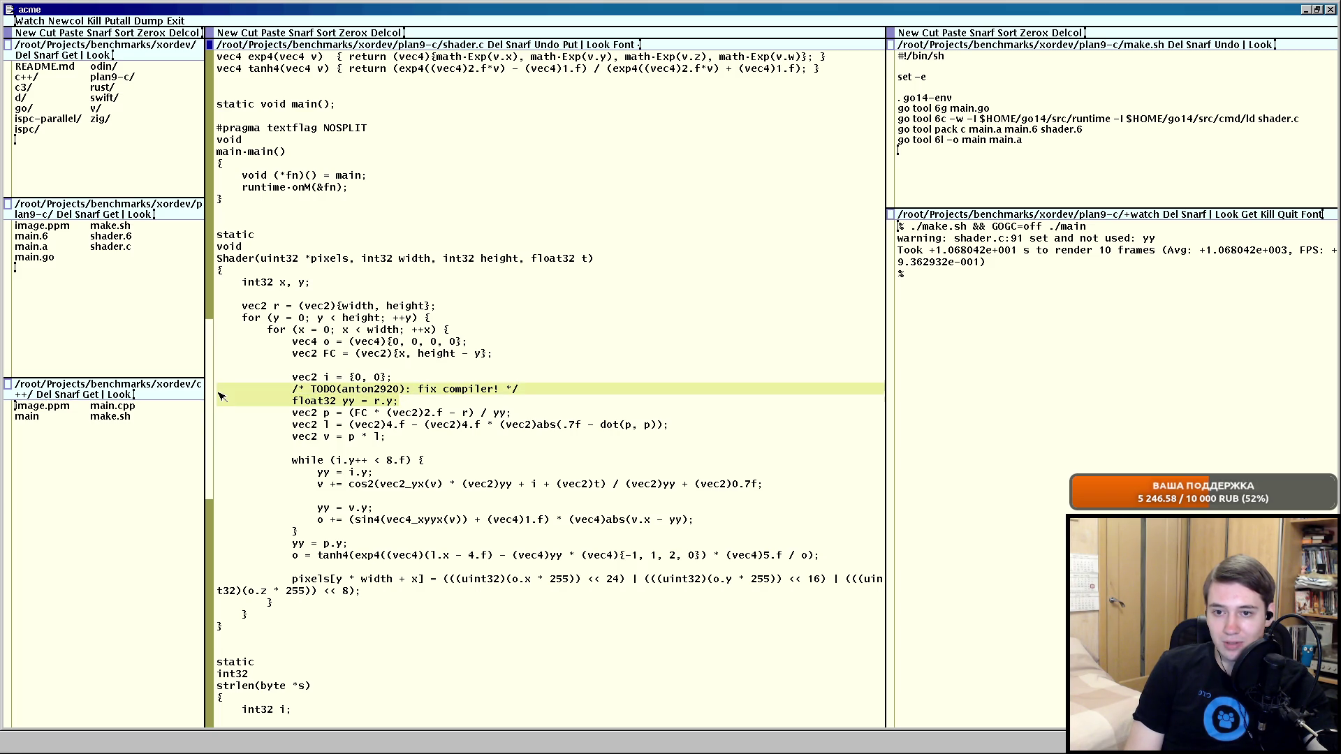
pyautogui.press('BackSpace')
pyautogui.hotkey('ctrl', 'z')
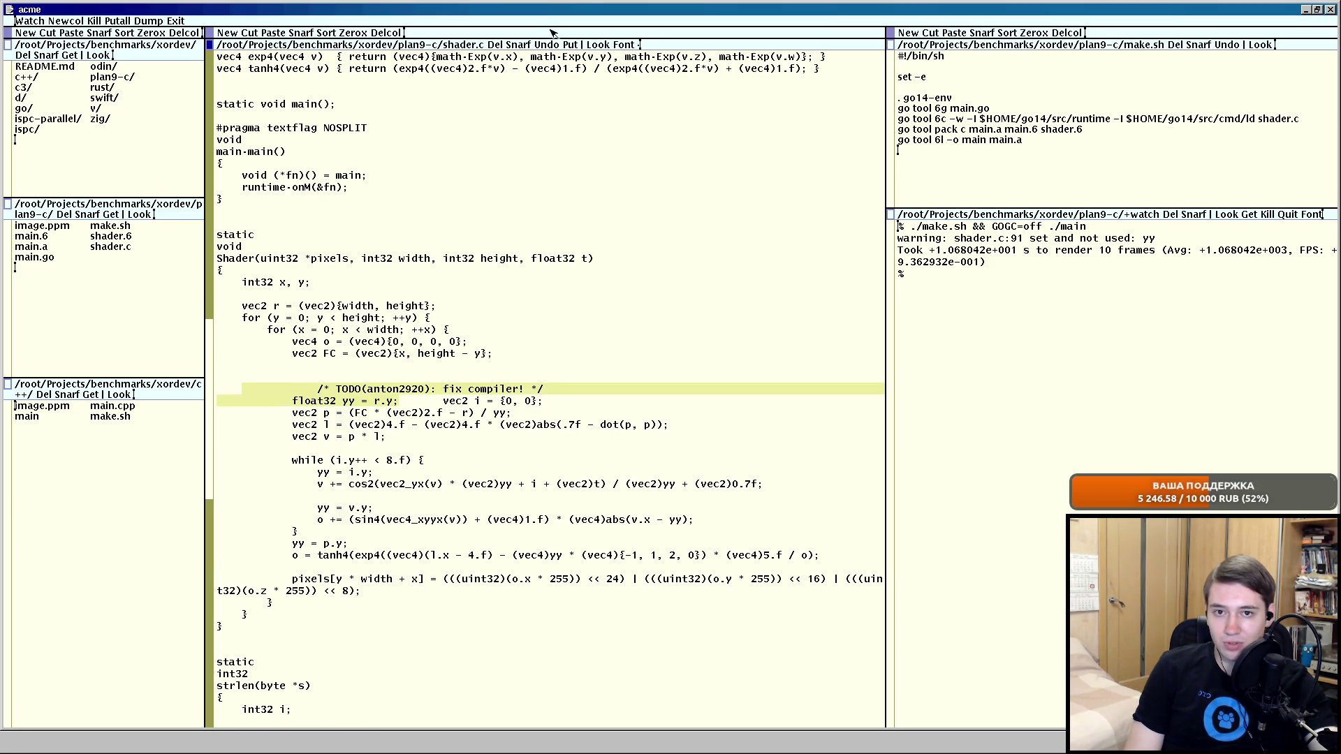
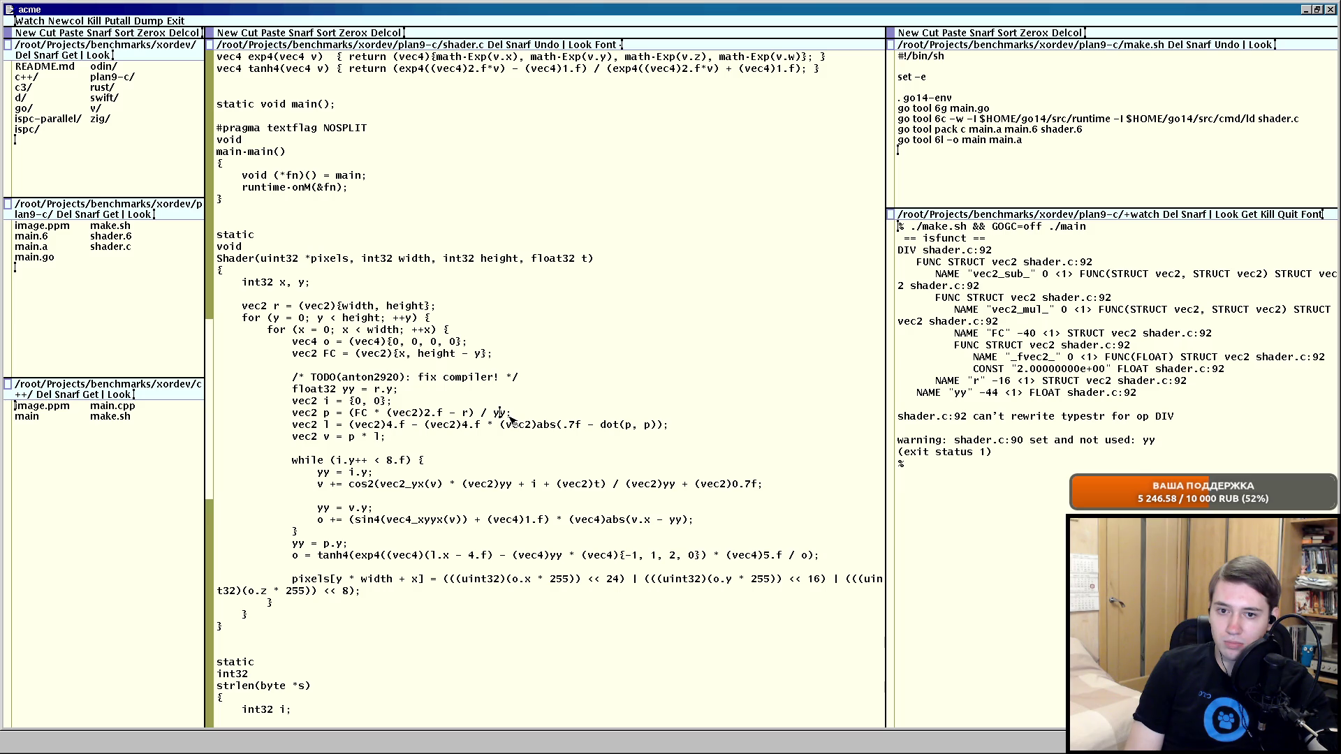
# Cast yy to vec2 on the p line of shader.c and save so the benchmark rebuilds.
pyautogui.click(493, 412)
pyautogui.write('(vec2)')
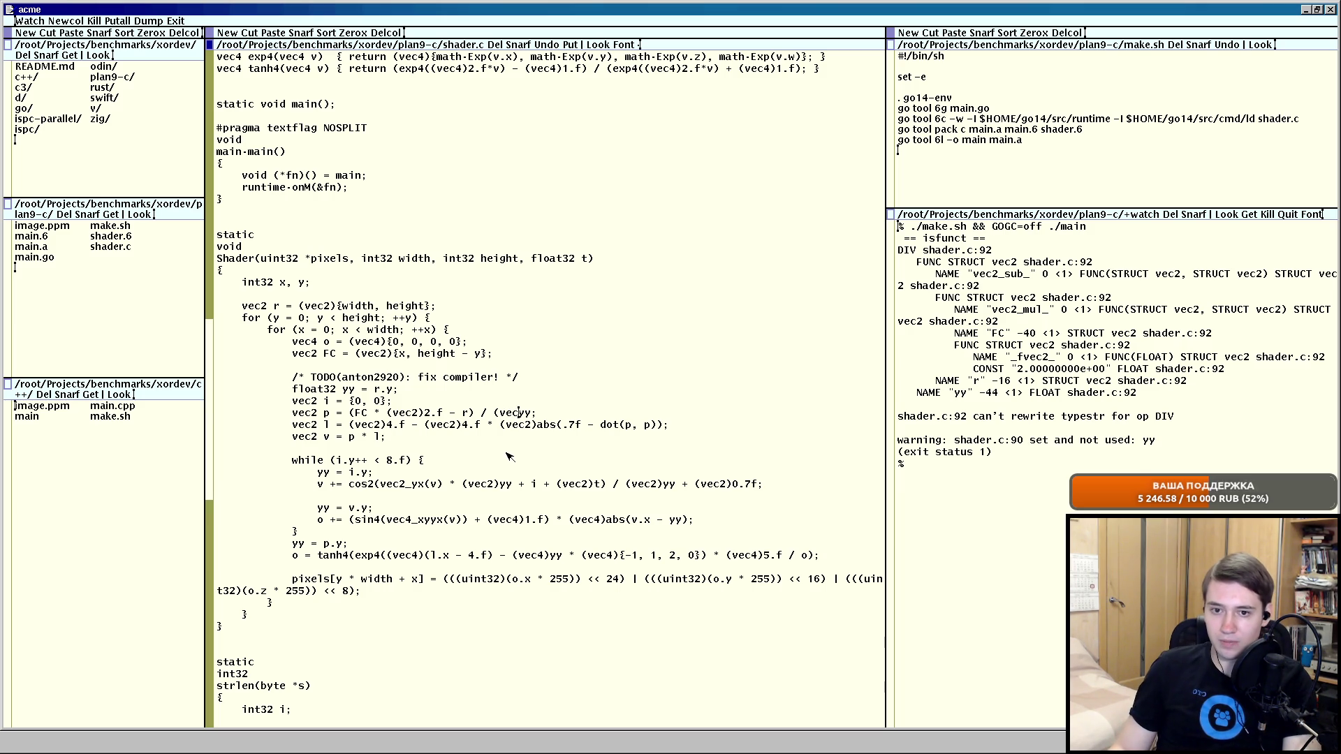
pyautogui.hotkey('ctrl', 's')
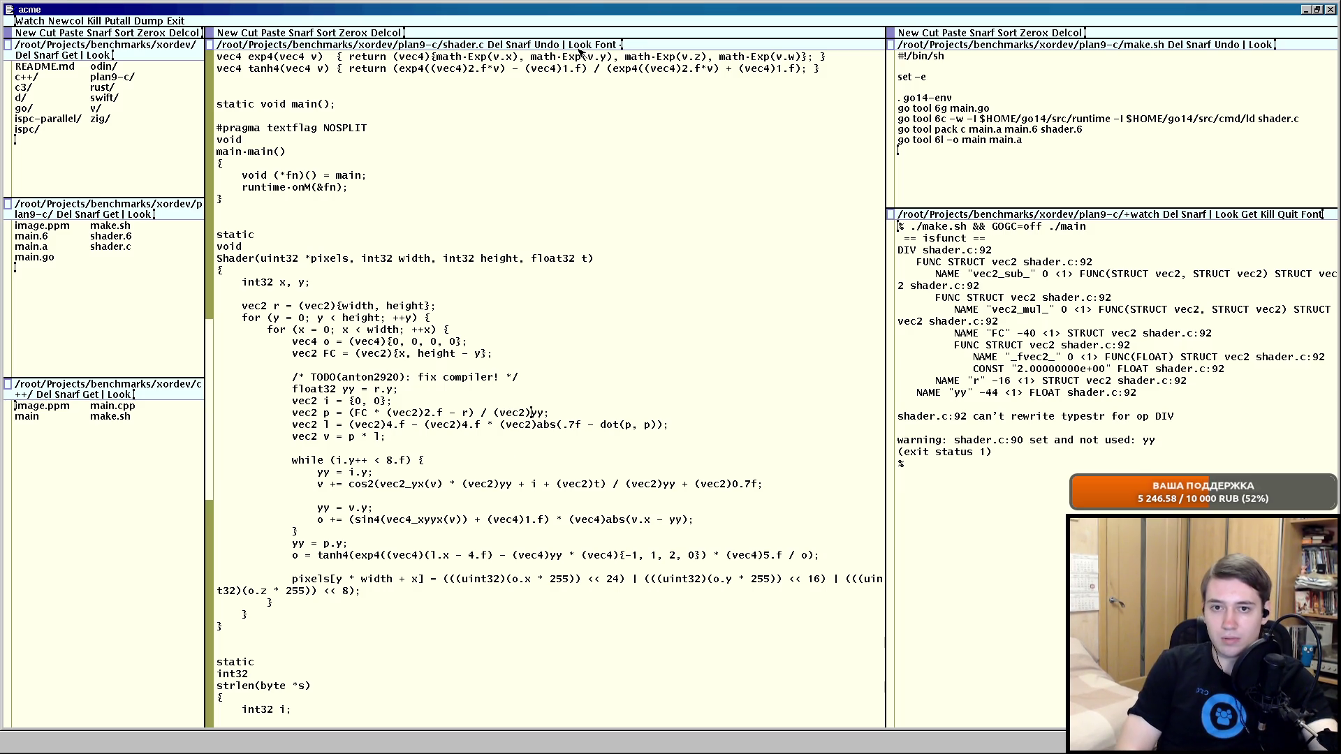
pyautogui.doubleClick(521, 378)
pyautogui.click(498, 379)
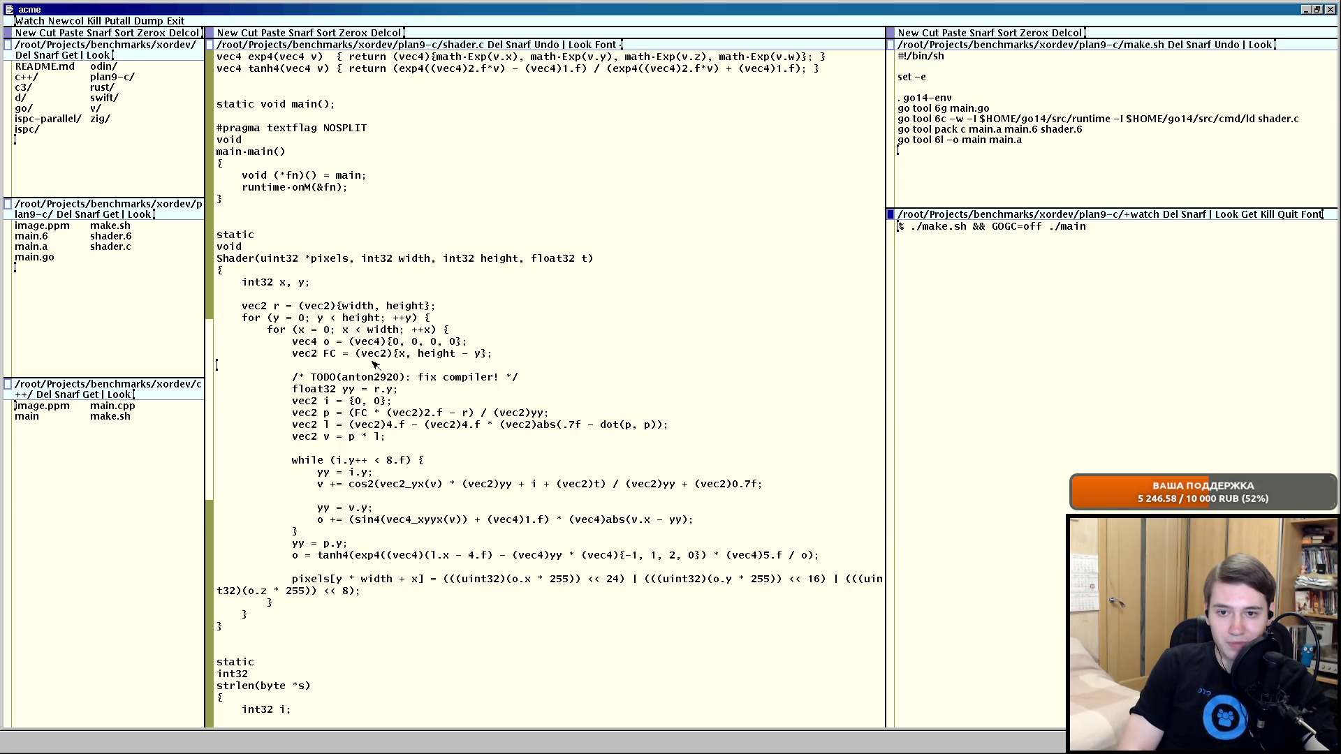
pyautogui.scroll(-1, 373, 364)
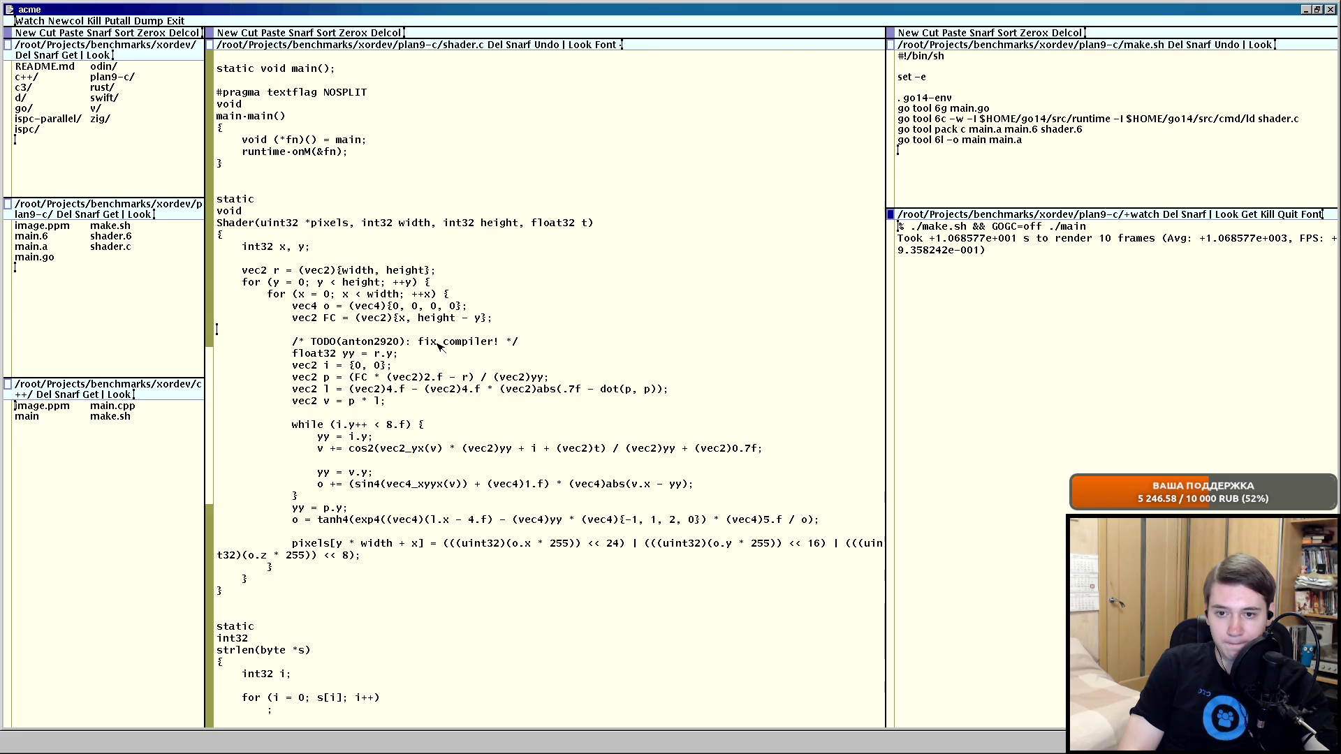
pyautogui.scroll(1, 440, 356)
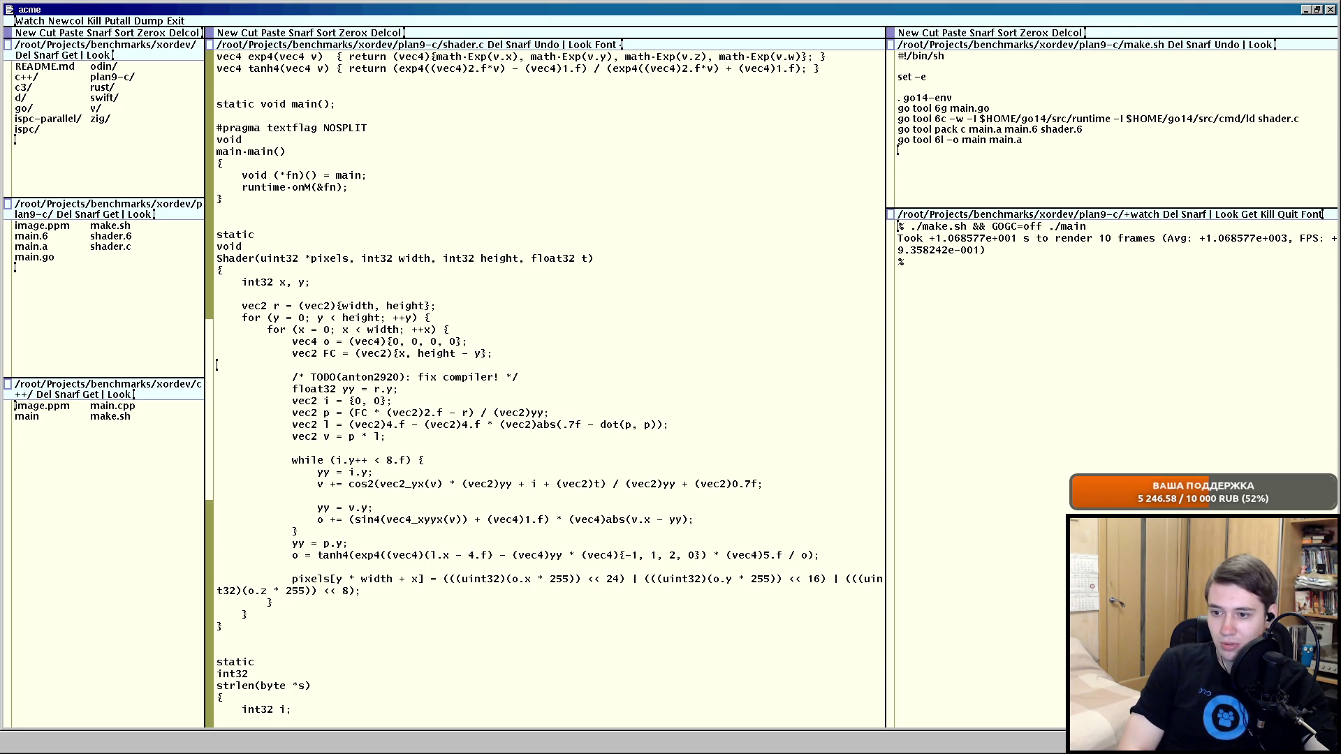
# Read the ~0.94 FPS render result, then switch through Firefox to the xterm shell.
pyautogui.hotkey('alt', 'Tab')
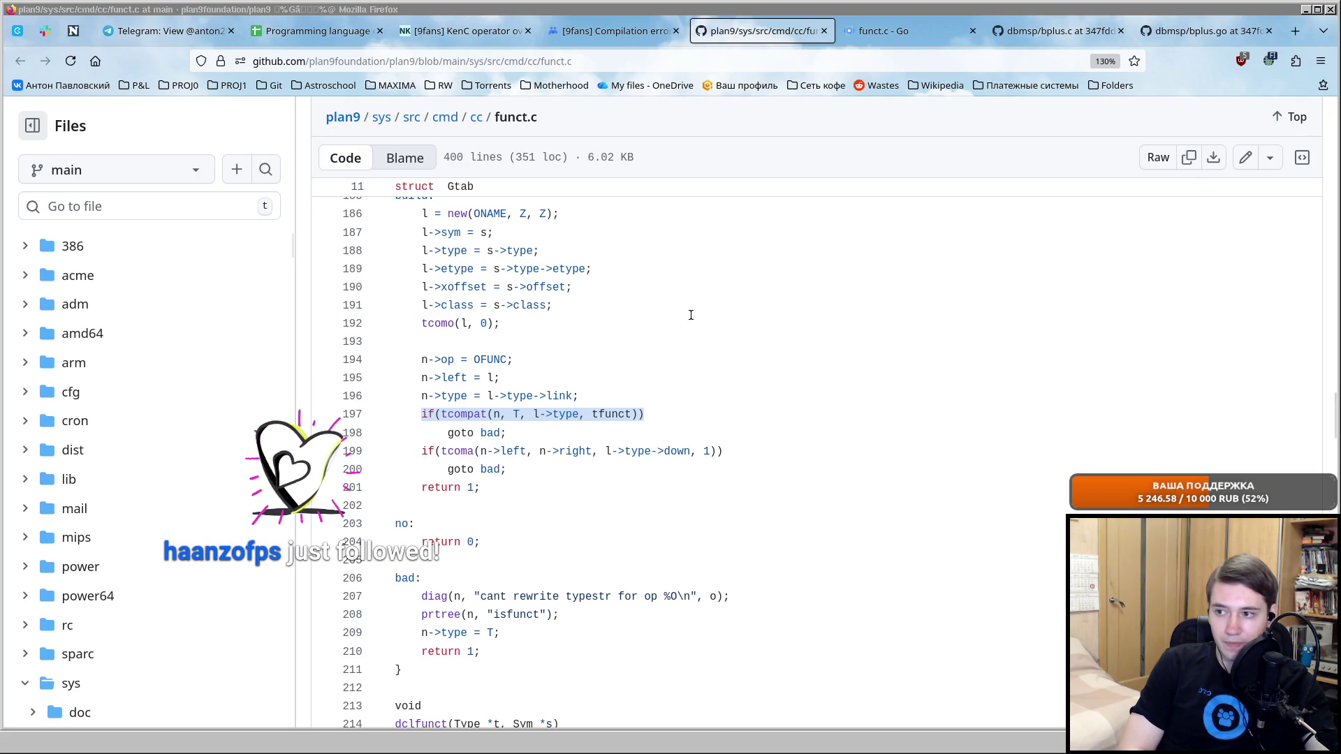
pyautogui.hotkey('alt', 'Tab')
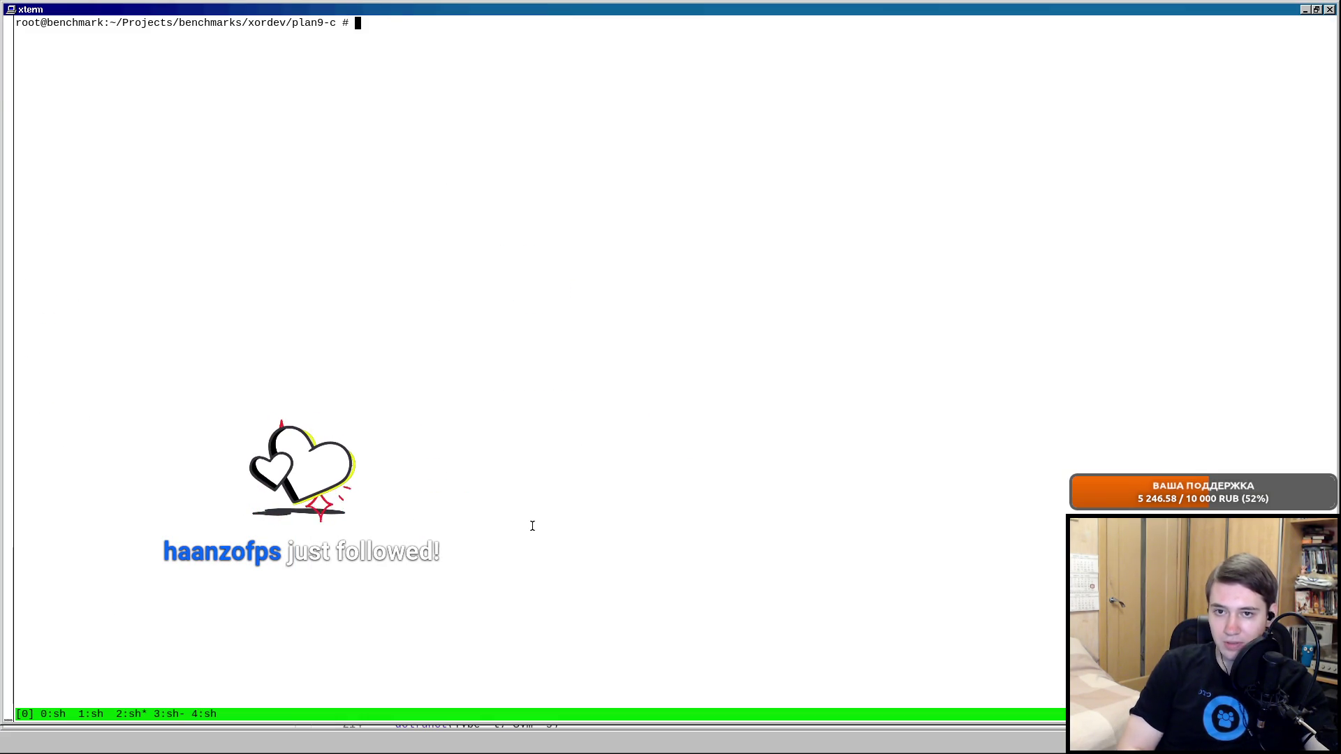
pyautogui.write('git s')
# Check git status and amend the shader.c fix into the Plan 9 C commit via vim :wq.
pyautogui.hotkey('ctrl', 'u')
pyautogui.write('git stat')
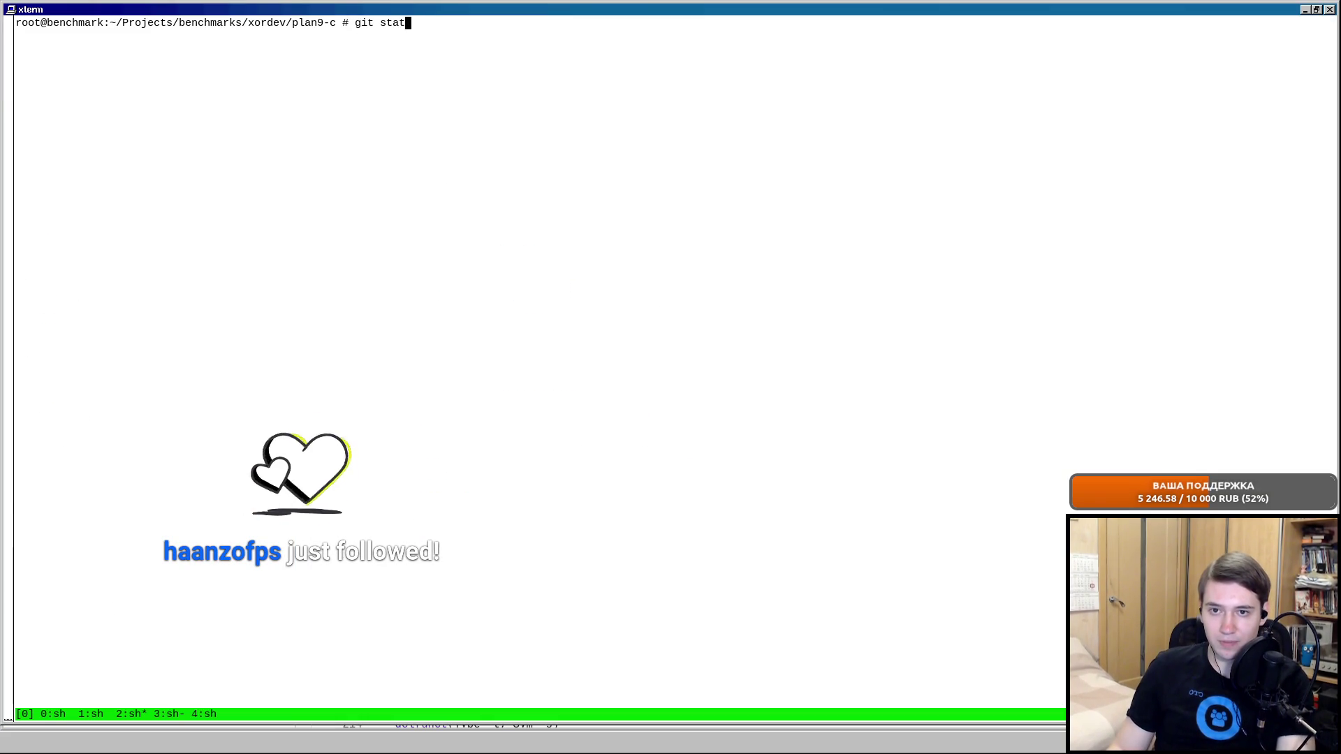
pyautogui.write('us')
pyautogui.press('Return')
pyautogui.write('git commit -a -am')
pyautogui.press('BackSpace')
pyautogui.press('BackSpace')
pyautogui.write('-amend')
pyautogui.press('Return')
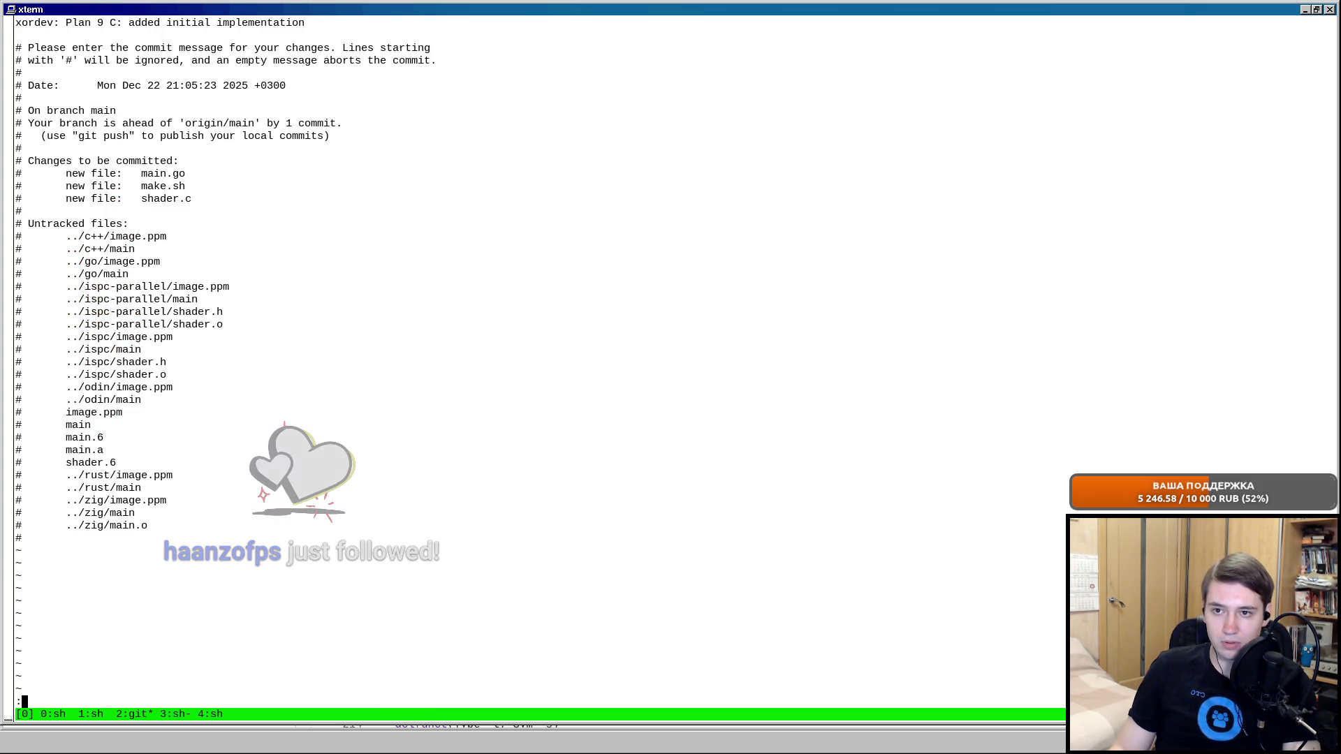
pyautogui.write('wq')
pyautogui.press('Return')
pyautogui.write('git')
# Move up to xordev, git clean -f the untracked build files, verify clean status, and git push to main.
pyautogui.press('BackSpace')
pyautogui.press('BackSpace')
pyautogui.press('BackSpace')
pyautogui.write('cd ..')
pyautogui.press('Return')
pyautogui.write('git clean -f')
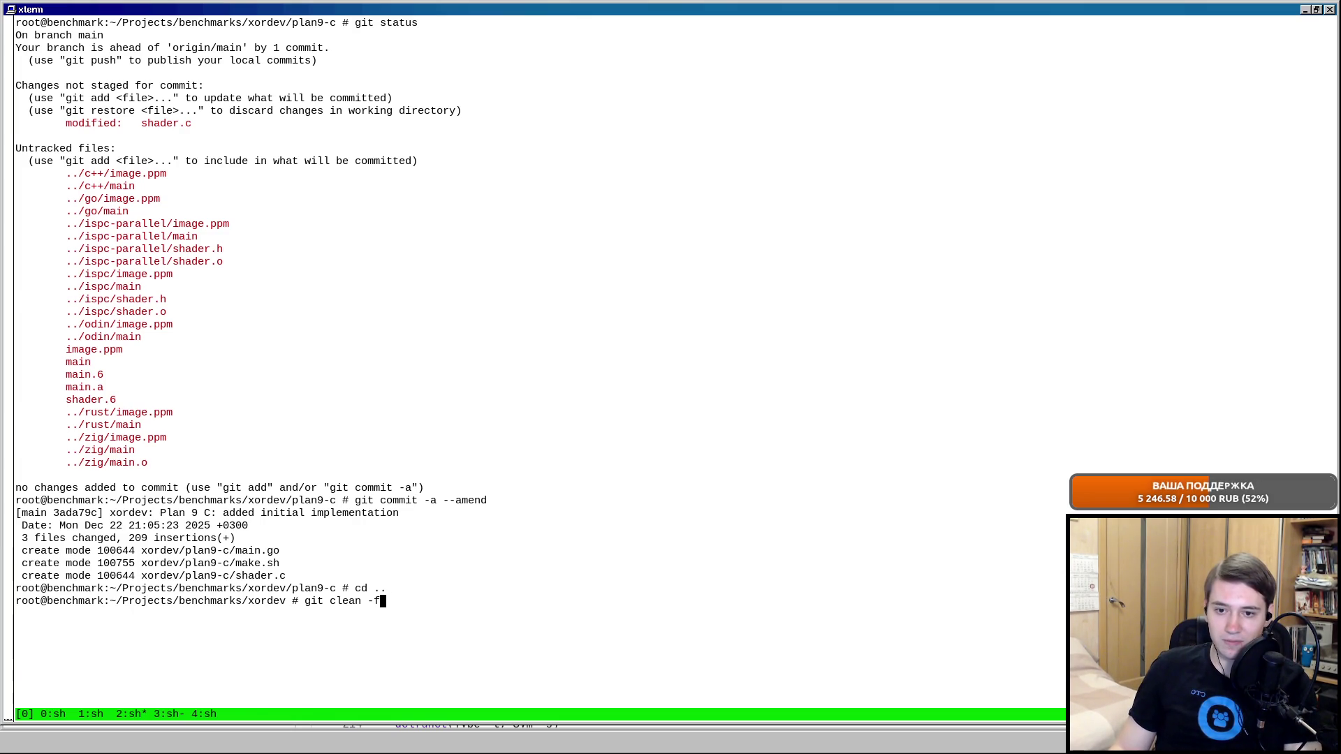
pyautogui.press('Return')
pyautogui.write('git status')
pyautogui.press('Return')
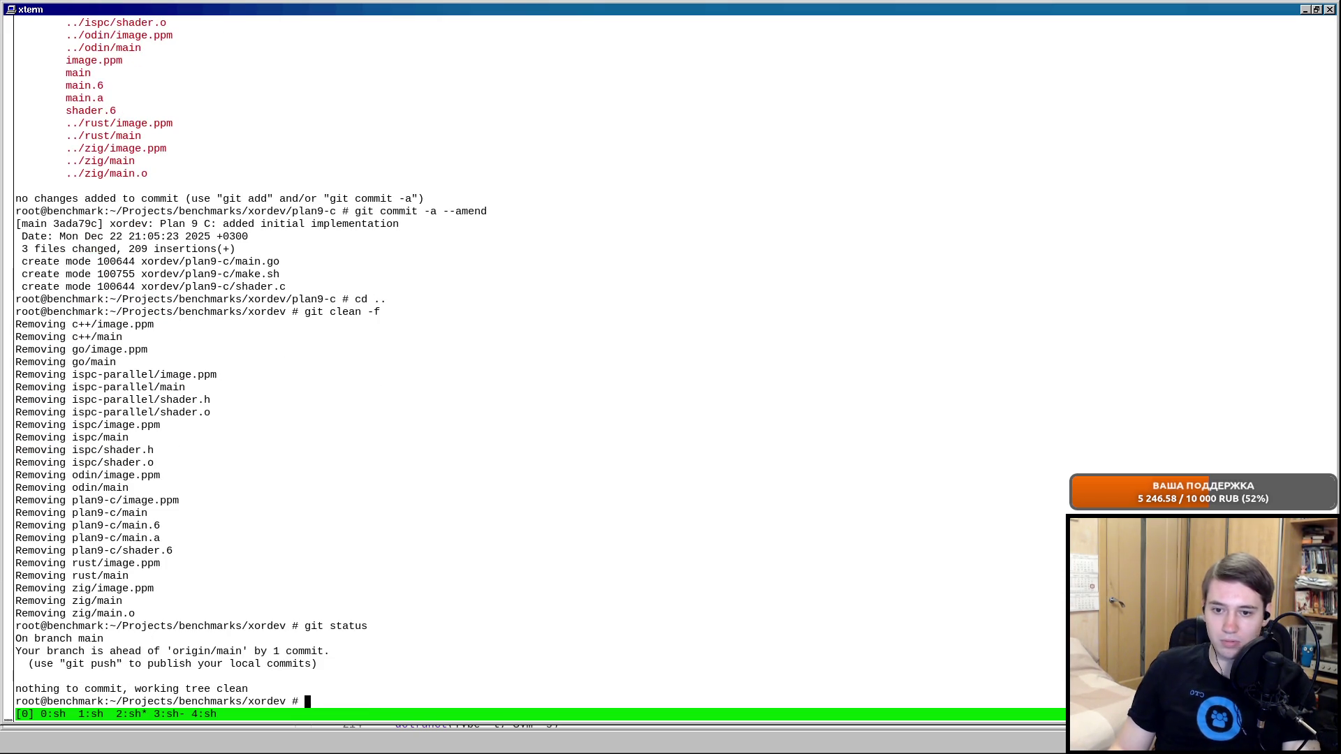
pyautogui.hotkey('ctrl', 'l')
pyautogui.write('git push')
pyautogui.press('Return')
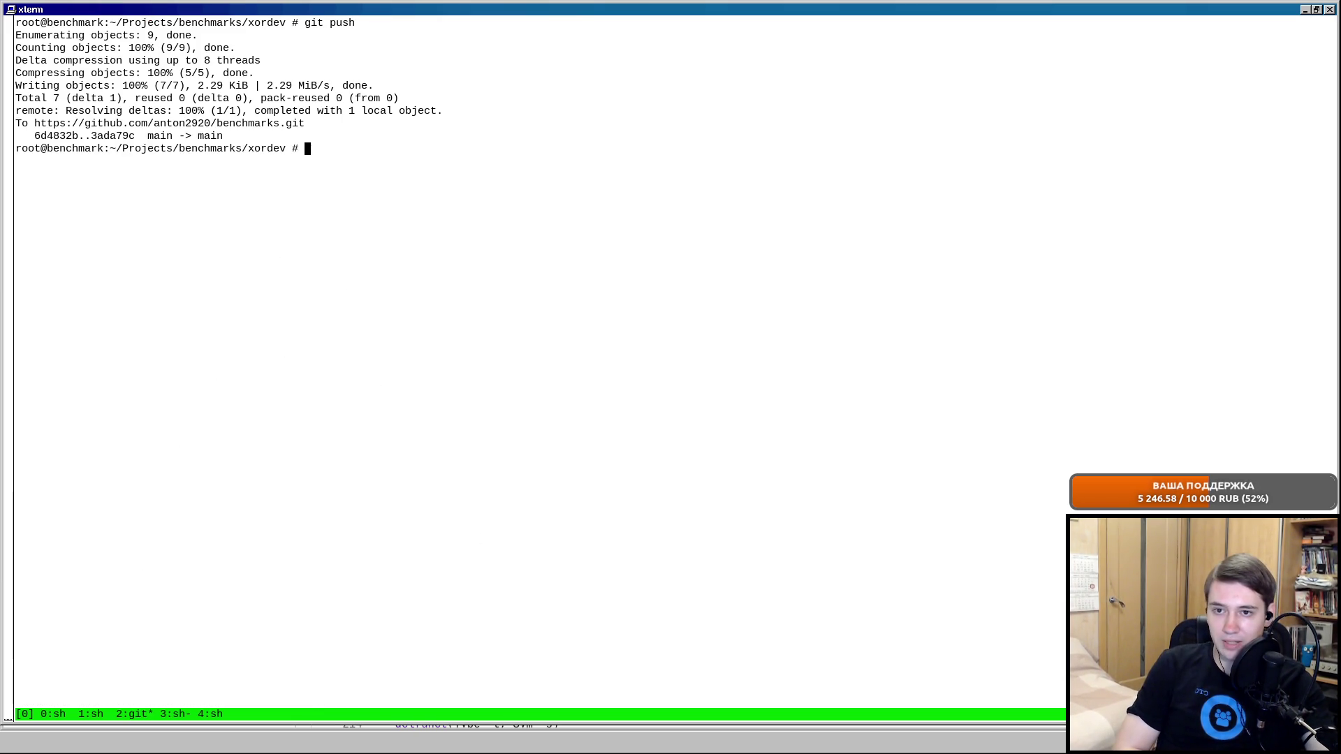
pyautogui.hotkey('alt', 'Tab')
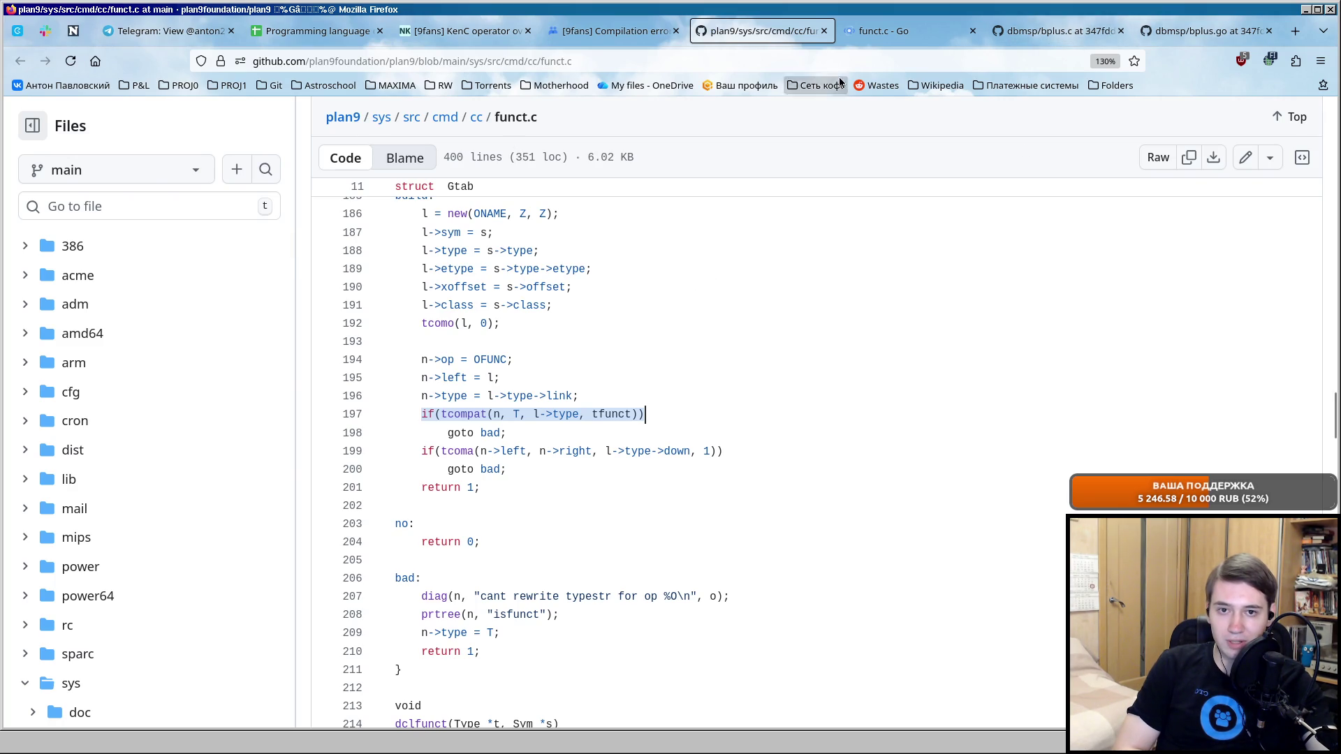
# Bring up the Programming language of 2026 spreadsheet and highlight the A4:I16 comparison table with the Plan 9 C row.
pyautogui.click(336, 23)
pyautogui.click(82, 571)
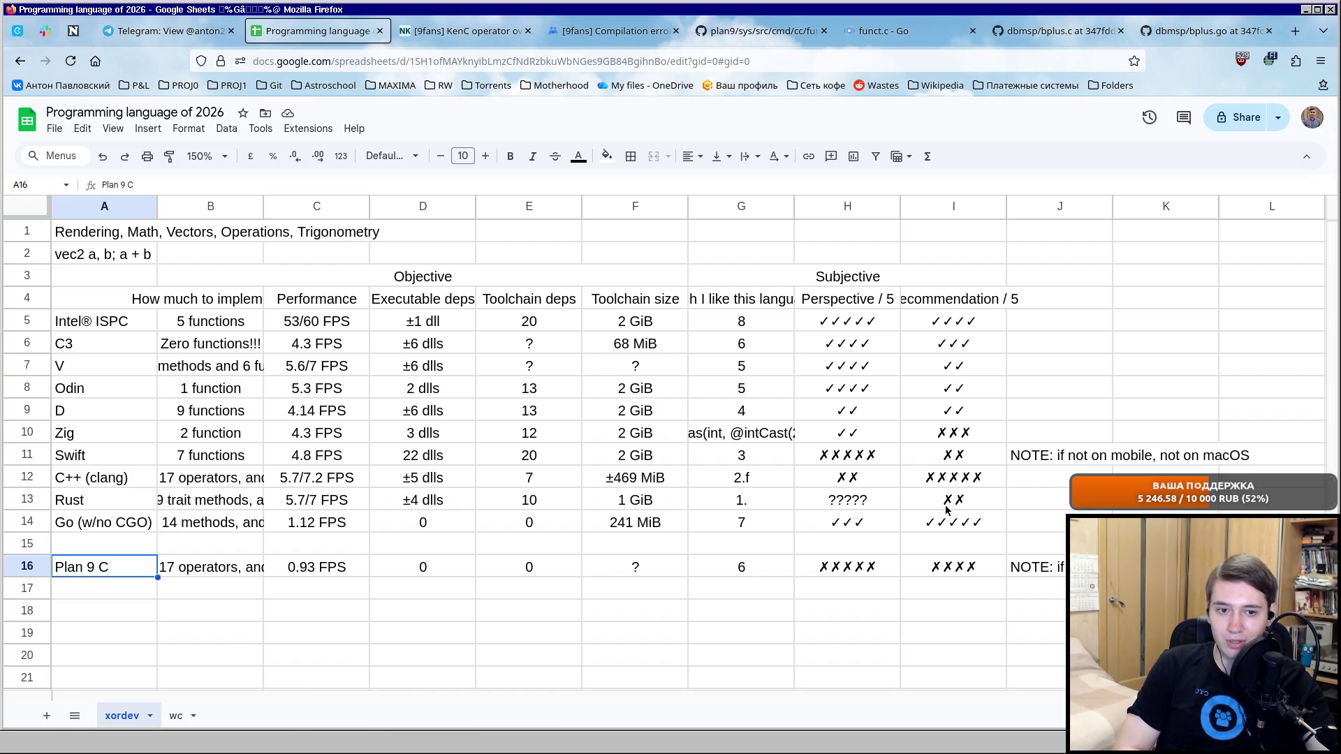
pyautogui.moveTo(948, 567); pyautogui.dragTo(114, 295)
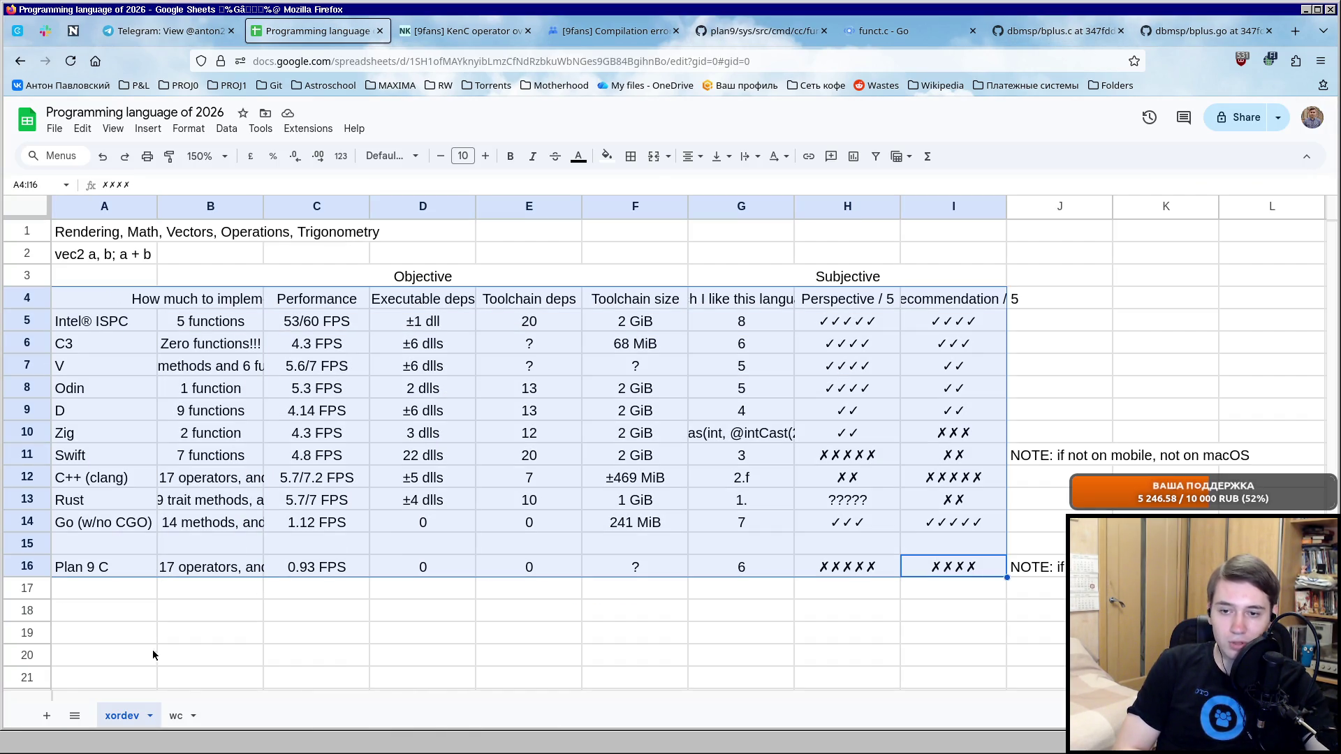
pyautogui.click(149, 603)
# Check the wc sheet, return to the xordev sheet and select empty cell A18 below the table.
pyautogui.click(175, 715)
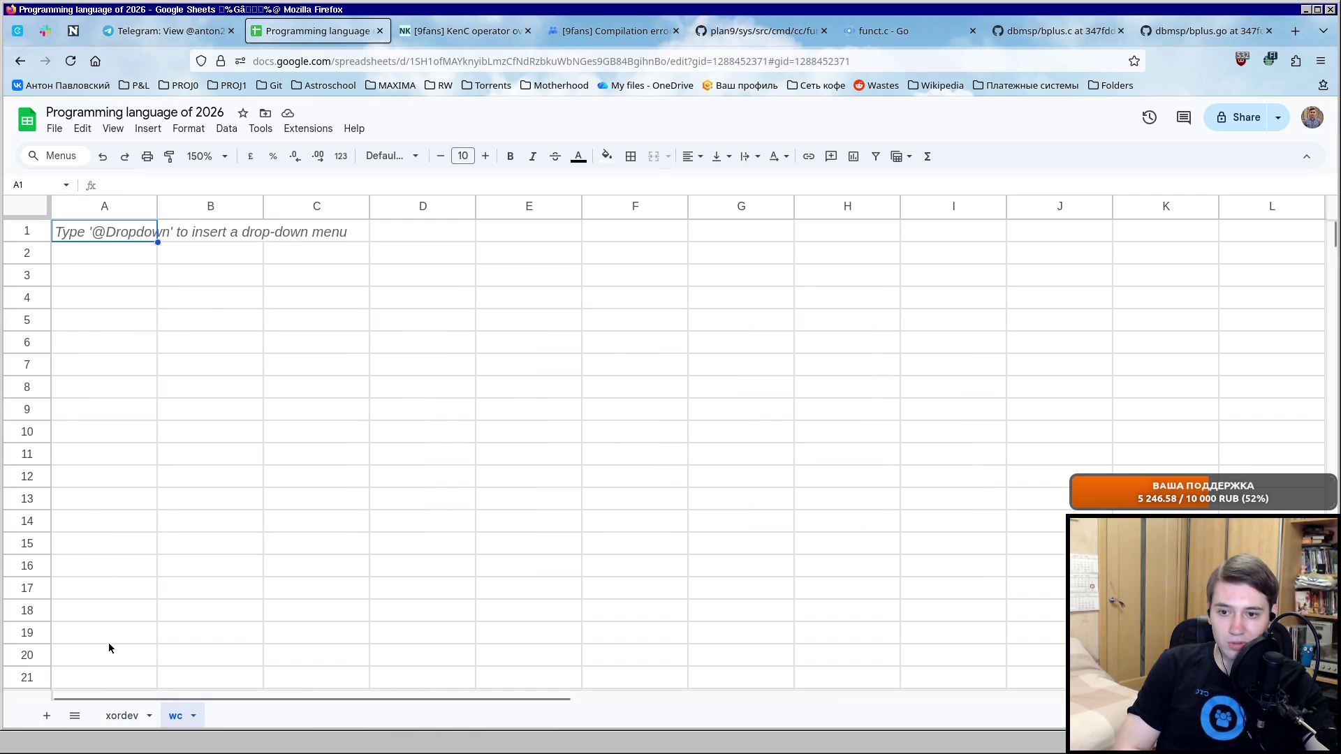
pyautogui.click(123, 716)
pyautogui.click(116, 611)
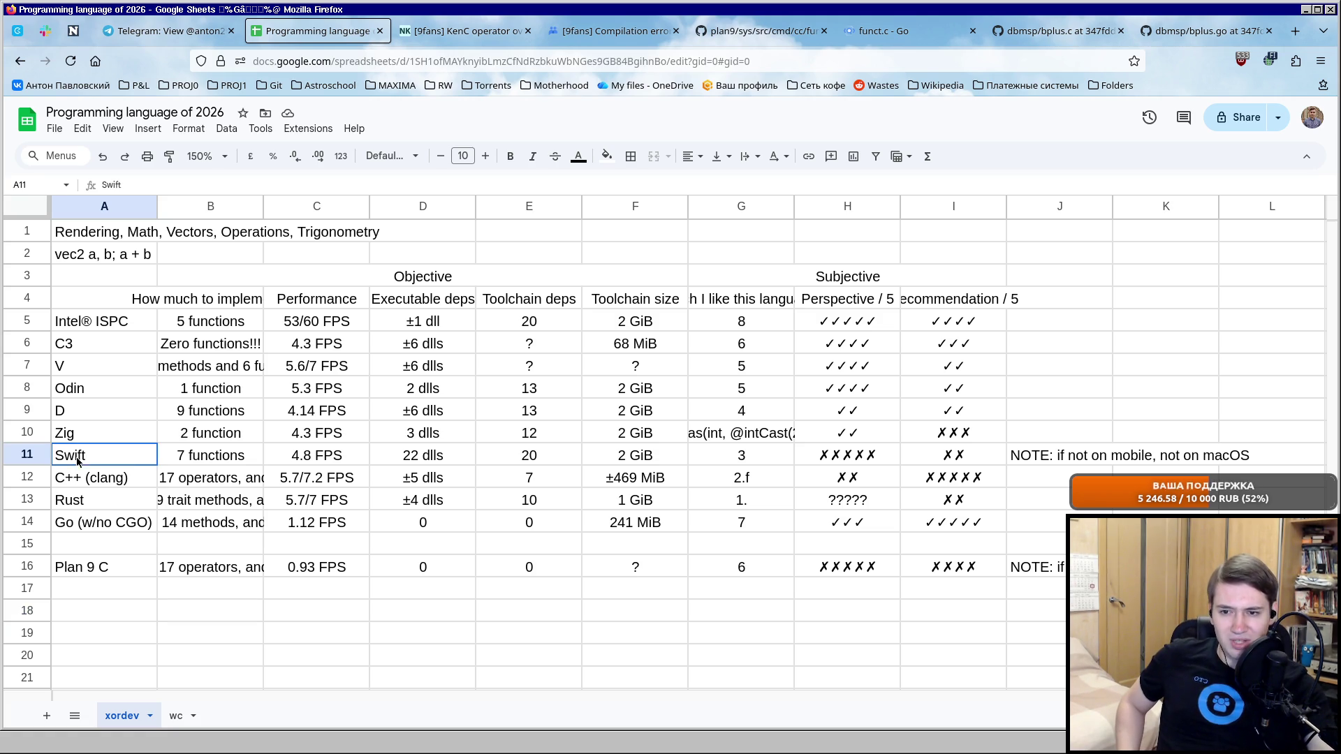
pyautogui.moveTo(76, 458); pyautogui.dragTo(953, 455)
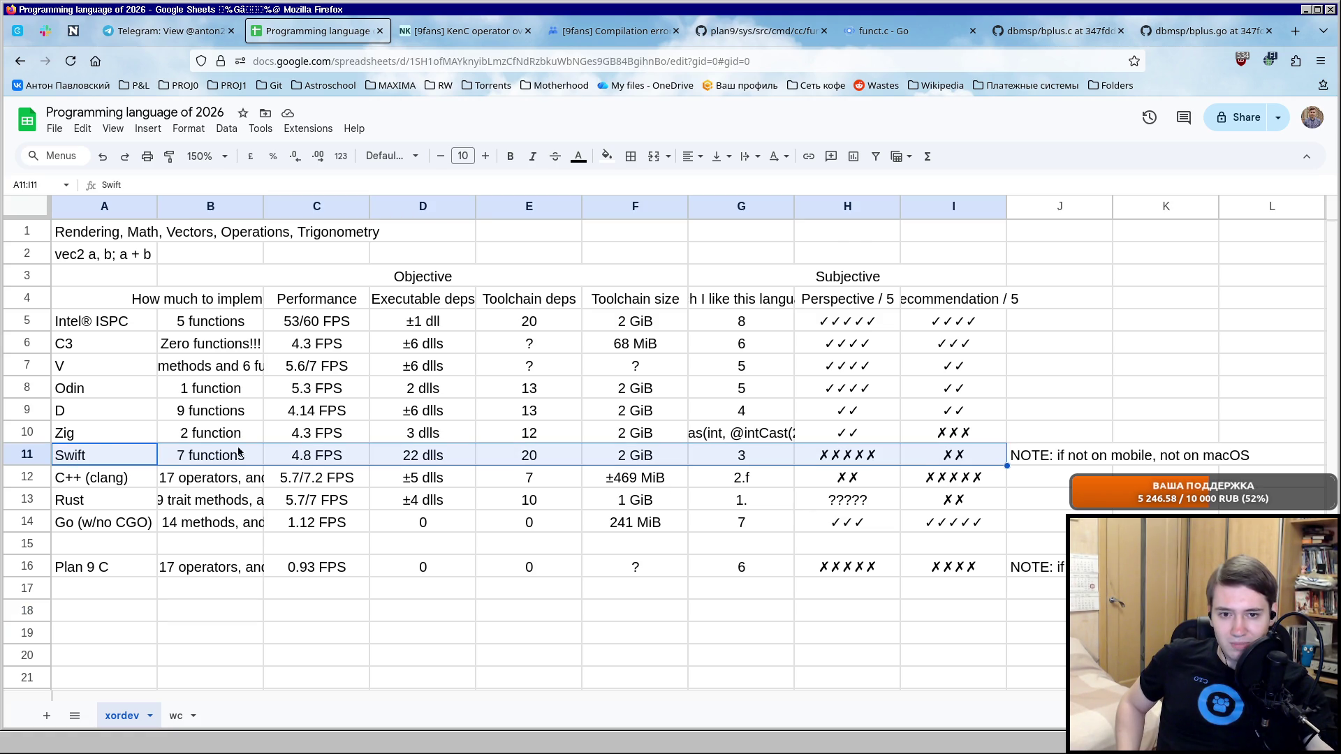
pyautogui.moveTo(98, 430); pyautogui.dragTo(946, 440)
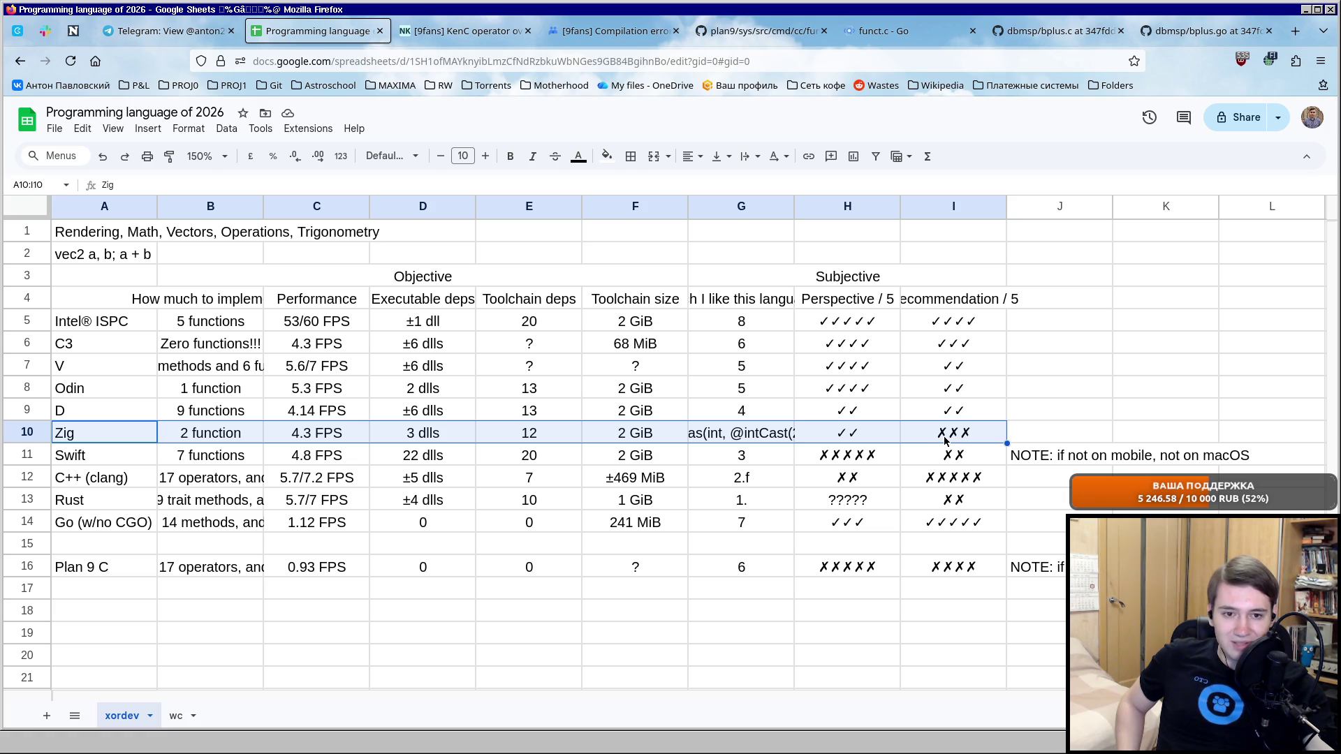
pyautogui.moveTo(105, 333); pyautogui.dragTo(123, 574)
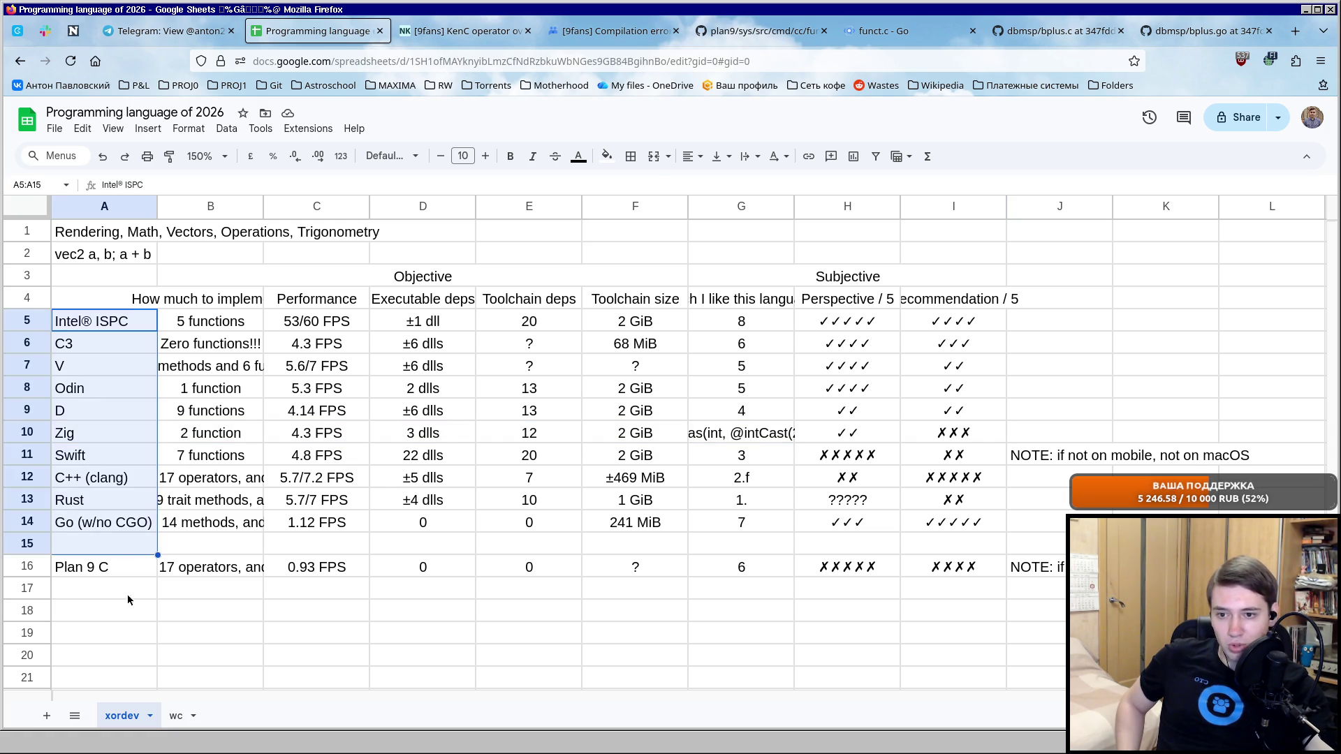
pyautogui.click(132, 620)
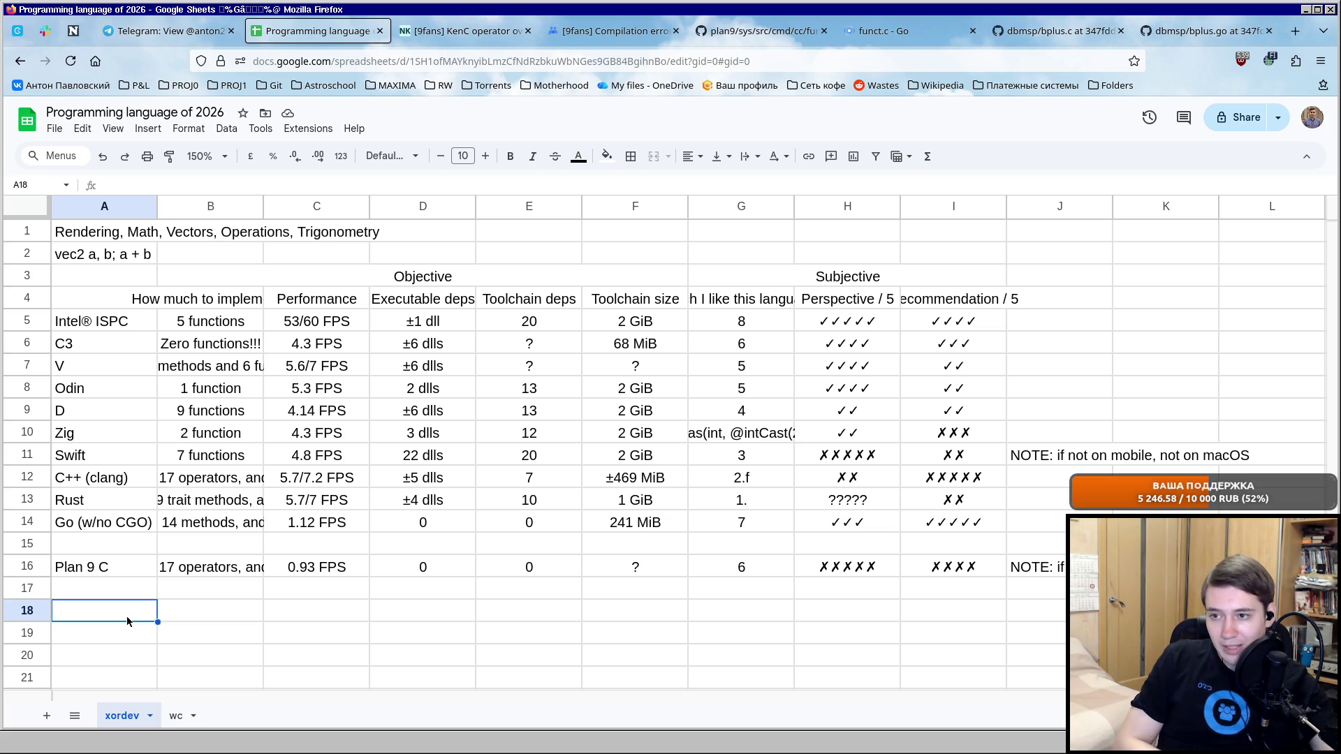
pyautogui.moveTo(92, 321); pyautogui.dragTo(316, 320)
pyautogui.keyDown('shift'); pyautogui.click(953, 322); pyautogui.keyUp('shift')
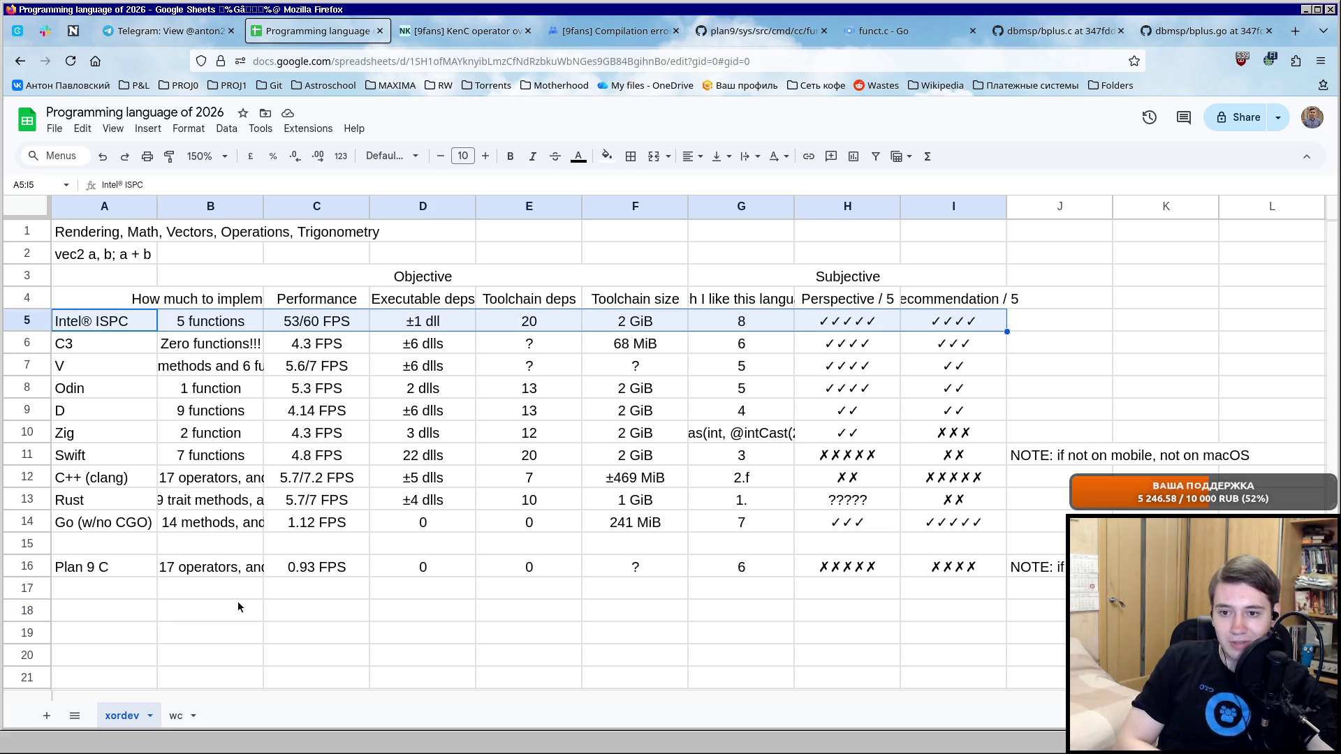
pyautogui.click(84, 593)
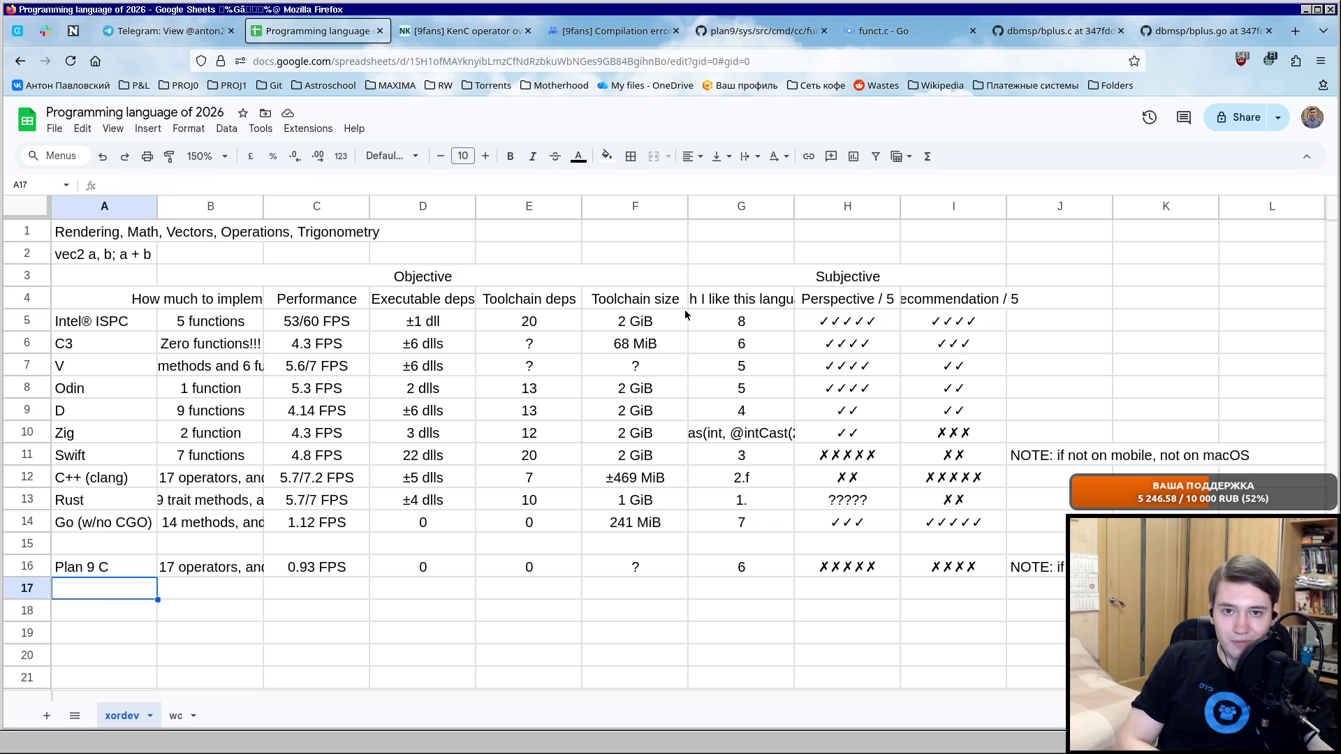
pyautogui.moveTo(95, 300); pyautogui.dragTo(953, 567)
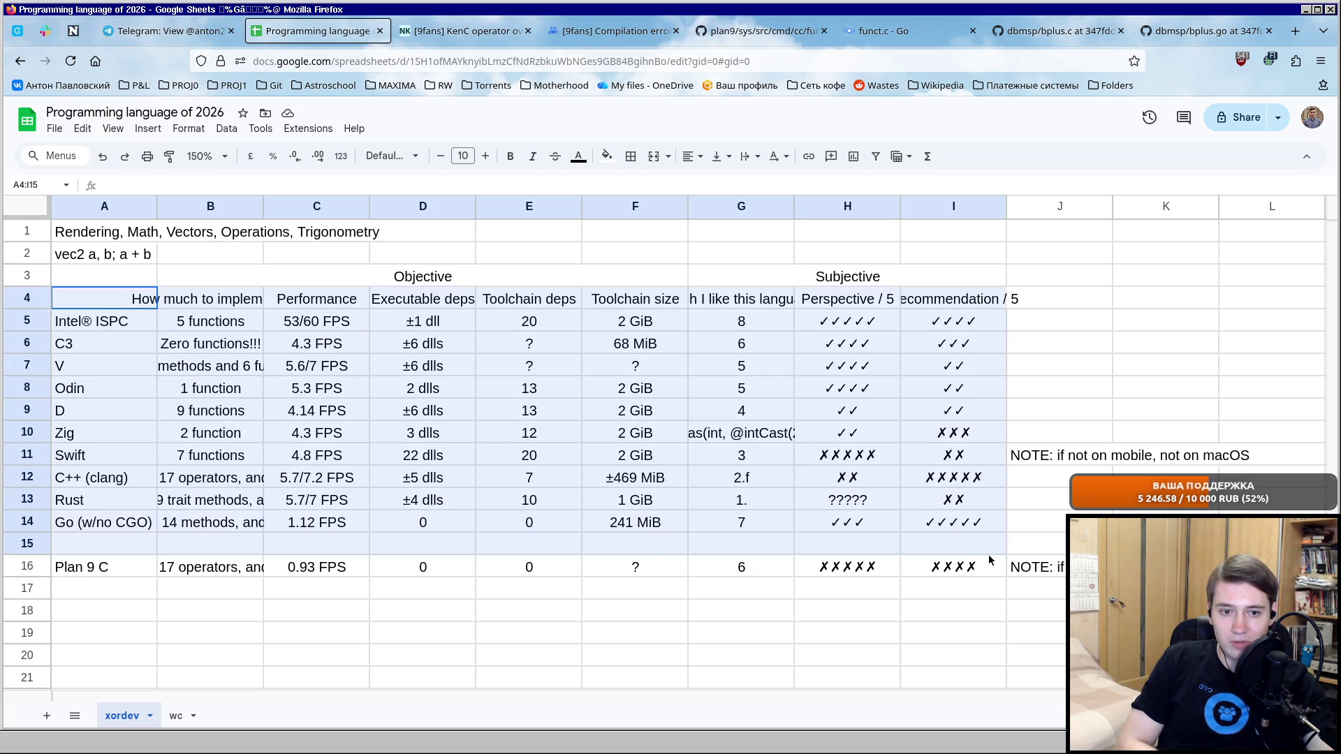